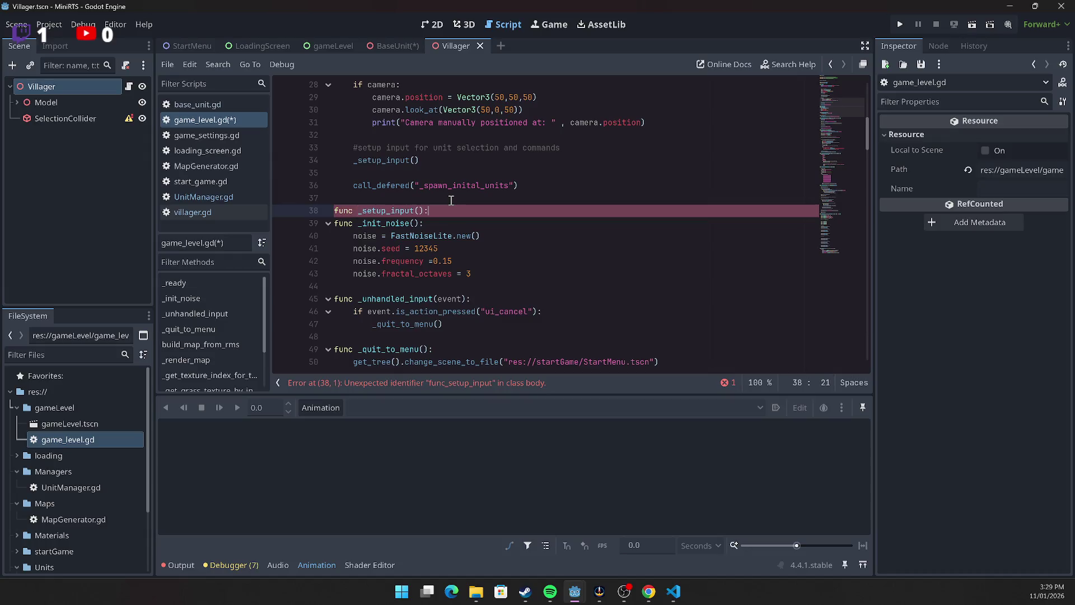
Under _setup_input, add a '# create the selection rectangle' comment and selection_rect = Control.new().
{"action": "key", "text": "End"}
{"action": "key", "text": "Return"}
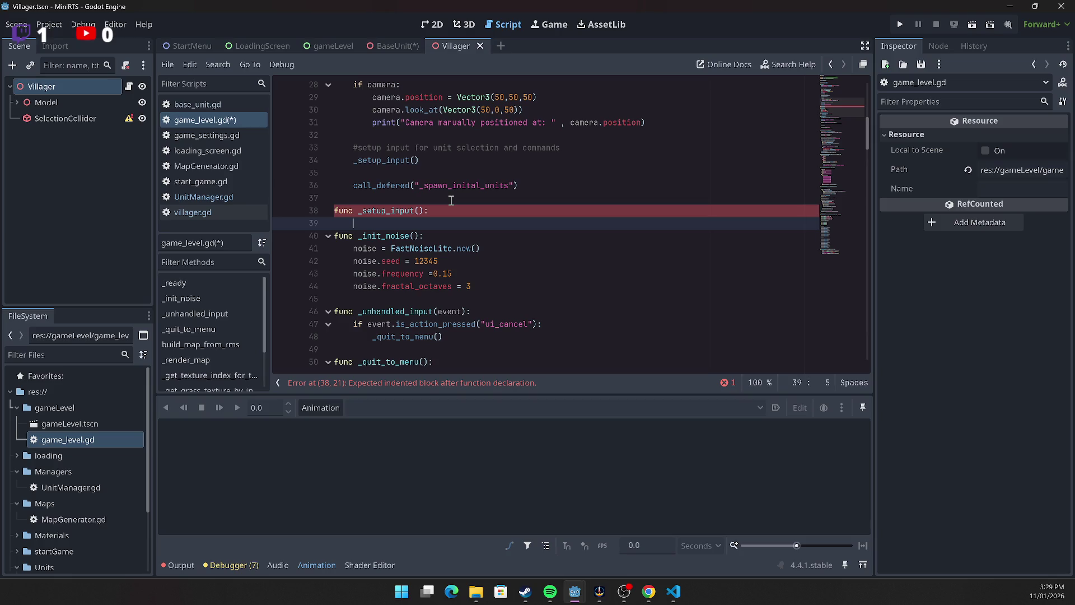
{"action": "type", "text": "# create th"}
{"action": "type", "text": "e selee"}
{"action": "key", "text": "BackSpace"}
{"action": "type", "text": "ction rectan"}
{"action": "type", "text": "gle"}
{"action": "key", "text": "Return"}
{"action": "type", "text": "["}
{"action": "key", "text": "BackSpace"}
{"action": "type", "text": "selection_"}
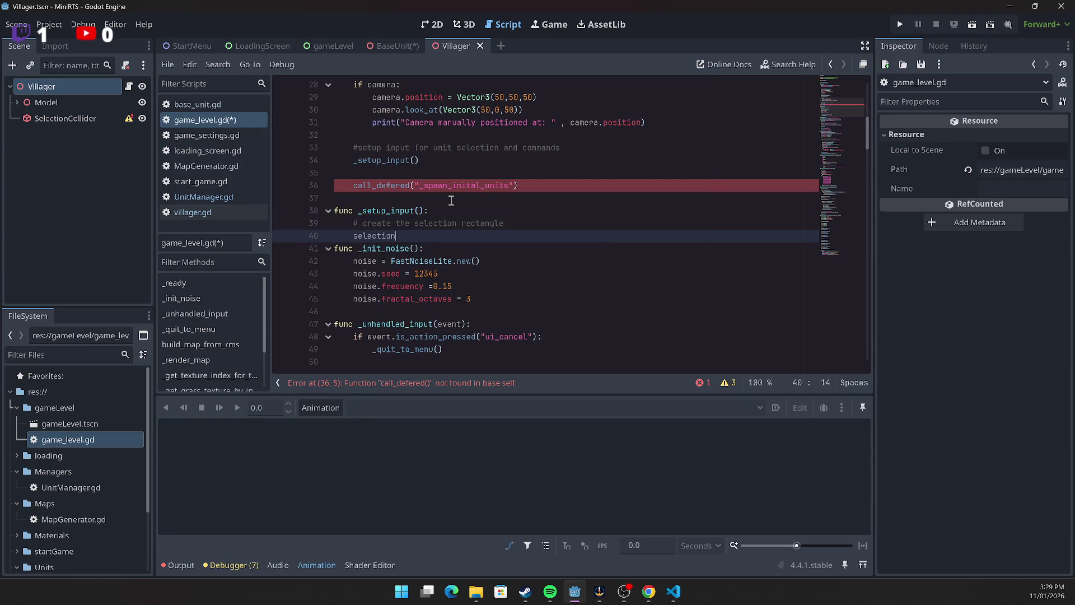
{"action": "key", "text": "Return"}
{"action": "type", "text": "= Control.new"}
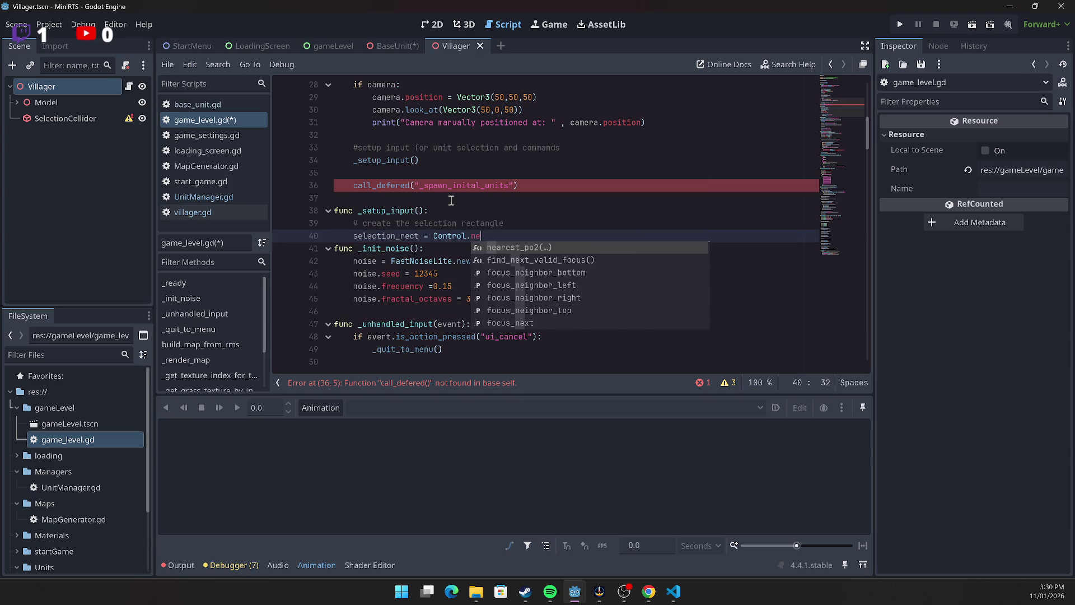
{"action": "key", "text": "Return"}
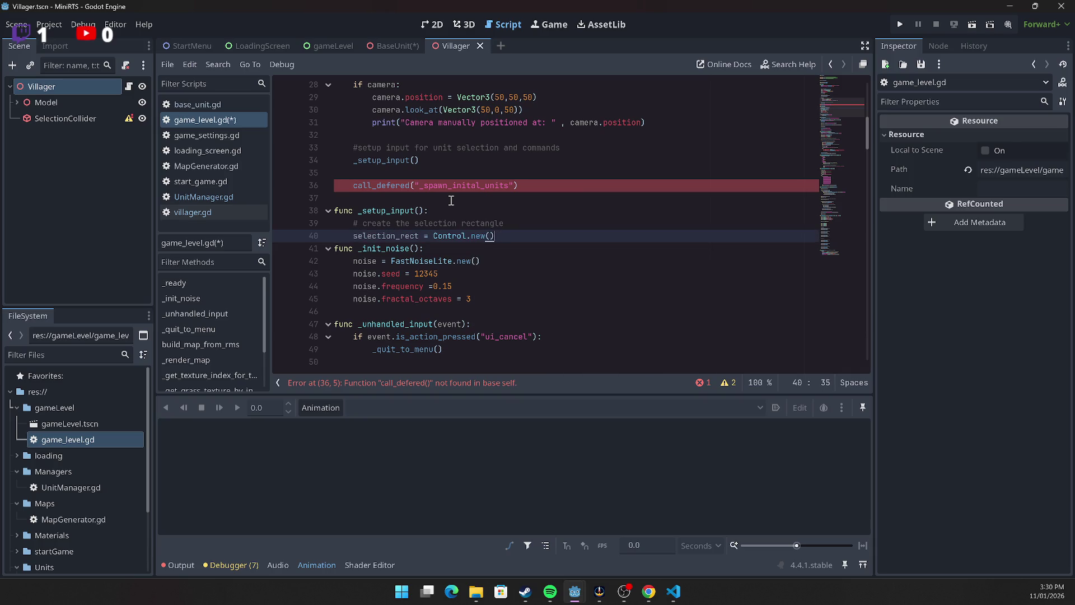
{"action": "key", "text": "Return"}
Set selection_rect.visible = false on the next line.
{"action": "type", "text": "select"}
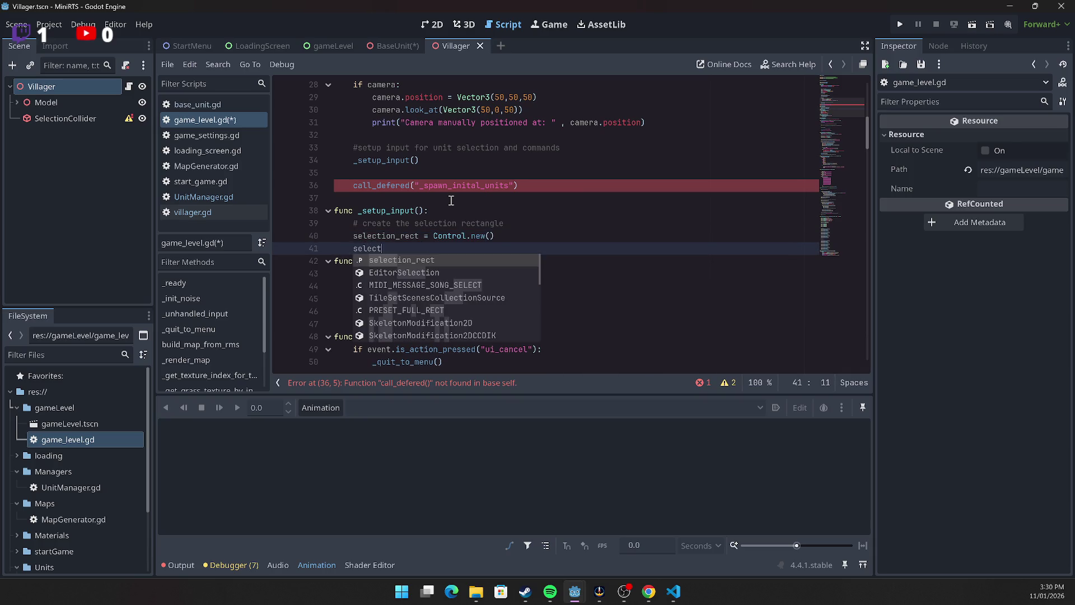
{"action": "key", "text": "Return"}
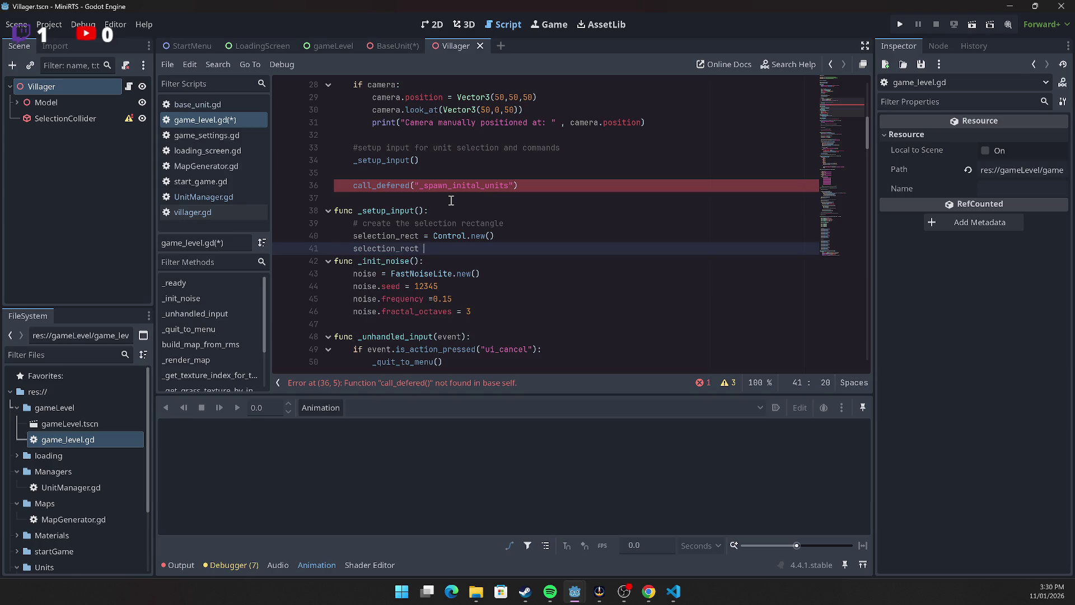
{"action": "type", "text": "visi"}
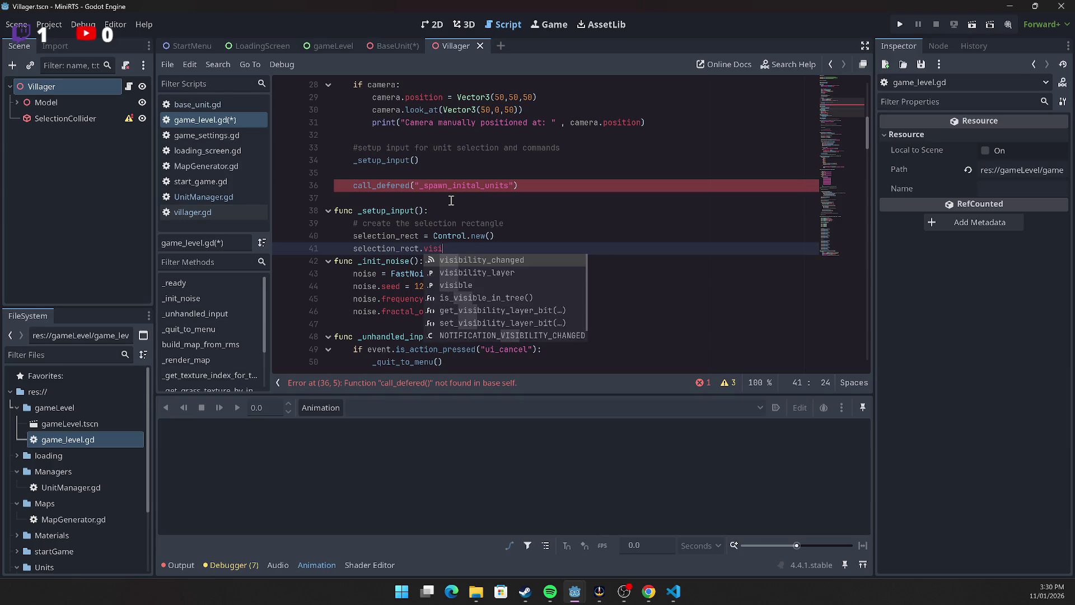
{"action": "key", "text": "Down"}
{"action": "key", "text": "Down"}
{"action": "key", "text": "Return"}
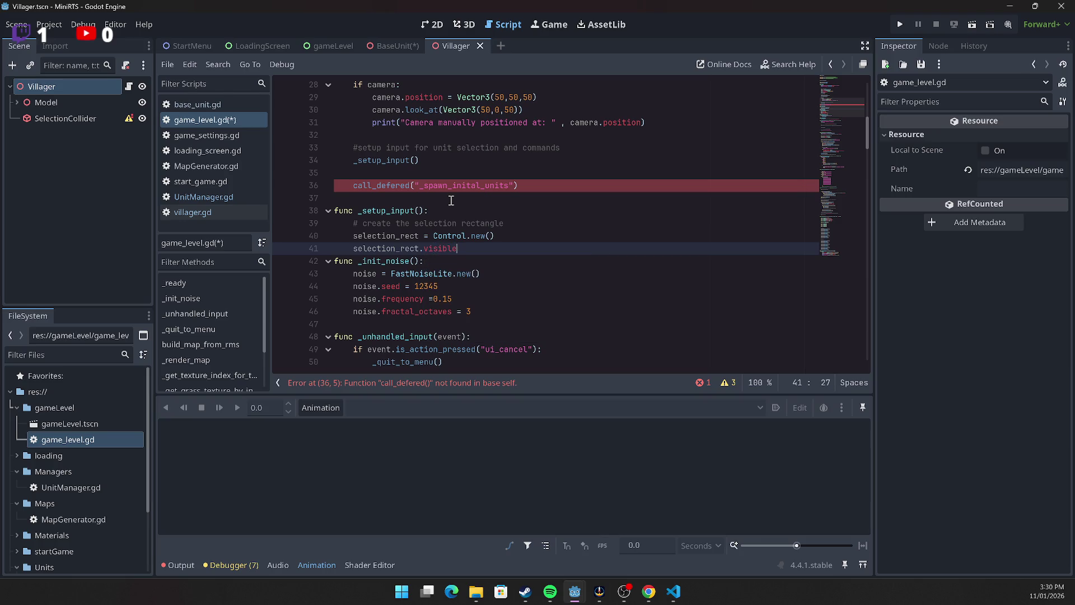
{"action": "type", "text": "= false;"}
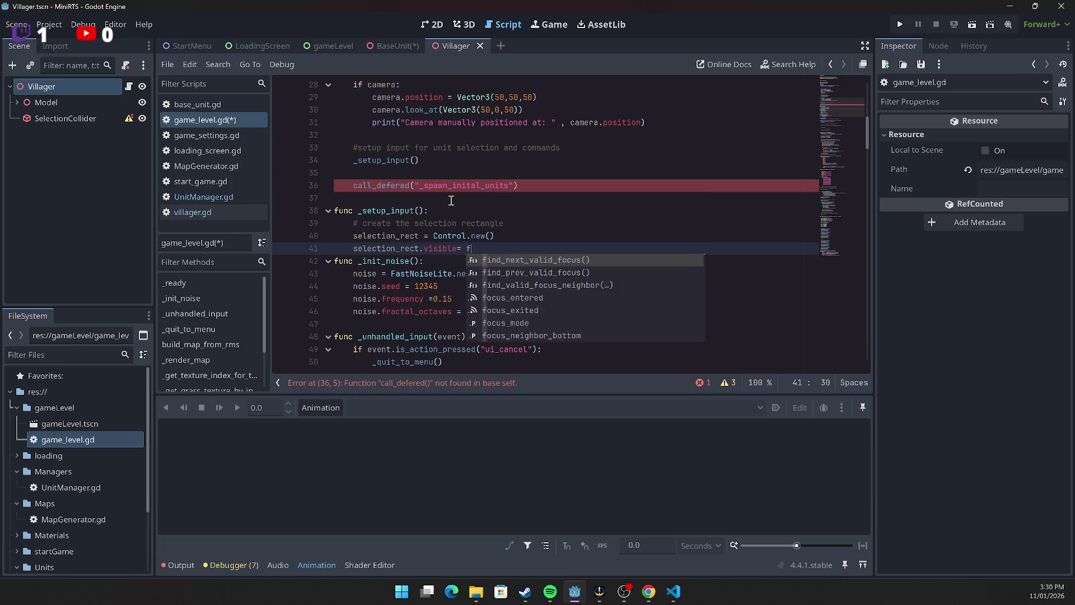
{"action": "key", "text": "Return"}
{"action": "key", "text": "BackSpace"}
{"action": "key", "text": "BackSpace"}
{"action": "key", "text": "BackSpace"}
{"action": "key", "text": "Return"}
Set selection_rect.mouse_filter = Control.MOUSE_FILTER_IGNORE and begin declaring a stylebox variable.
{"action": "type", "text": "sel"}
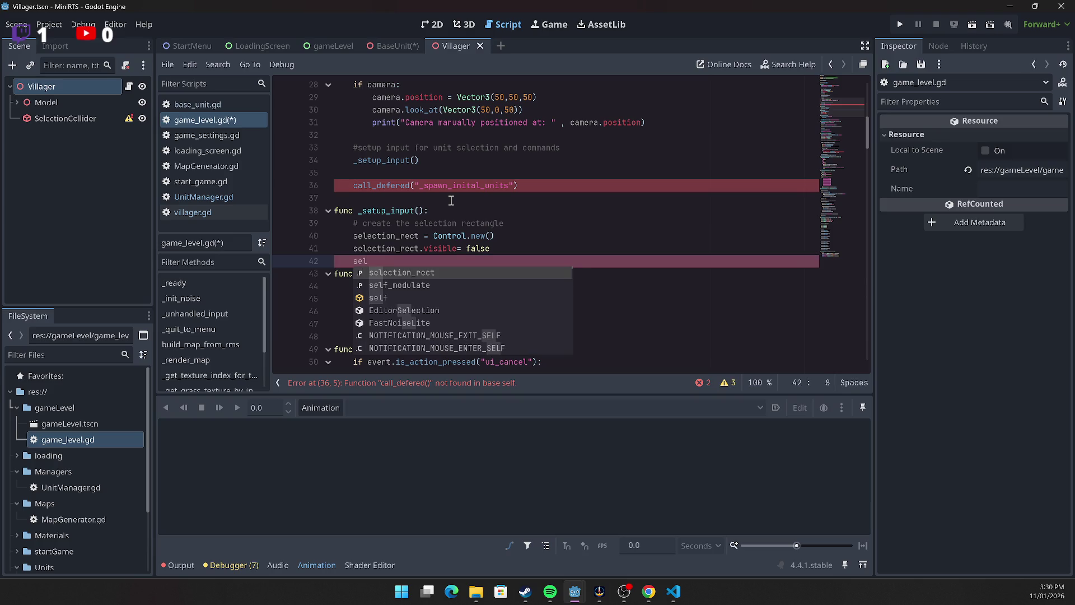
{"action": "key", "text": "Return"}
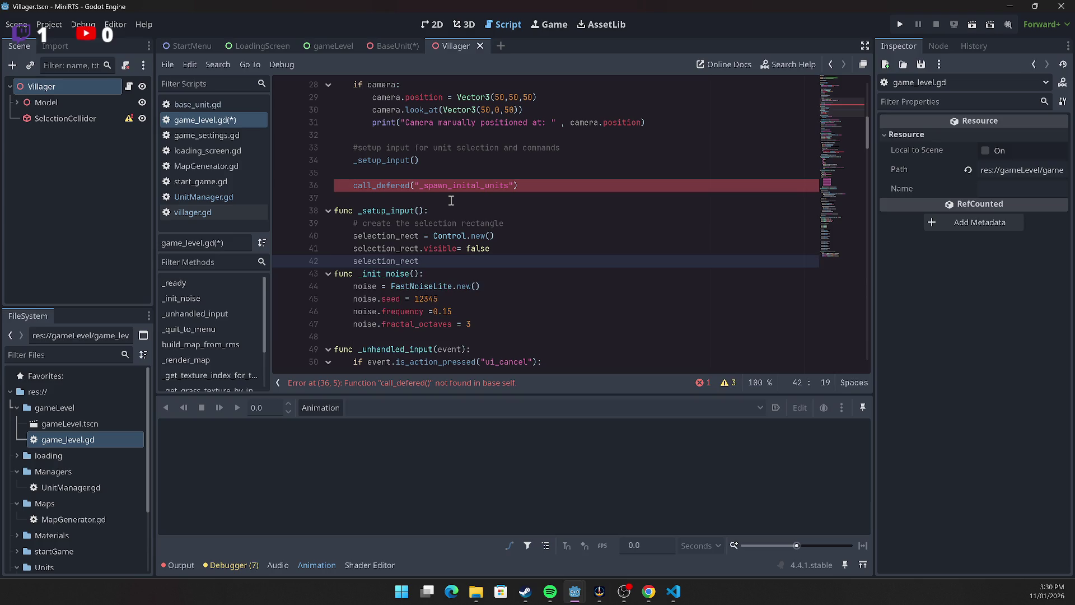
{"action": "type", "text": ".mouse_"}
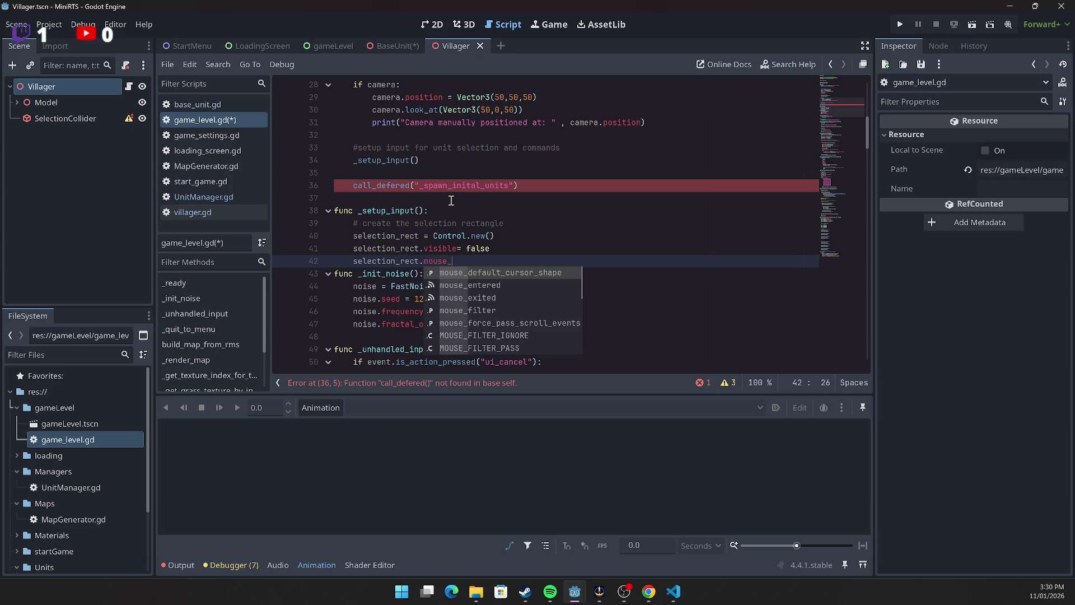
{"action": "type", "text": "filter"}
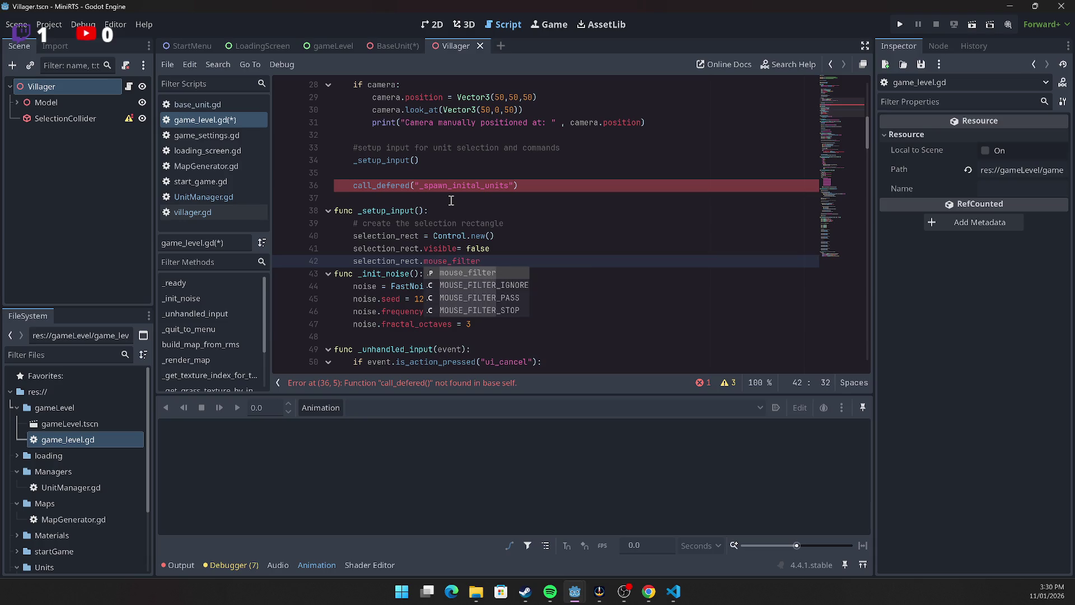
{"action": "type", "text": " = Control"}
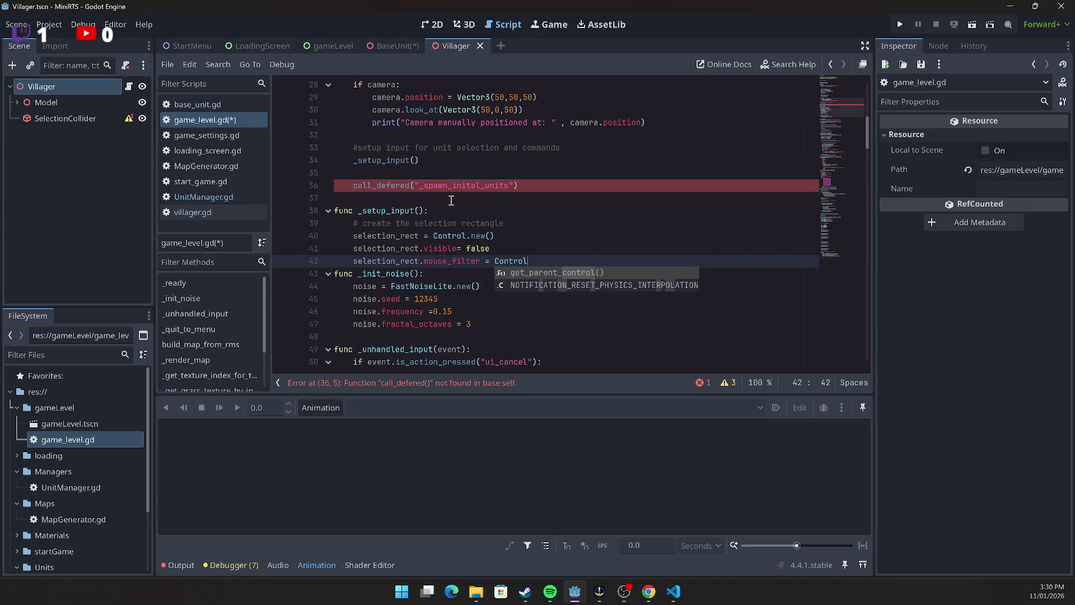
{"action": "type", "text": ".Mous"}
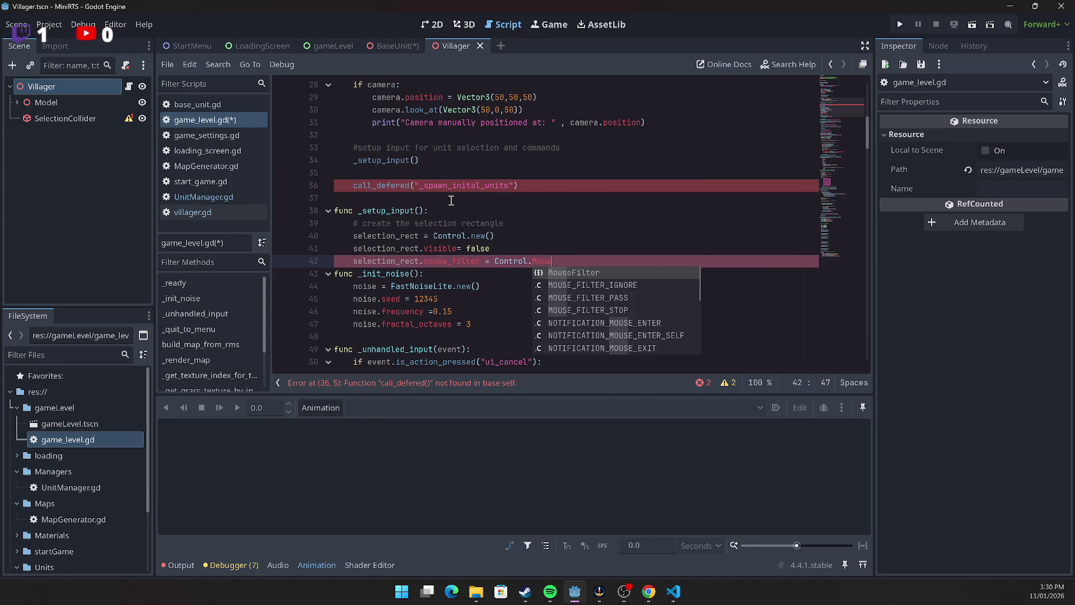
{"action": "type", "text": "e"}
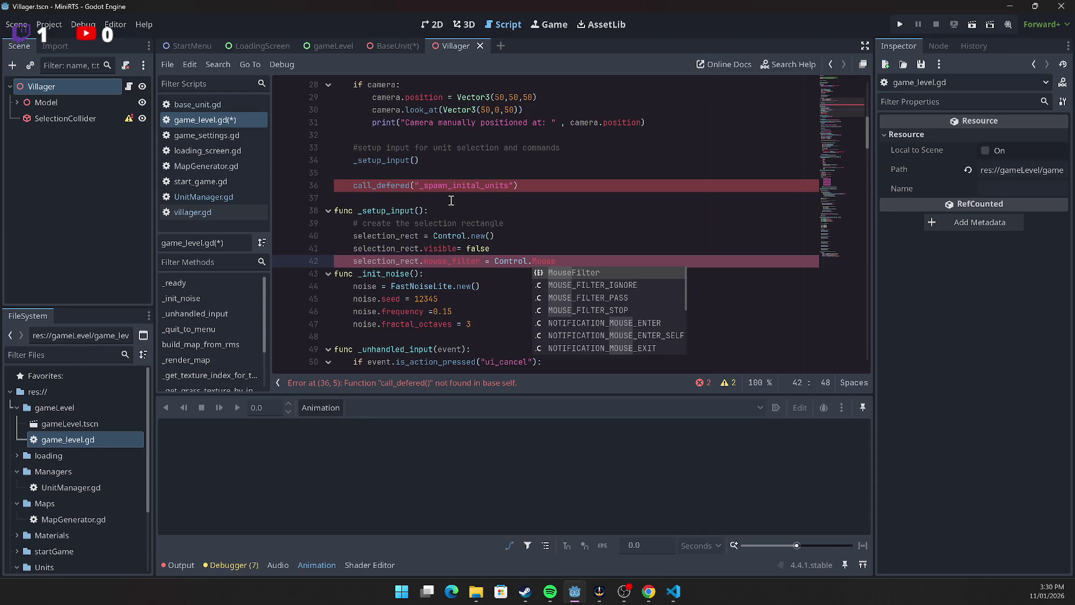
{"action": "type", "text": "_I"}
{"action": "key", "text": "Return"}
{"action": "key", "text": "Return"}
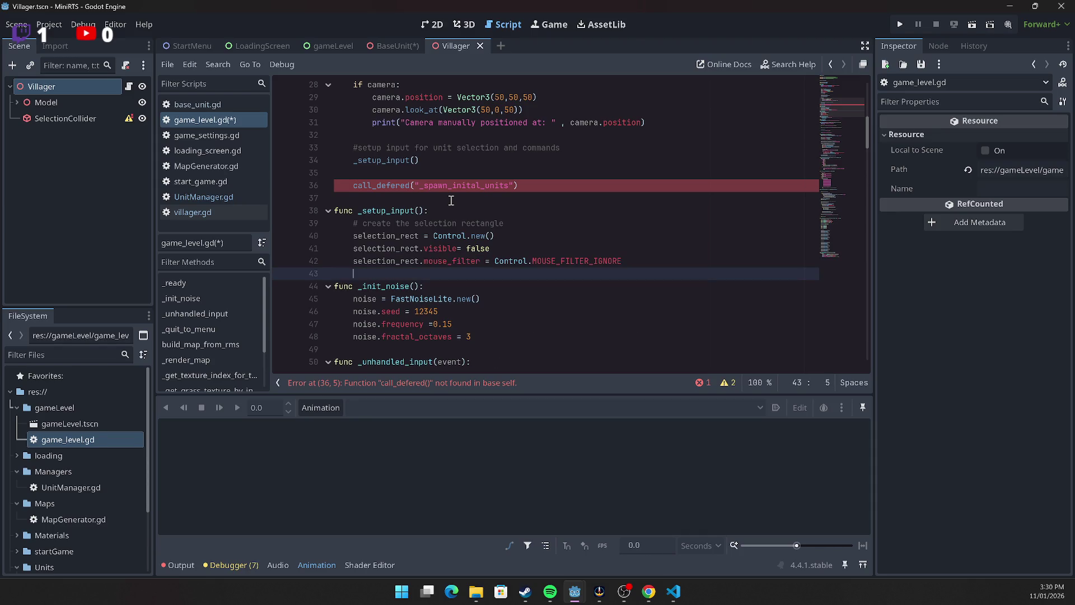
{"action": "type", "text": "var st"}
{"action": "type", "text": "yle"}
{"action": "type", "text": "boc"}
Declare stylebox = StyleBox.new() and set its bg_color to Color(0.5,0.5,1.0,0.3).
{"action": "key", "text": "BackSpace"}
{"action": "type", "text": "x = St"}
{"action": "type", "text": "yleBox."}
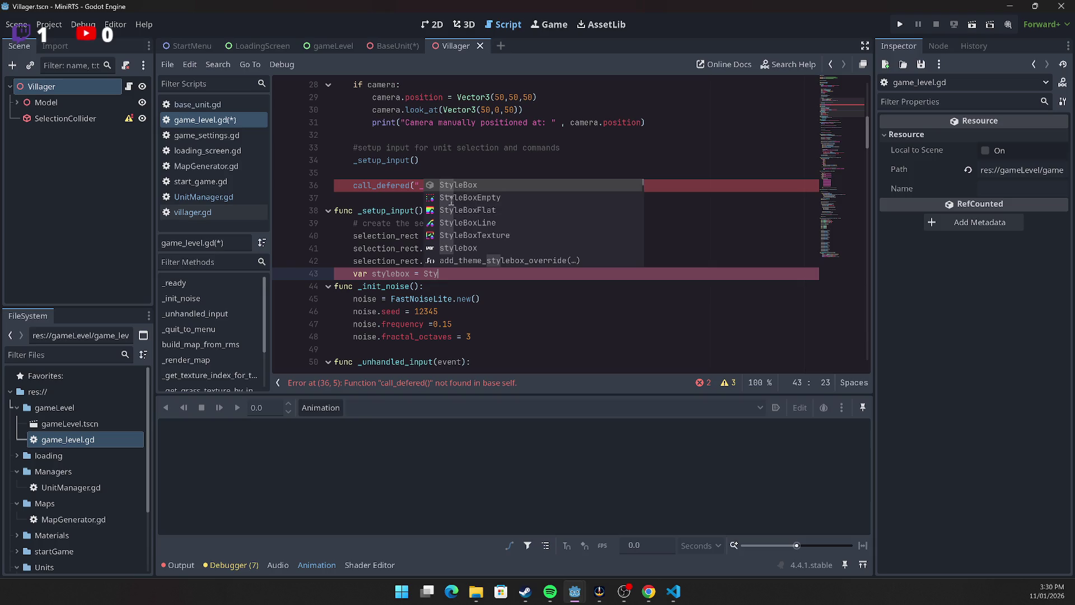
{"action": "type", "text": "new()"}
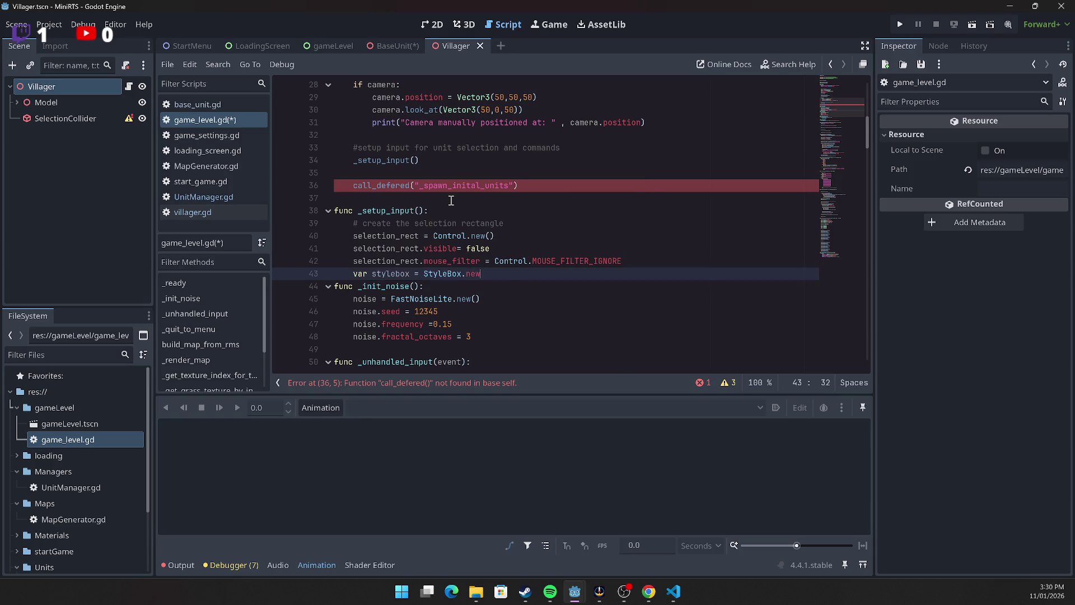
{"action": "key", "text": "Return"}
{"action": "type", "text": "sty"}
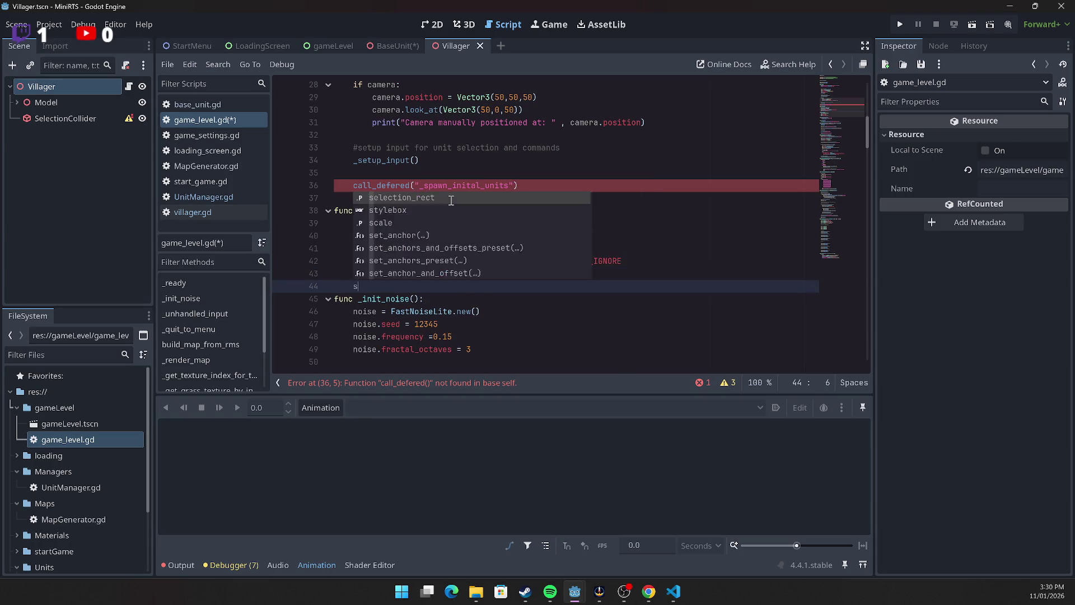
{"action": "key", "text": "Return"}
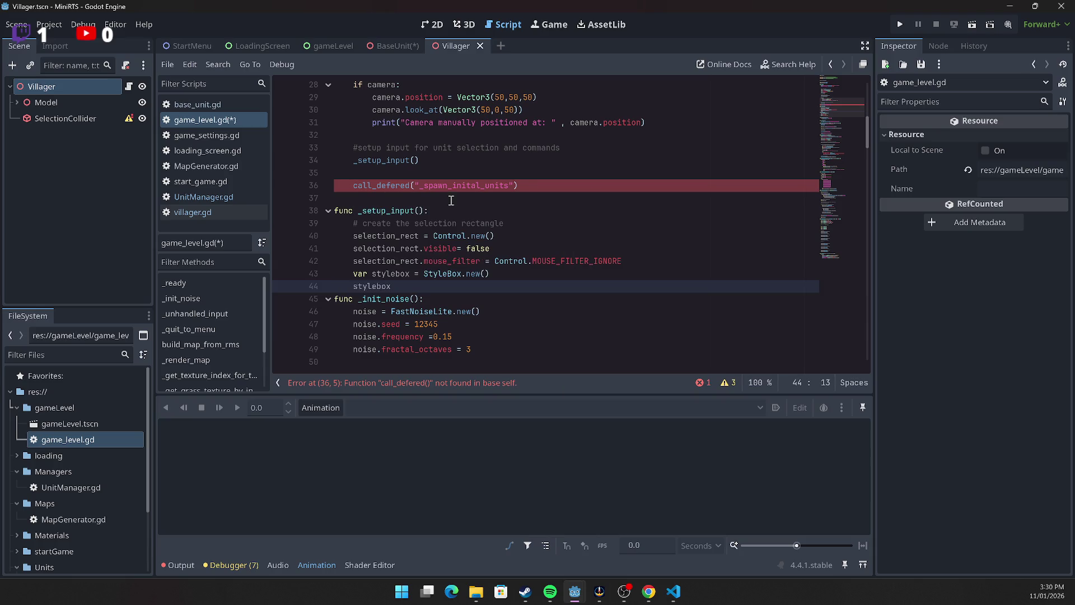
{"action": "type", "text": ".bg_color"}
{"action": "key", "text": "BackSpace"}
{"action": "key", "text": "BackSpace"}
{"action": "type", "text": "Color("}
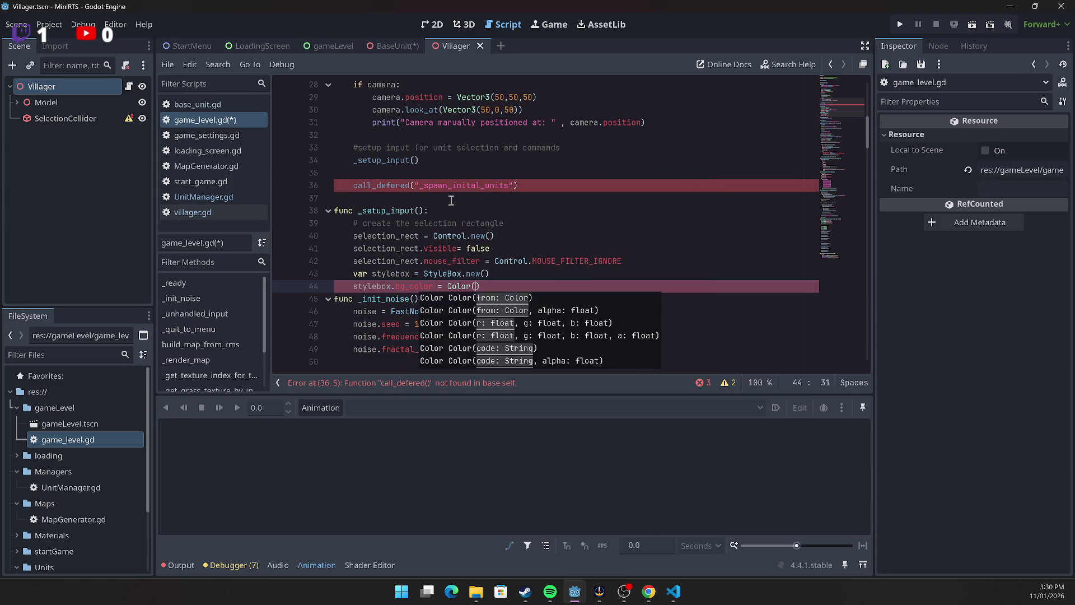
{"action": "type", "text": "0."}
{"action": "type", "text": "5"}
{"action": "type", "text": ",0.5,0."}
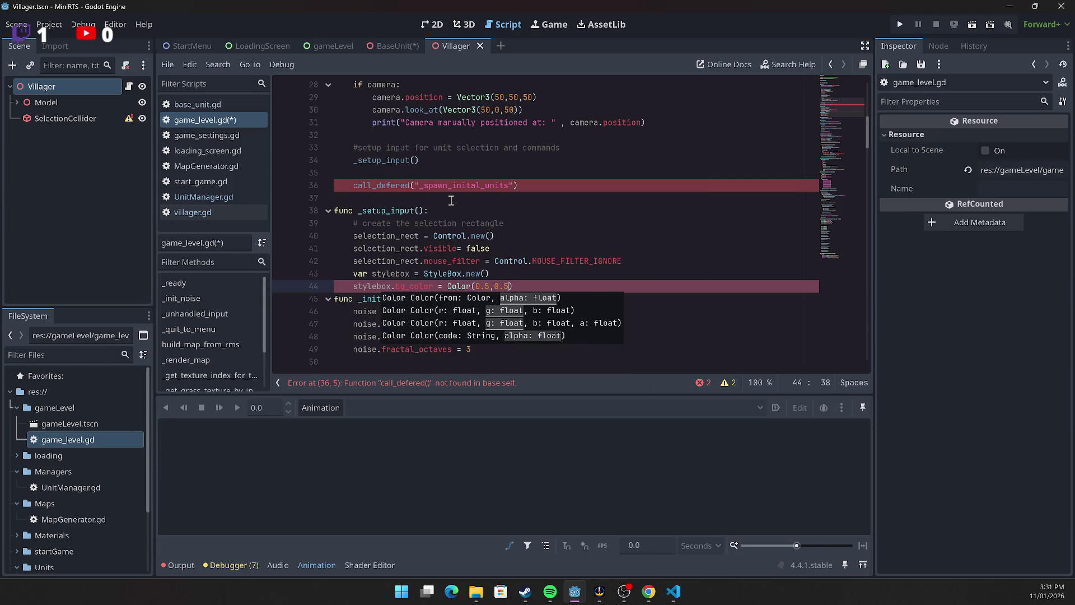
{"action": "key", "text": "BackSpace"}
{"action": "key", "text": "BackSpace"}
{"action": "type", "text": "1."}
{"action": "type", "text": "0,0.4"}
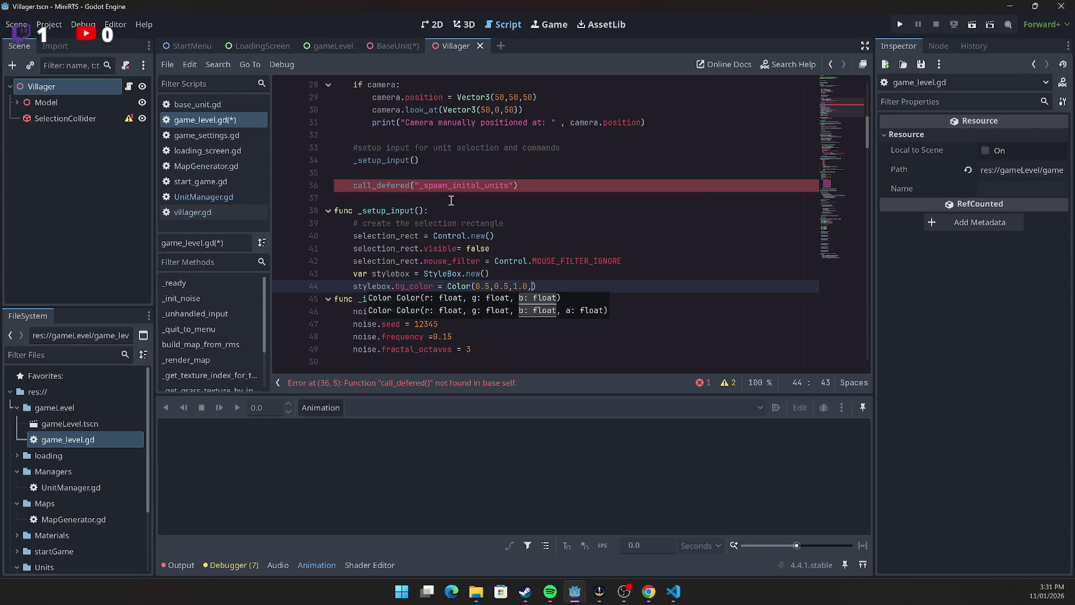
{"action": "key", "text": "BackSpace"}
{"action": "type", "text": "3)"}
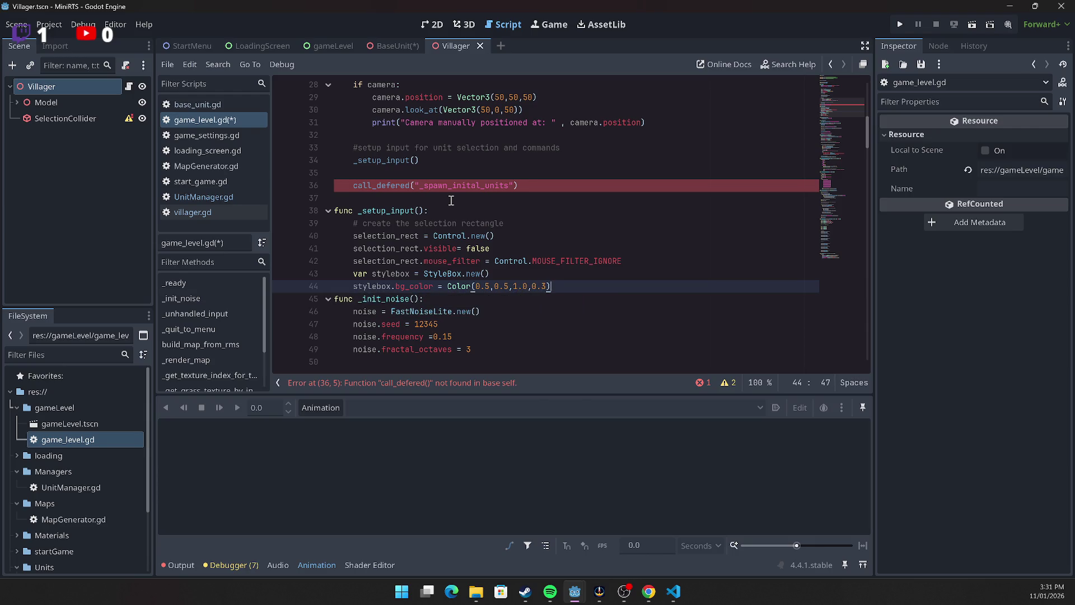
{"action": "key", "text": "Return"}
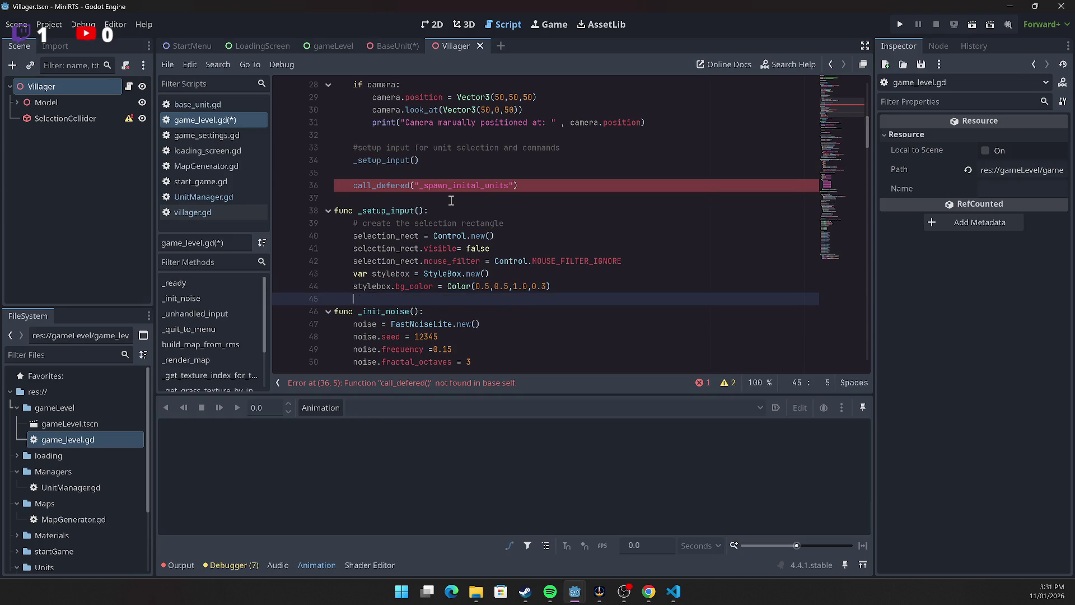
Set stylebox.border_color to Color(0.3,0.3,1.0,0.8).
{"action": "type", "text": "stylebox"}
{"action": "type", "text": ".border_"}
{"action": "type", "text": "color"}
{"action": "type", "text": " = "}
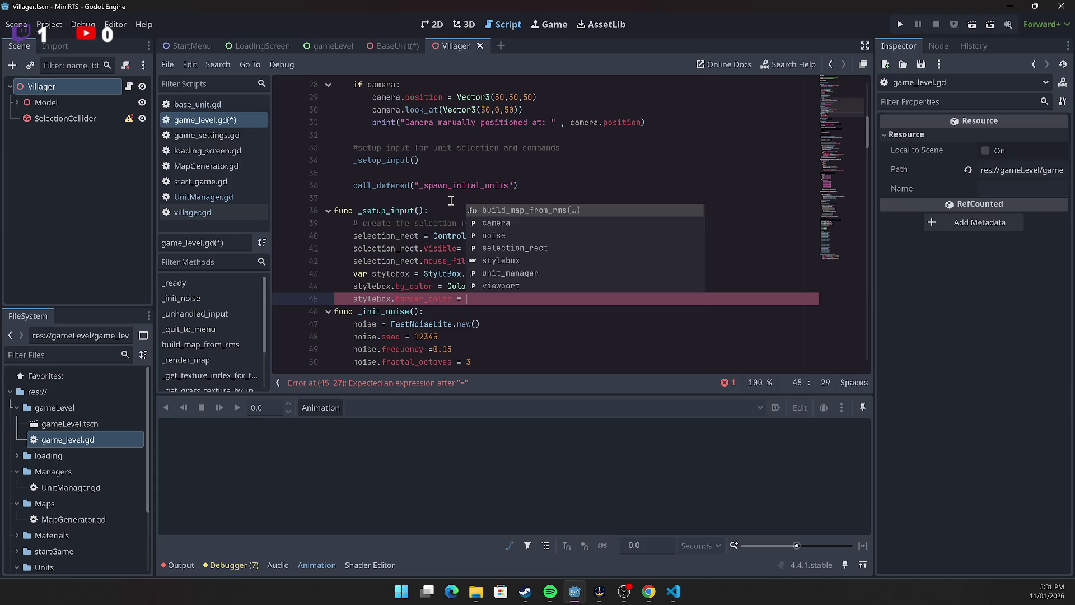
{"action": "type", "text": "Color(0.30"}
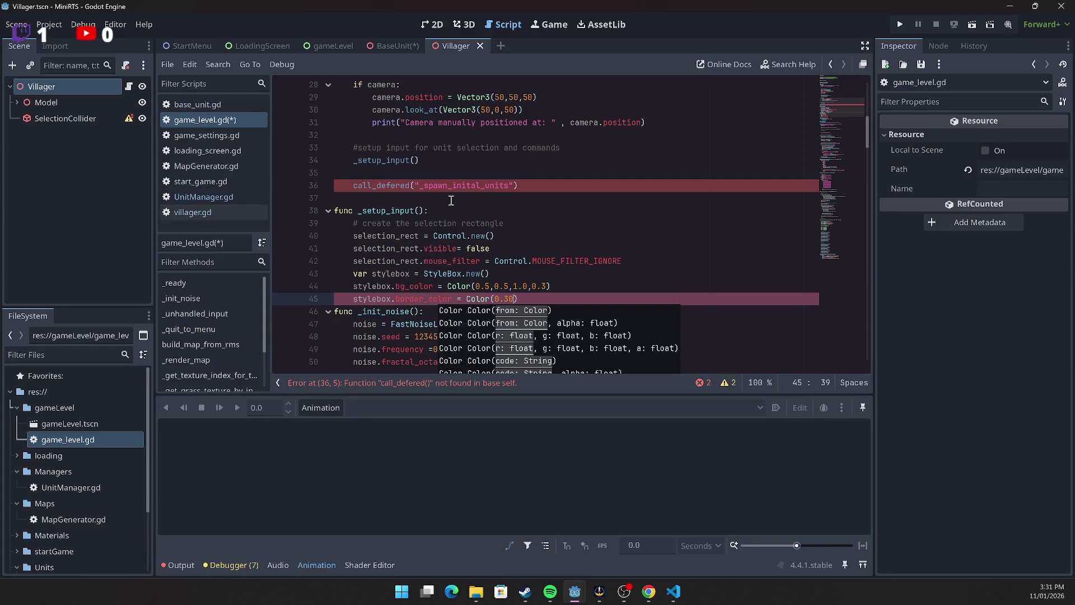
{"action": "key", "text": "BackSpace"}
{"action": "type", "text": ",0.3,"}
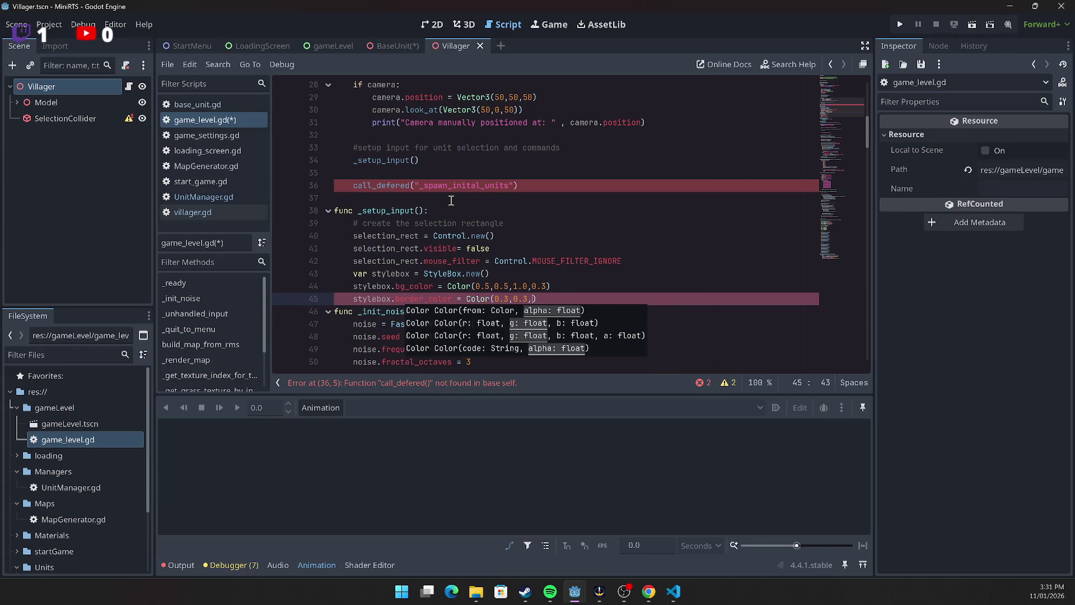
{"action": "type", "text": "1.0,0"}
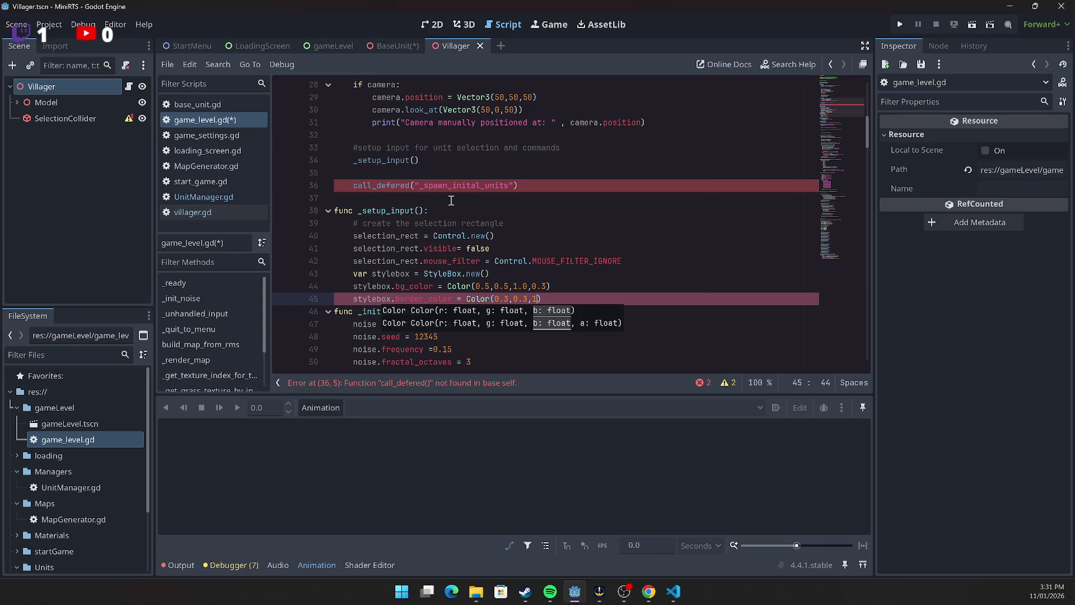
{"action": "type", "text": "."}
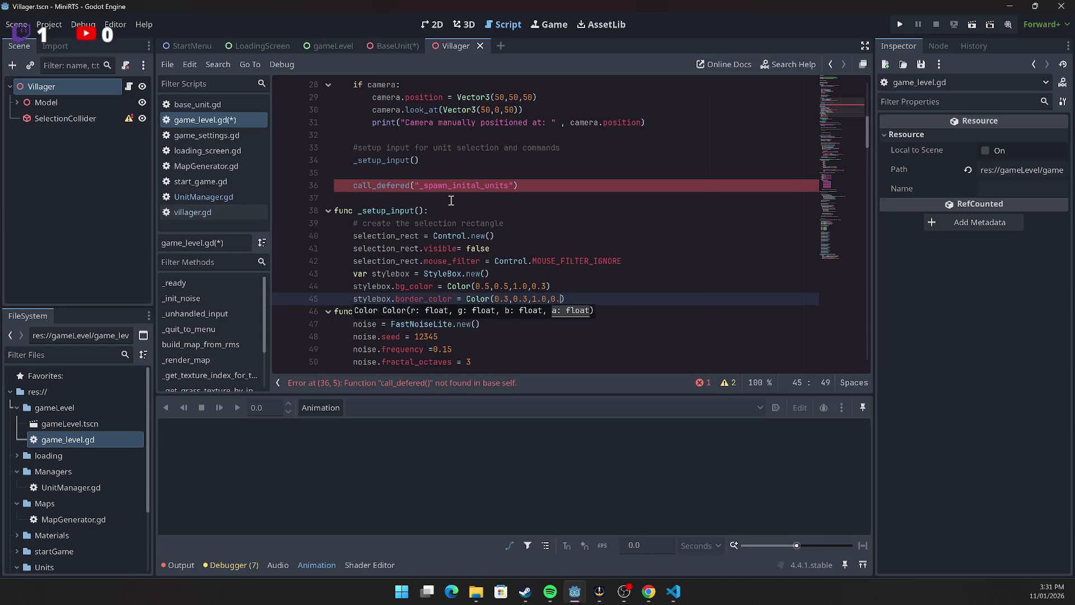
{"action": "type", "text": "8"}
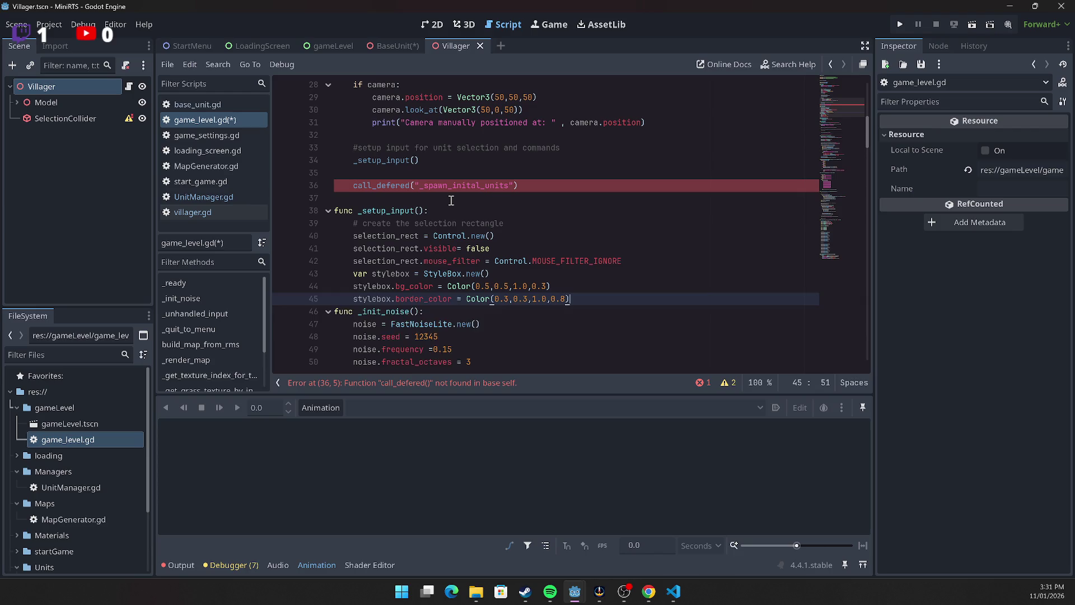
{"action": "key", "text": "End"}
{"action": "key", "text": "Return"}
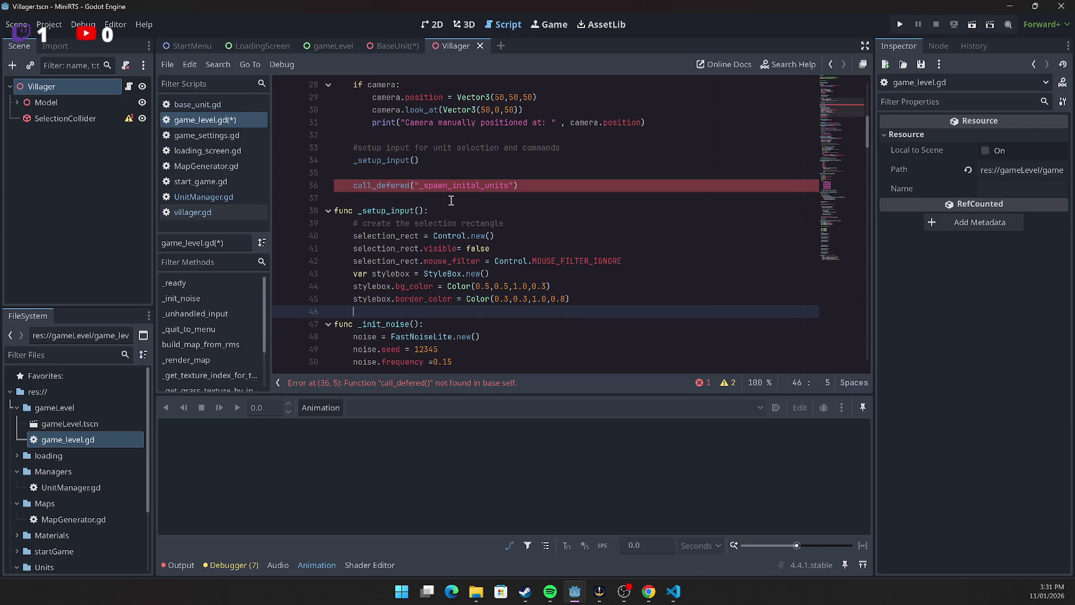
Set stylebox border_width_left, top, right and bottom each to 2.
{"action": "type", "text": "sd"}
{"action": "key", "text": "BackSpace"}
{"action": "type", "text": "tylebox."}
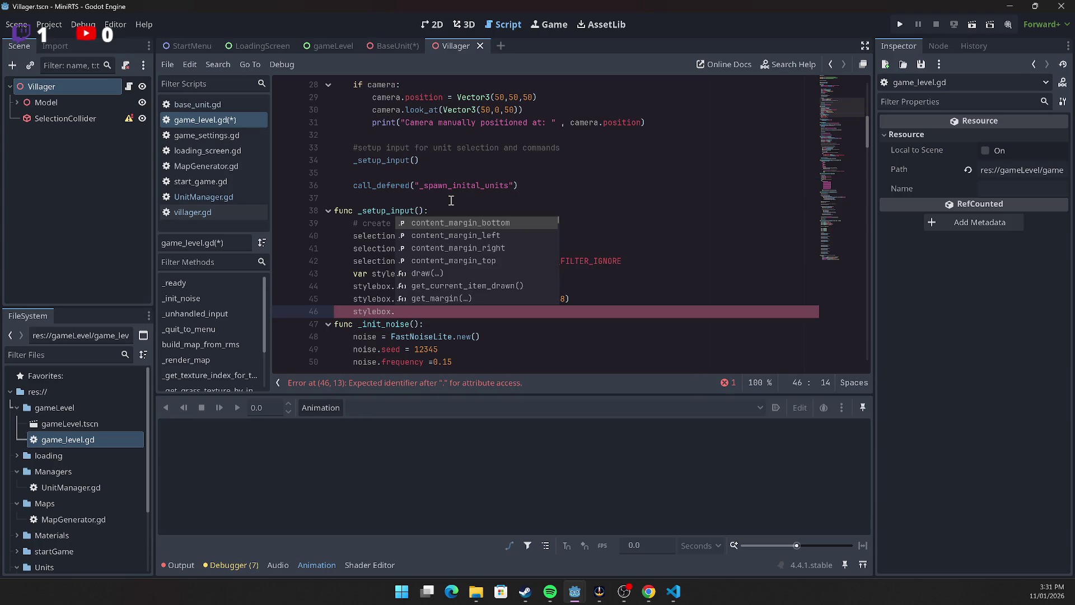
{"action": "type", "text": "borde"}
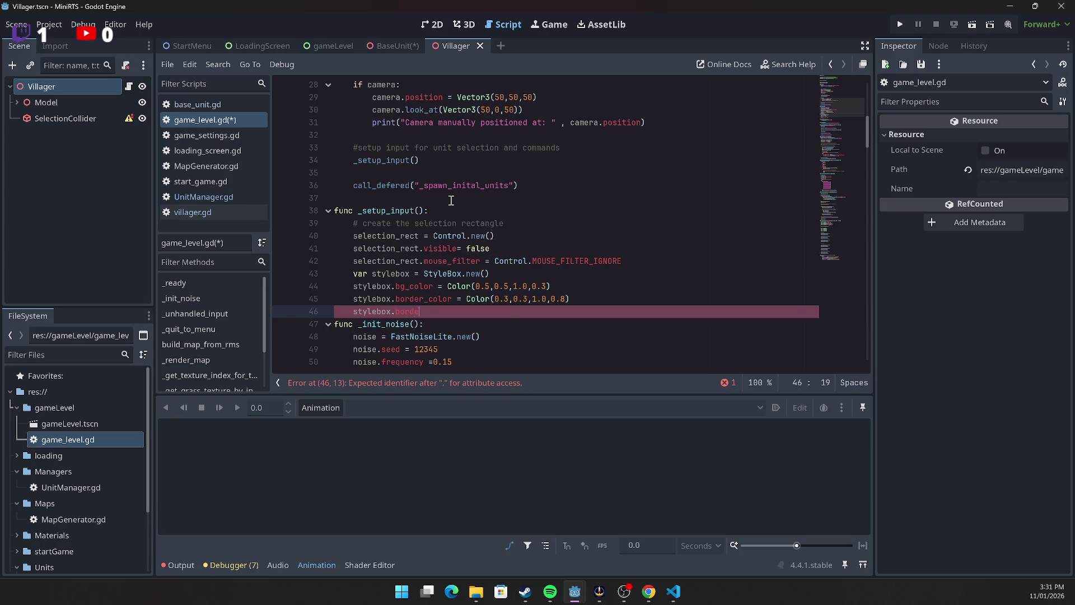
{"action": "type", "text": "r_width"}
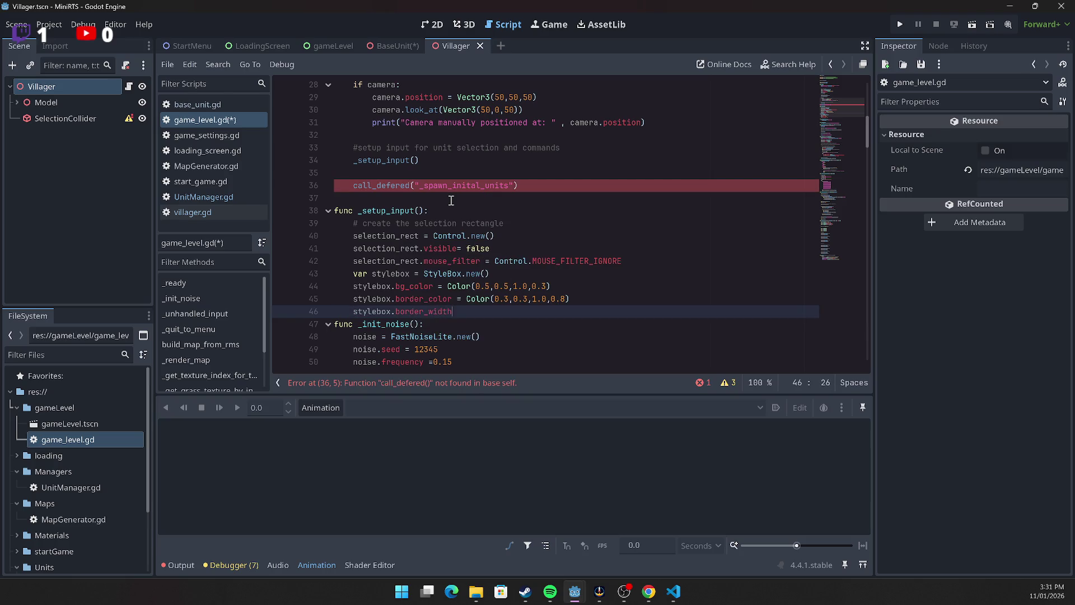
{"action": "type", "text": "_left = 2"}
{"action": "key", "text": "shift+Home"}
{"action": "key", "text": "End"}
{"action": "key", "text": "ctrl+shift+d"}
{"action": "key", "text": "ctrl+shift+d"}
{"action": "key", "text": "ctrl+shift+d"}
{"action": "key", "text": "Up"}
{"action": "key", "text": "Up"}
{"action": "key", "text": "Left"}
{"action": "key", "text": "Left"}
{"action": "key", "text": "Left"}
{"action": "key", "text": "Delete"}
{"action": "key", "text": "BackSpace"}
{"action": "key", "text": "BackSpace"}
{"action": "key", "text": "BackSpace"}
{"action": "type", "text": "top"}
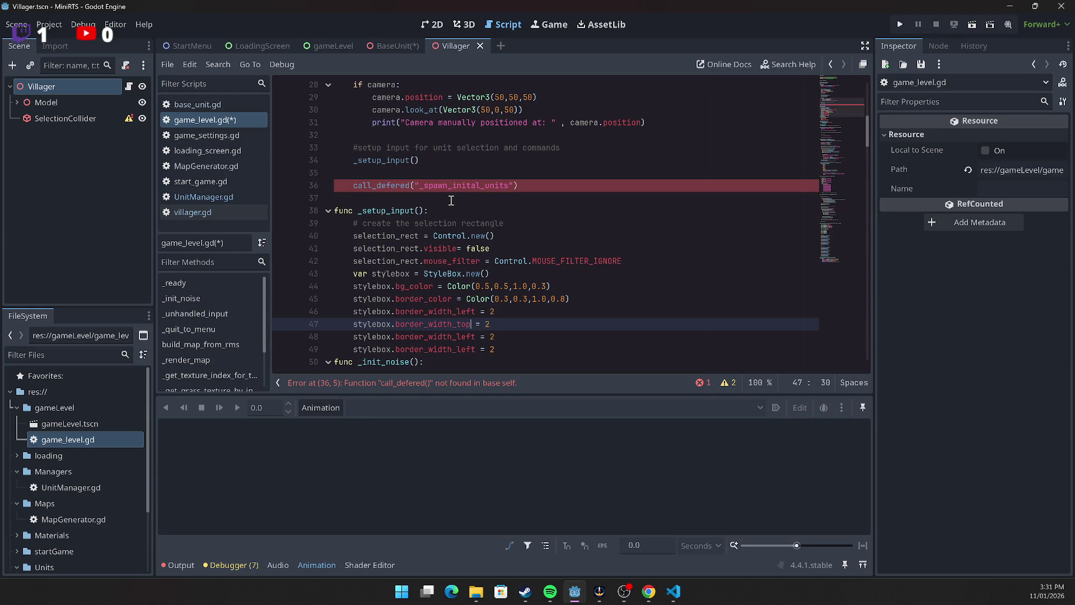
{"action": "key", "text": "Down"}
{"action": "key", "text": "Right"}
{"action": "key", "text": "BackSpace"}
{"action": "key", "text": "BackSpace"}
{"action": "key", "text": "BackSpace"}
{"action": "type", "text": "right"}
{"action": "key", "text": "Down"}
{"action": "key", "text": "BackSpace"}
{"action": "key", "text": "BackSpace"}
{"action": "key", "text": "BackSpace"}
{"action": "type", "text": "bottom"}
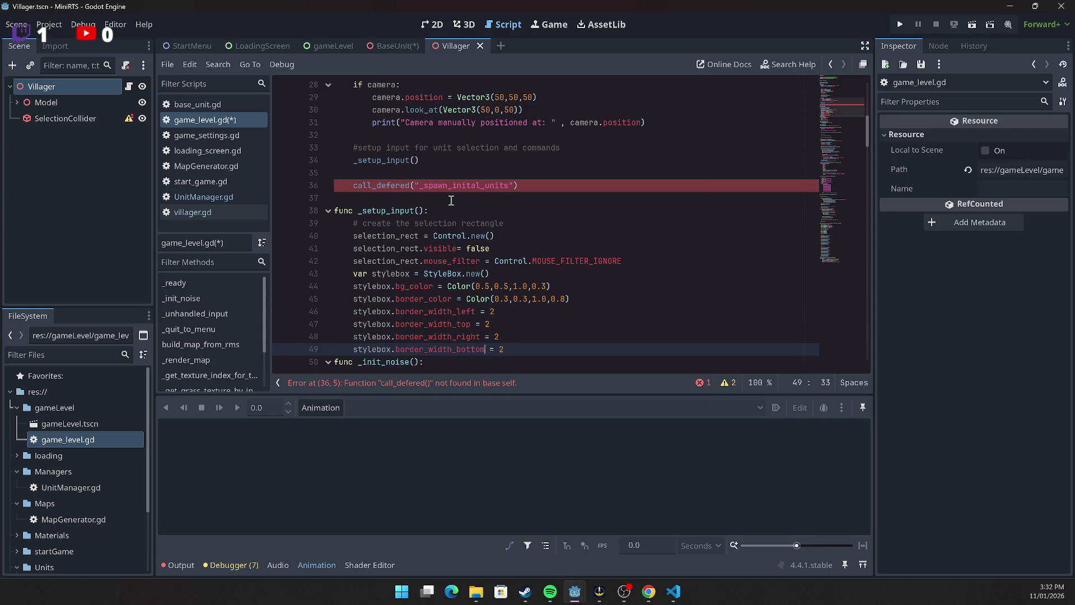
Apply the stylebox with selection_rect.add_theme_stylebox_override("panel", stylebox).
{"action": "key", "text": "Return"}
{"action": "type", "text": "selectiojn_"}
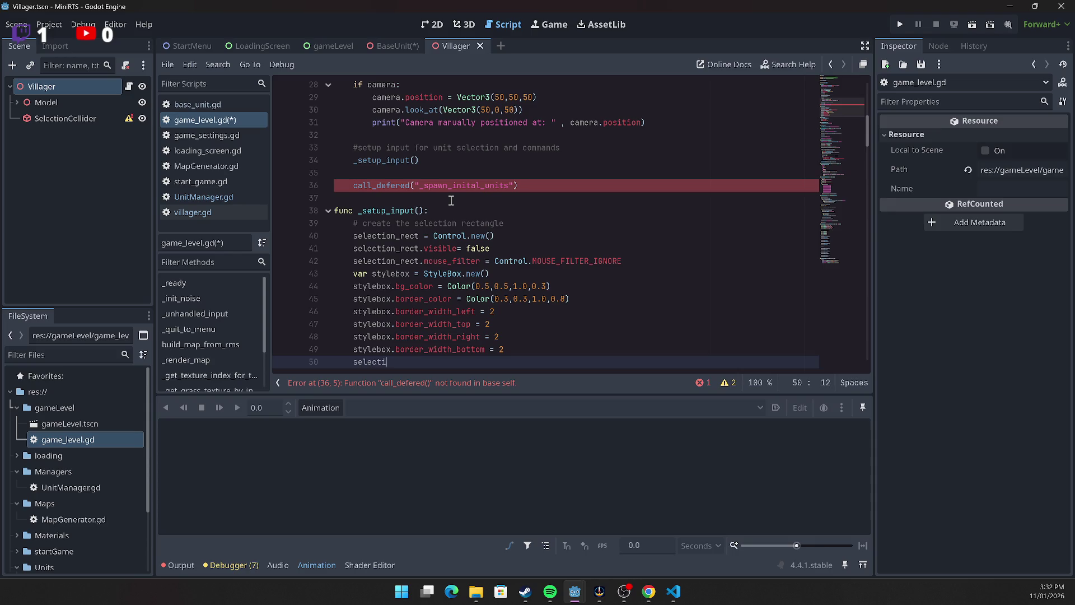
{"action": "key", "text": "BackSpace"}
{"action": "key", "text": "BackSpace"}
{"action": "key", "text": "BackSpace"}
{"action": "type", "text": "n_"}
{"action": "key", "text": "Return"}
{"action": "type", "text": "s"}
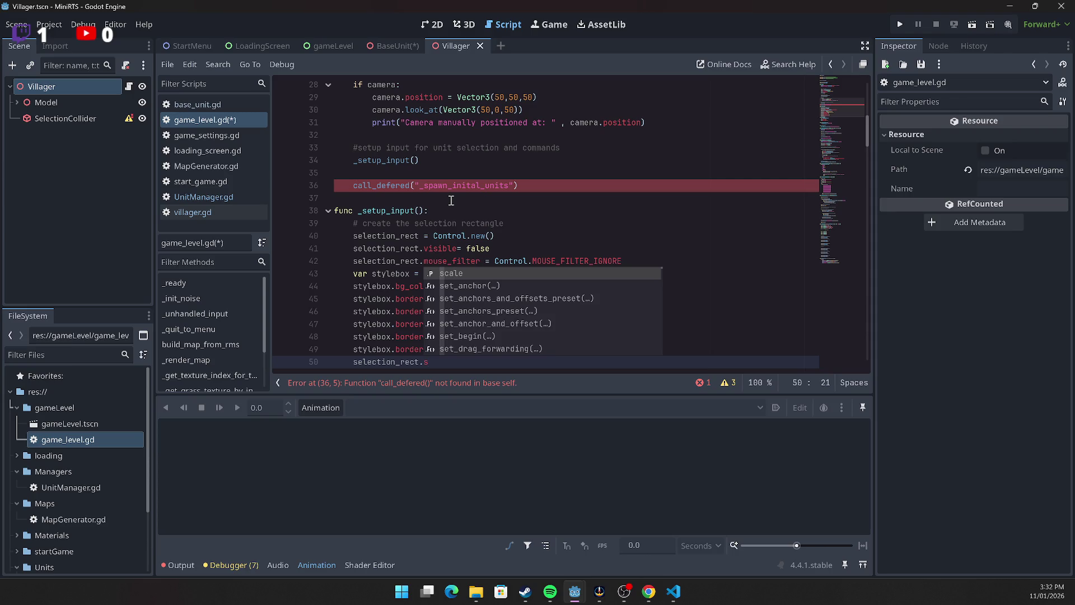
{"action": "key", "text": "BackSpace"}
{"action": "type", "text": "ad"}
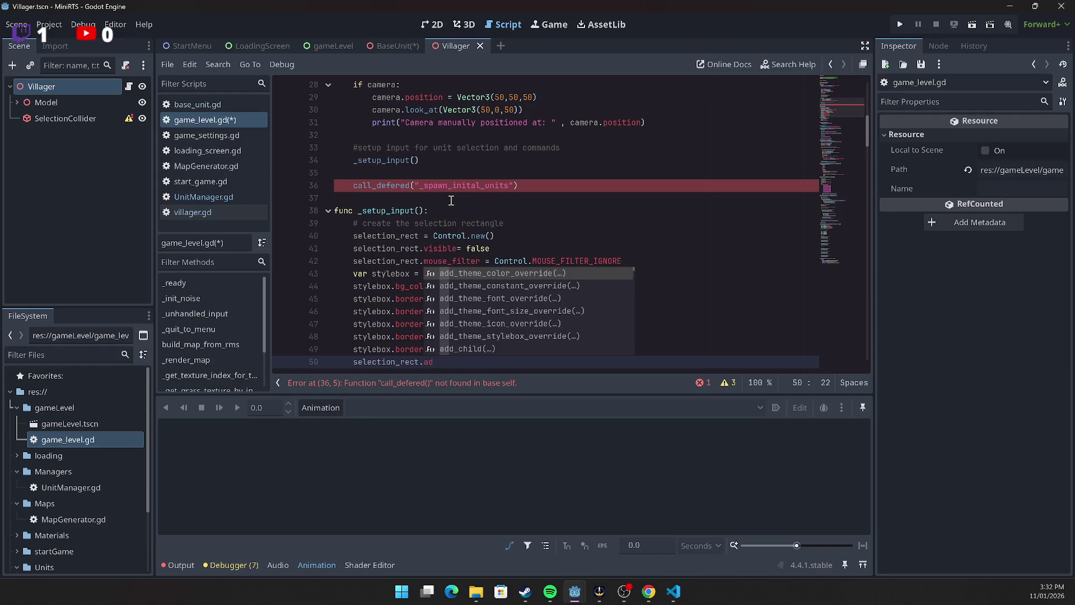
{"action": "key", "text": "Down"}
{"action": "key", "text": "Down"}
{"action": "key", "text": "Down"}
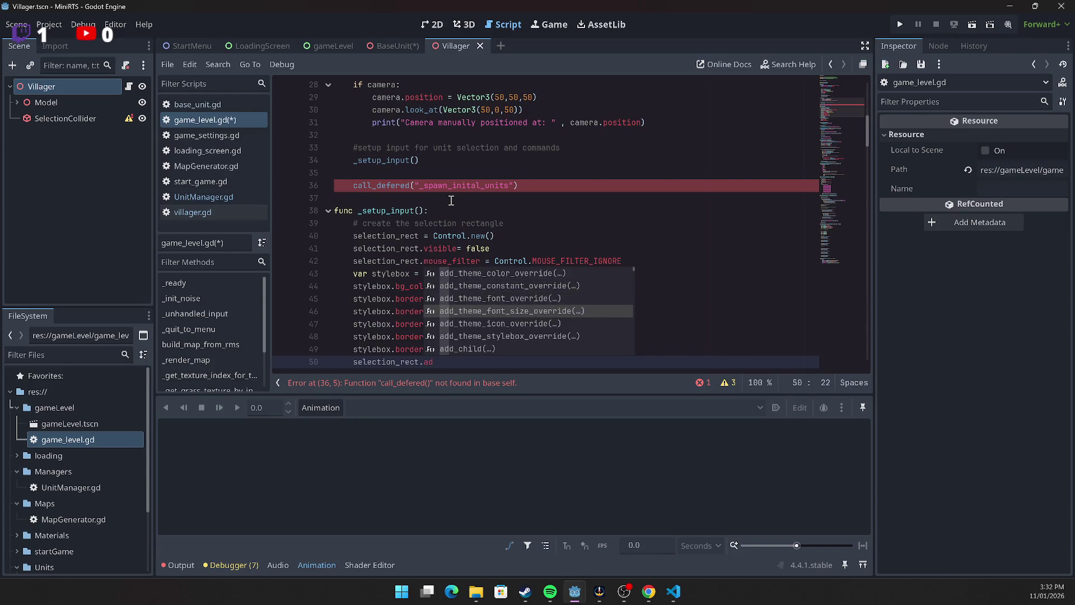
{"action": "key", "text": "Return"}
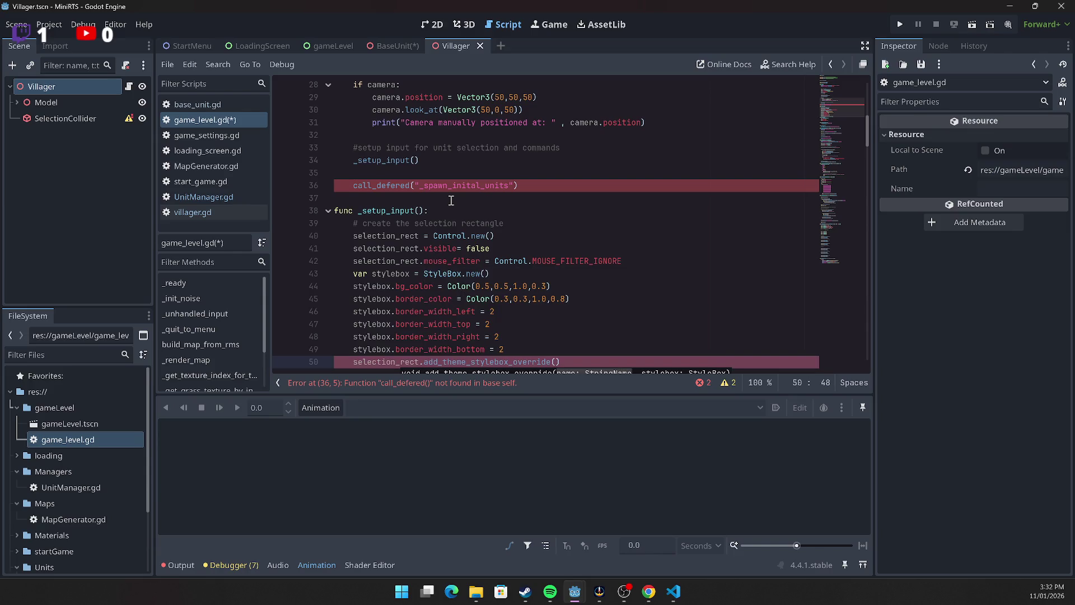
{"action": "type", "text": "\"panel\", sty"}
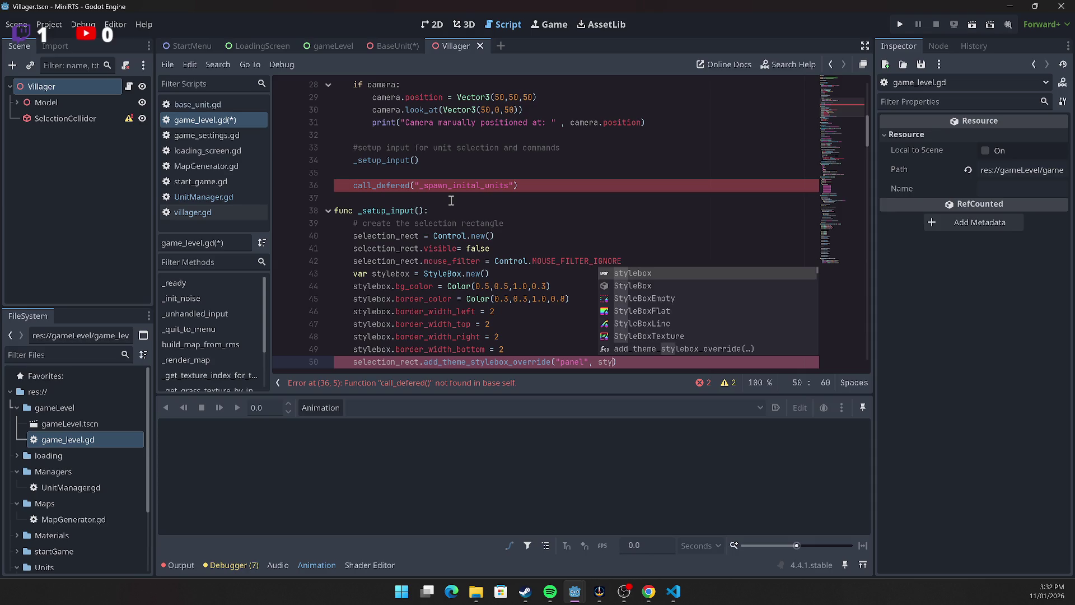
{"action": "key", "text": "Return"}
{"action": "type", "text": ")"}
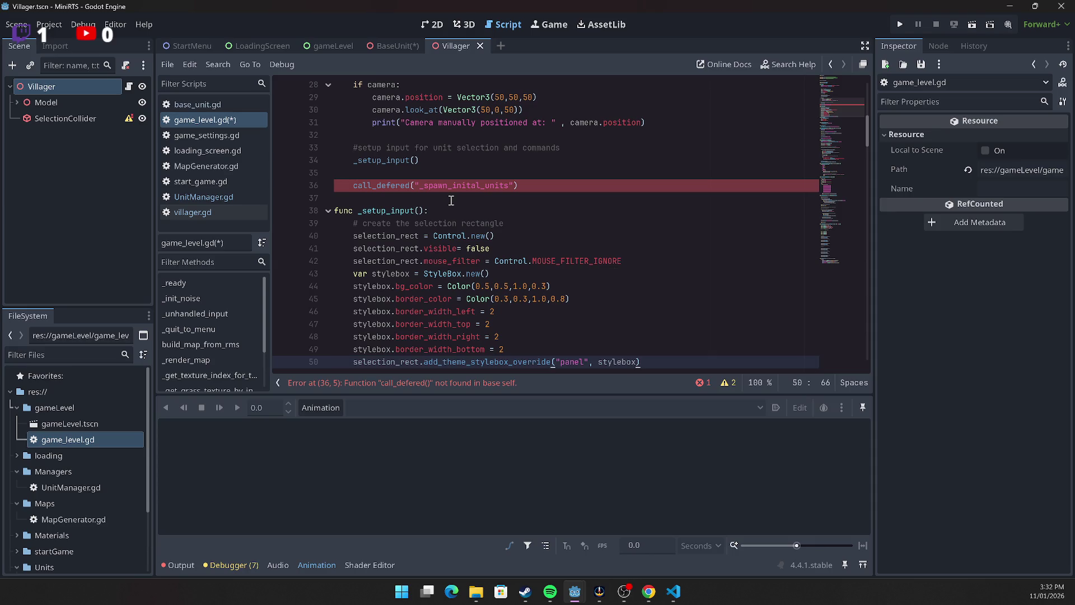
Add add_child(selection_rect) and leave a blank line before the next function.
{"action": "key", "text": "Return"}
{"action": "type", "text": "add_cvhil"}
{"action": "key", "text": "BackSpace"}
{"action": "key", "text": "BackSpace"}
{"action": "key", "text": "BackSpace"}
{"action": "type", "text": "hild"}
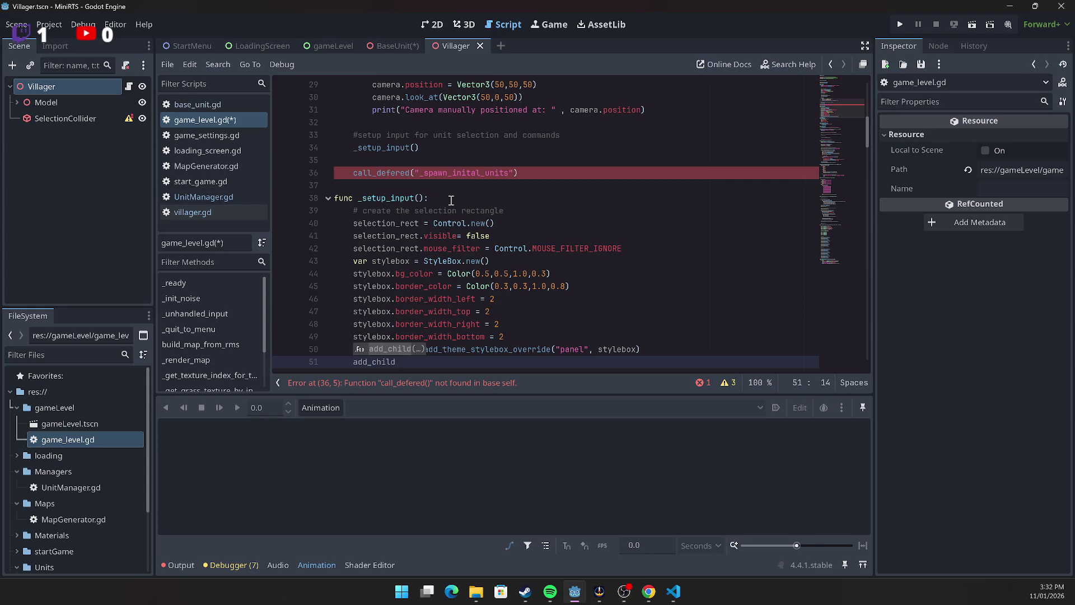
{"action": "type", "text": "(selection_rect"}
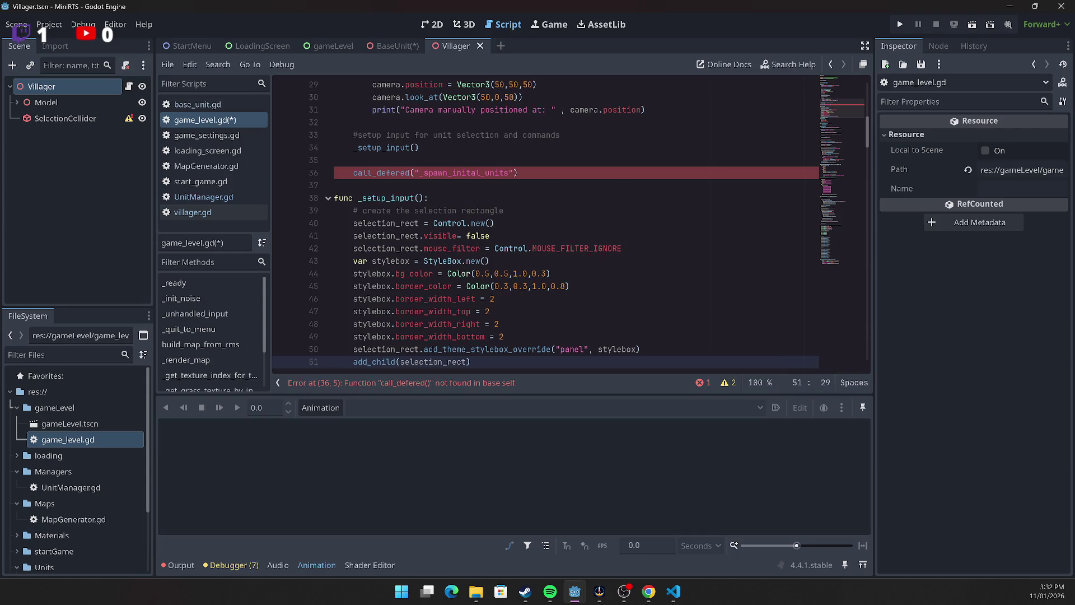
{"action": "scroll", "coordinate": [530, 142], "scroll_direction": "down", "scroll_amount": 3}
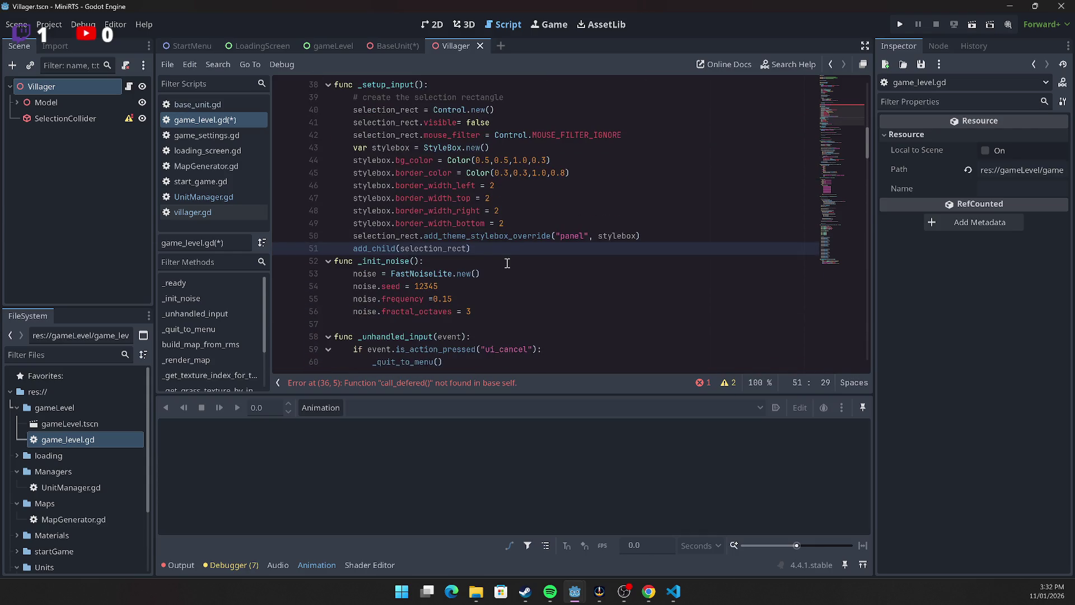
{"action": "key", "text": "End"}
{"action": "key", "text": "Return"}
{"action": "key", "text": "Return"}
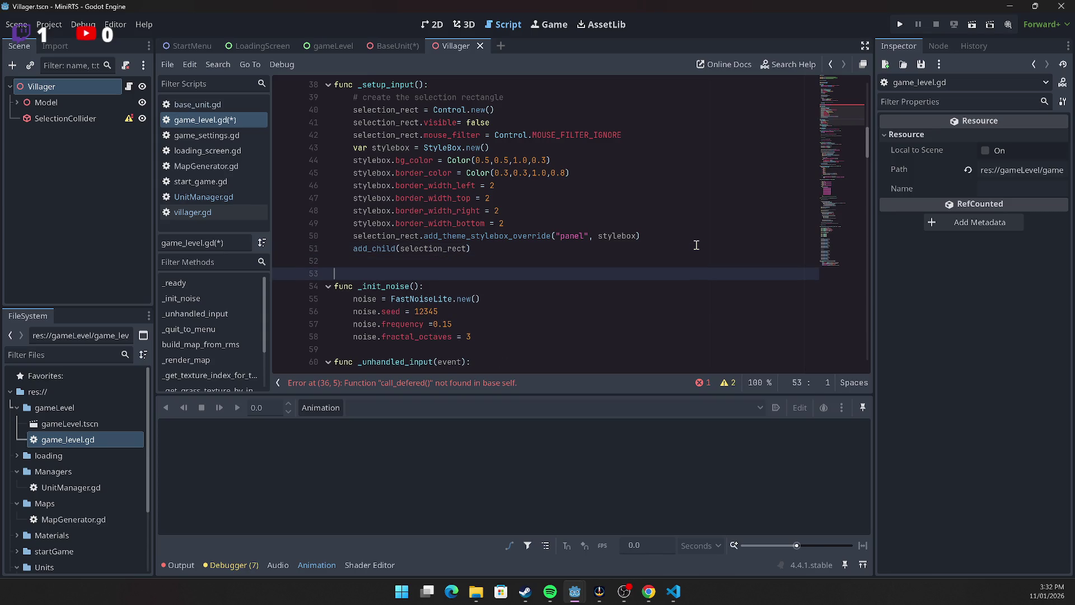
Declare func _spawn_initial_units() with a 'spawn villagers at player starting location' comment.
{"action": "type", "text": "funct"}
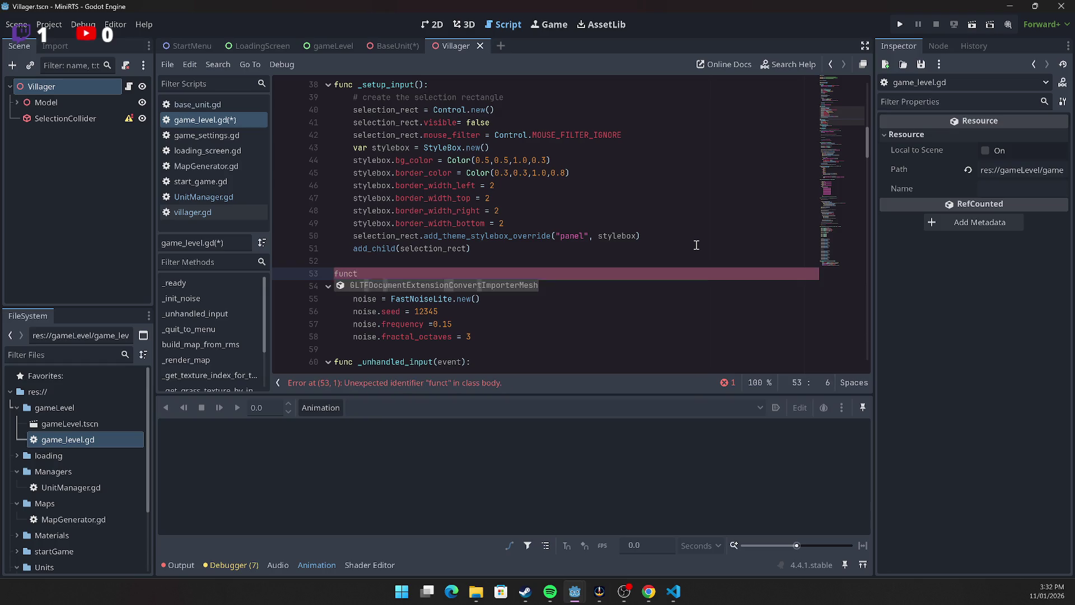
{"action": "key", "text": "BackSpace"}
{"action": "type", "text": " _spa"}
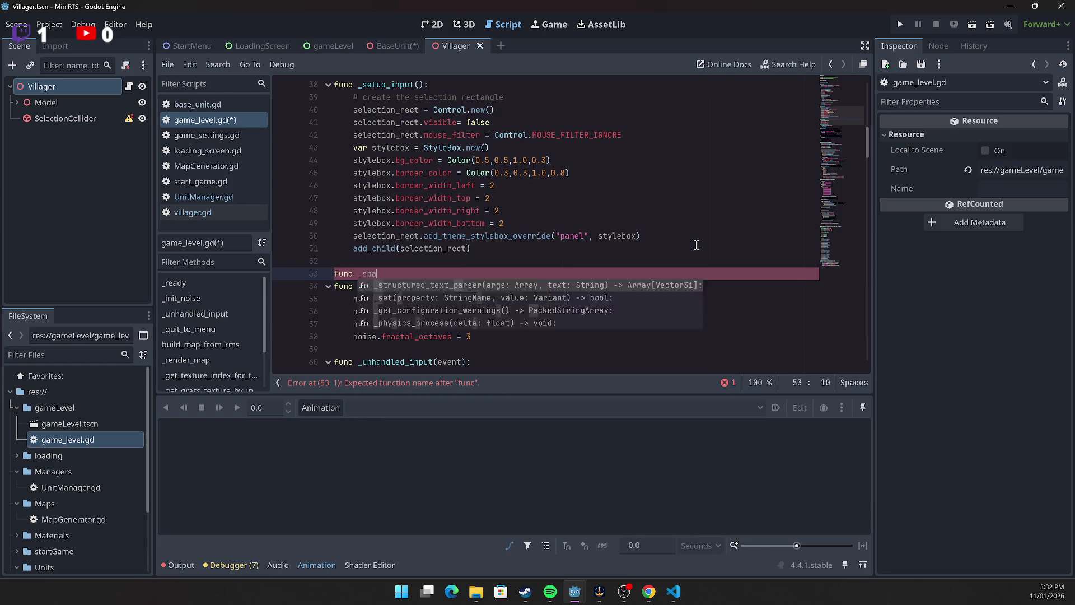
{"action": "type", "text": "wn_initial_u"}
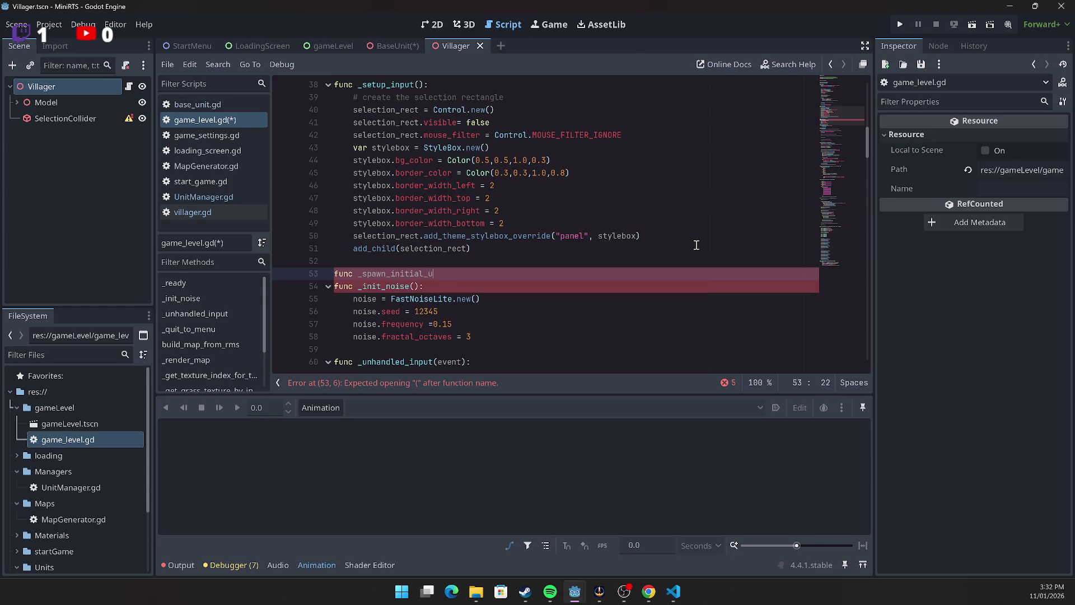
{"action": "type", "text": "nits():"}
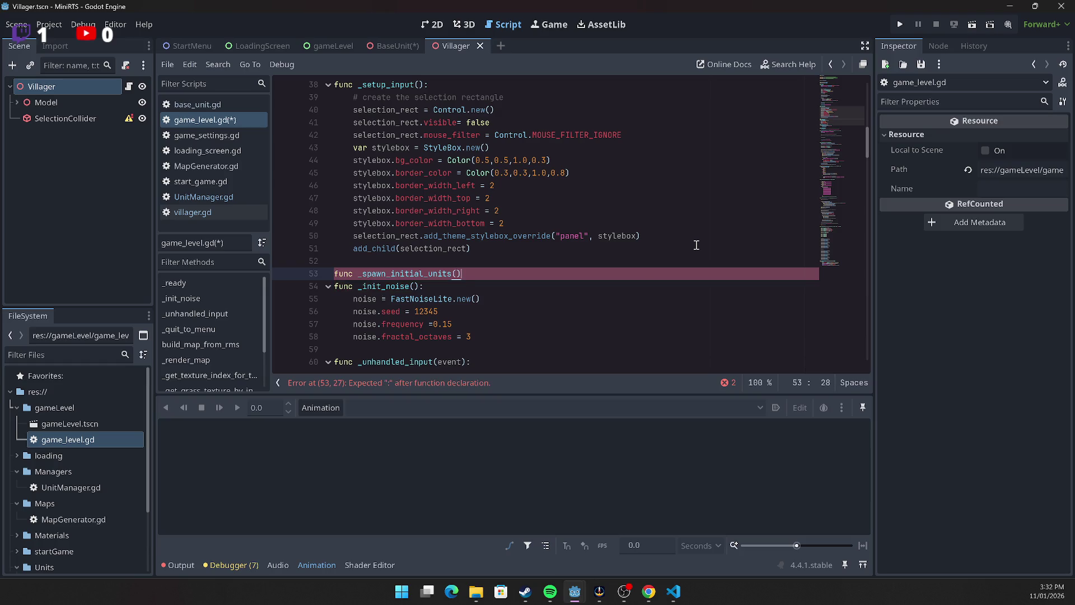
{"action": "key", "text": "Return"}
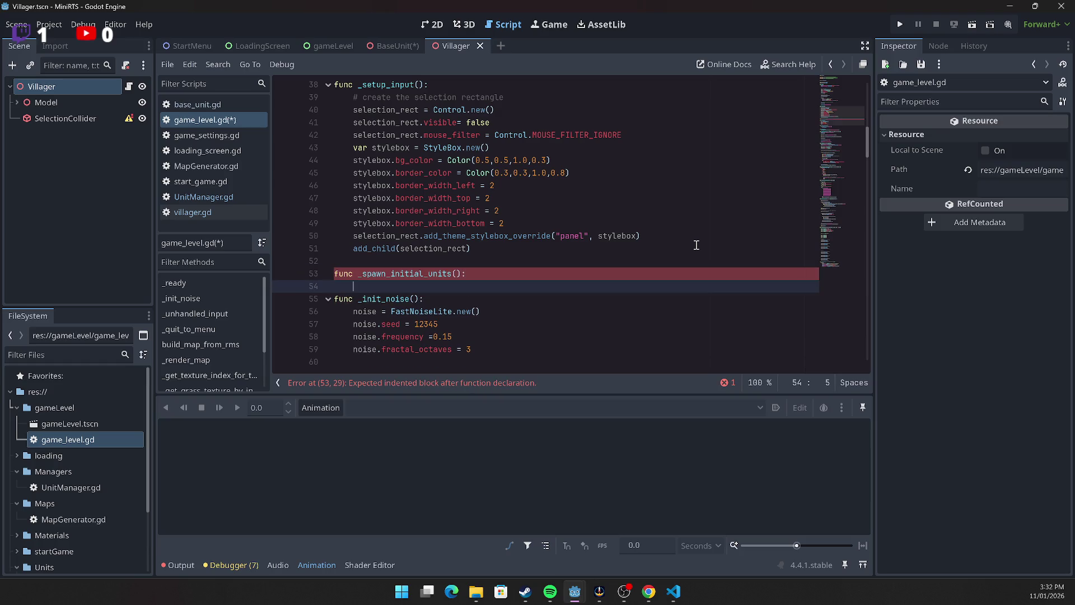
{"action": "type", "text": "#spawn "}
{"action": "type", "text": "villagers "}
{"action": "type", "text": "at p"}
{"action": "type", "text": "layer s"}
{"action": "type", "text": "tarting location"}
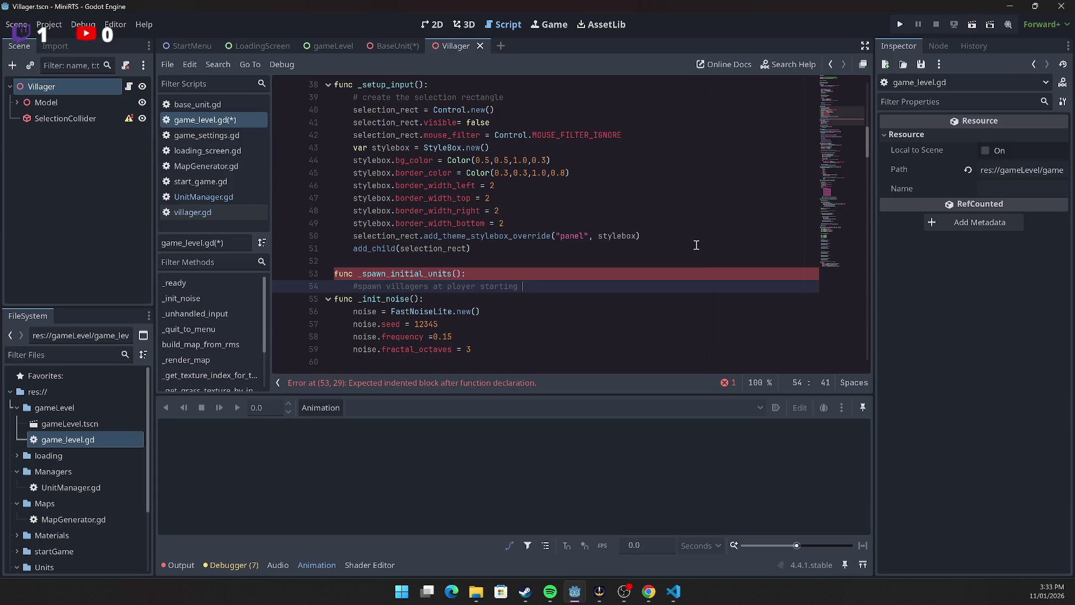
{"action": "key", "text": "Return"}
Add a player_id in range(GameSettings.player_count) block setting spawn_pos = Vector3(25+player_id*25, 0, 25).
{"action": "type", "text": "e"}
{"action": "key", "text": "BackSpace"}
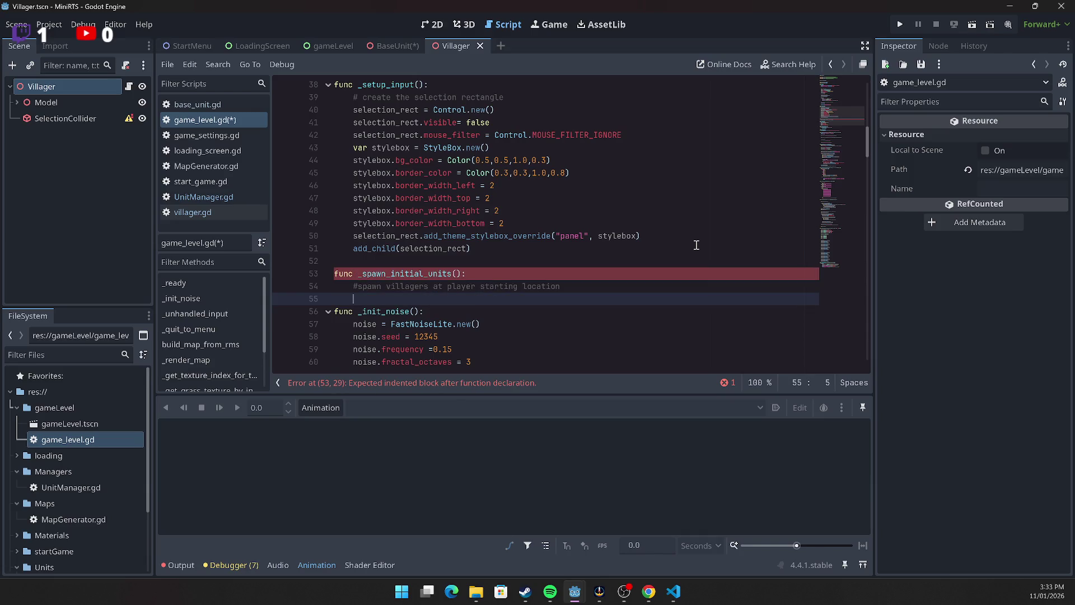
{"action": "type", "text": "if player_id in range"}
{"action": "key", "text": "Return"}
{"action": "type", "text": "GameSe"}
{"action": "key", "text": "Return"}
{"action": "type", "text": ".playe"}
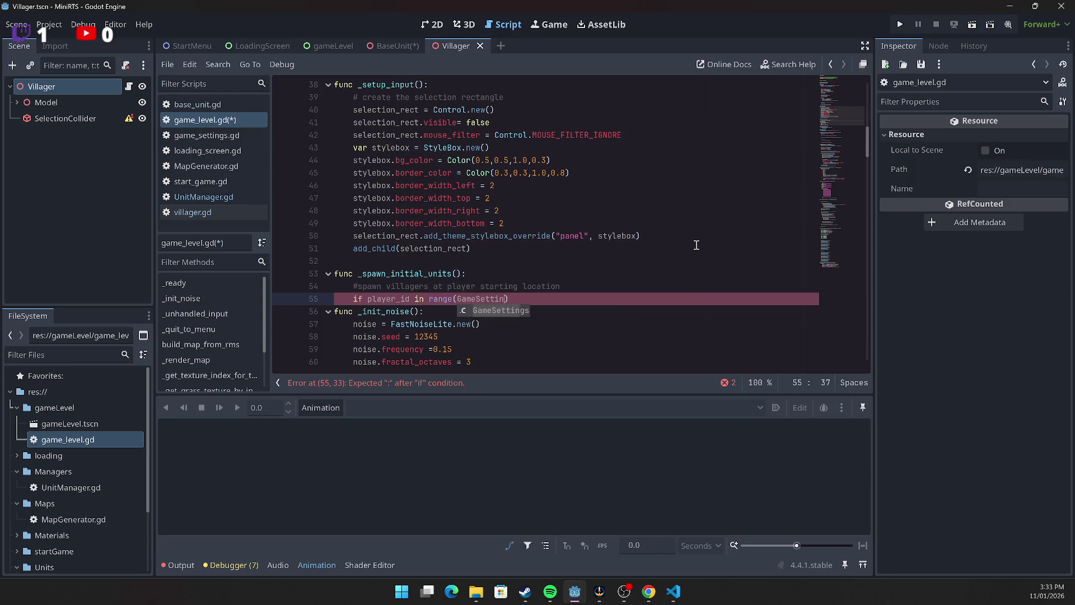
{"action": "type", "text": "r_cou"}
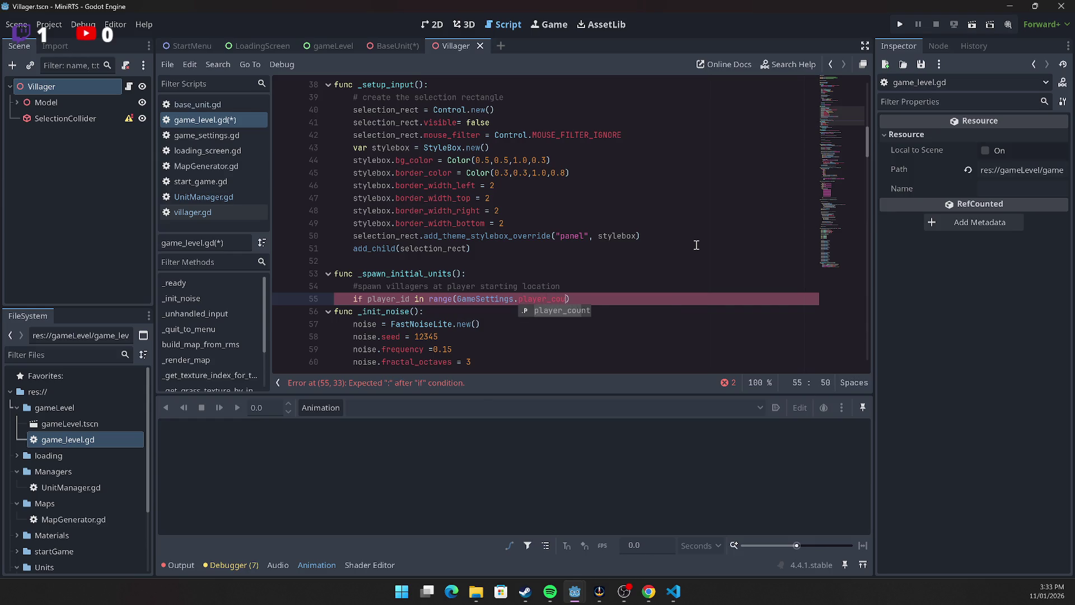
{"action": "key", "text": "Return"}
{"action": "type", "text": "):"}
{"action": "key", "text": "Return"}
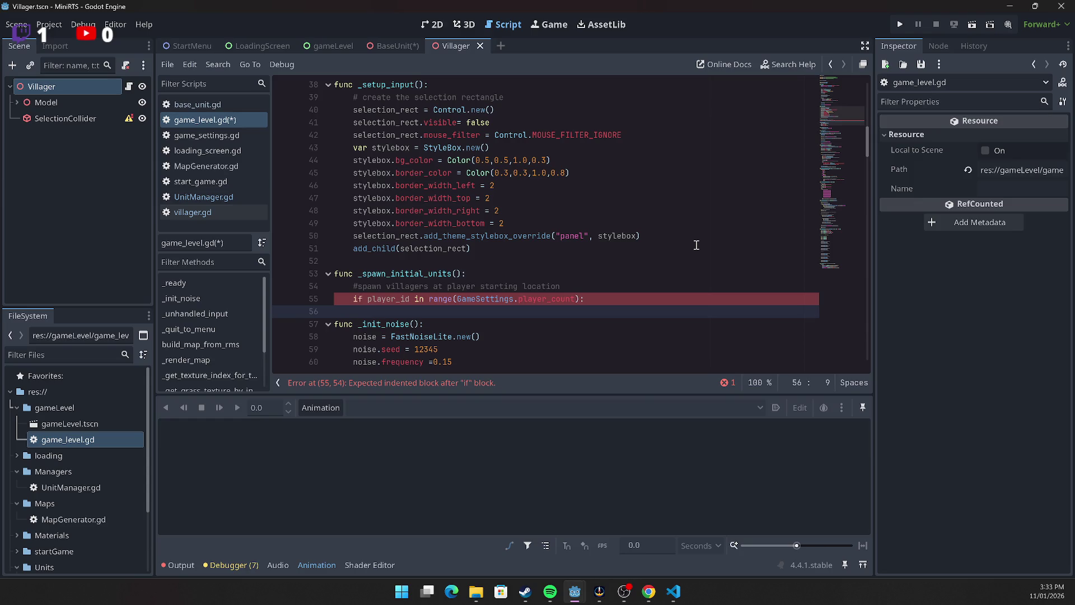
{"action": "type", "text": "var spawn"}
{"action": "type", "text": "_pos = "}
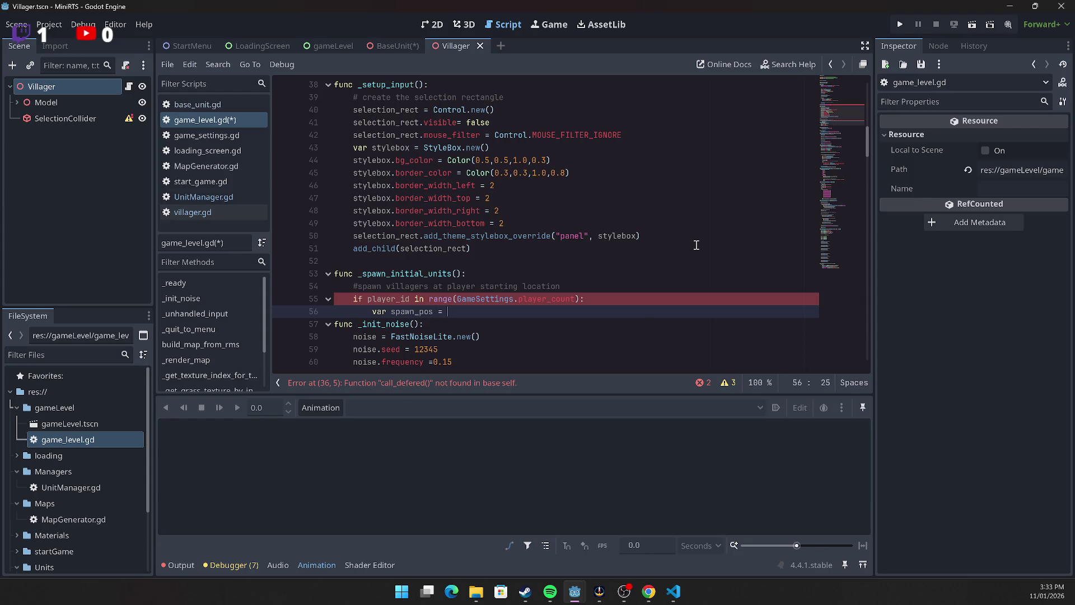
{"action": "type", "text": "Vector"}
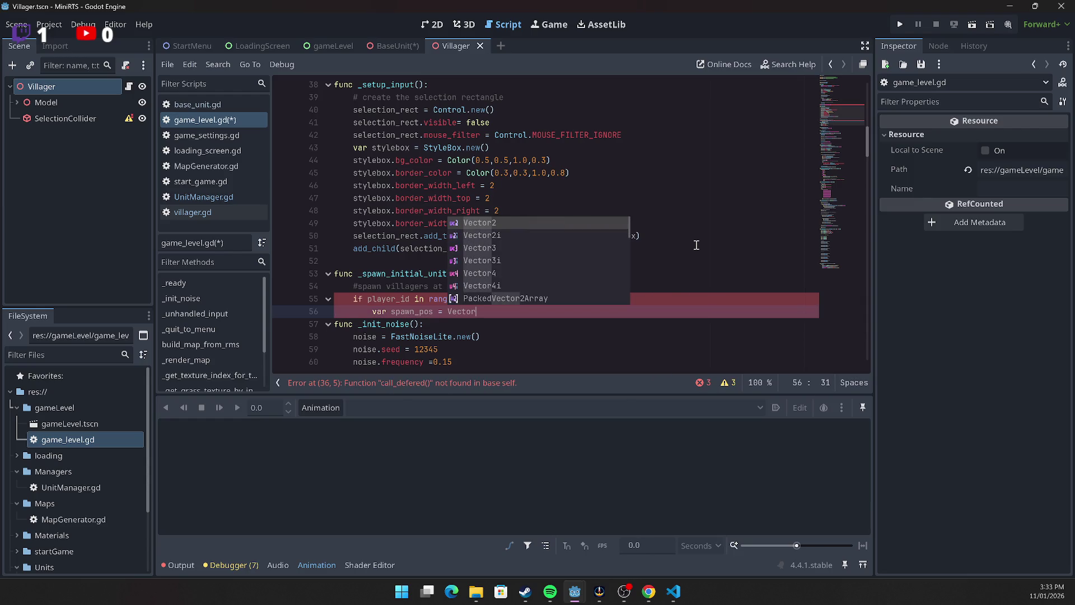
{"action": "type", "text": "3("}
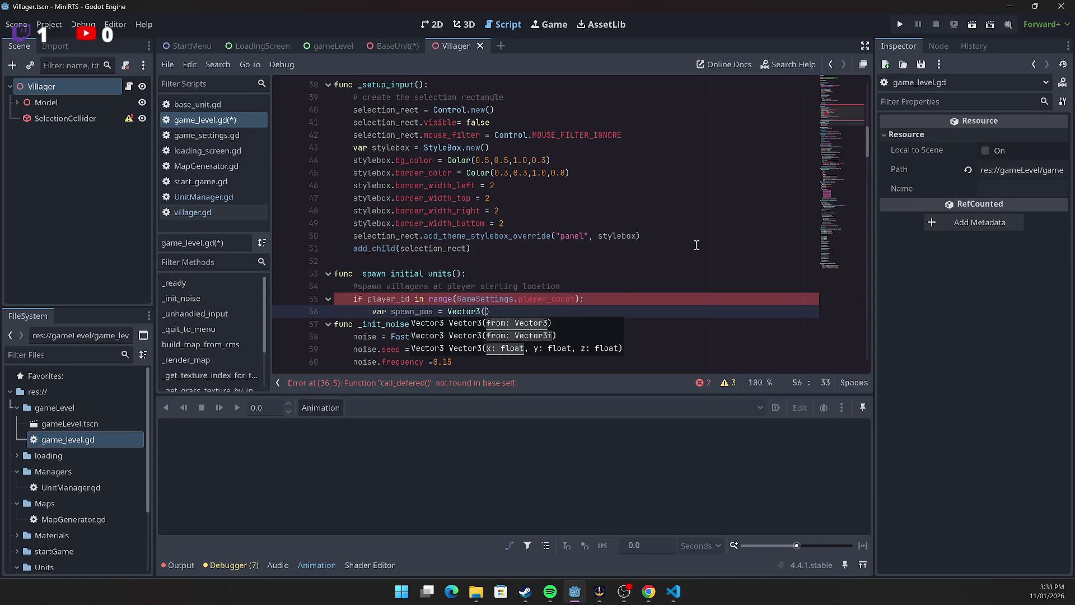
{"action": "type", "text": "25+p"}
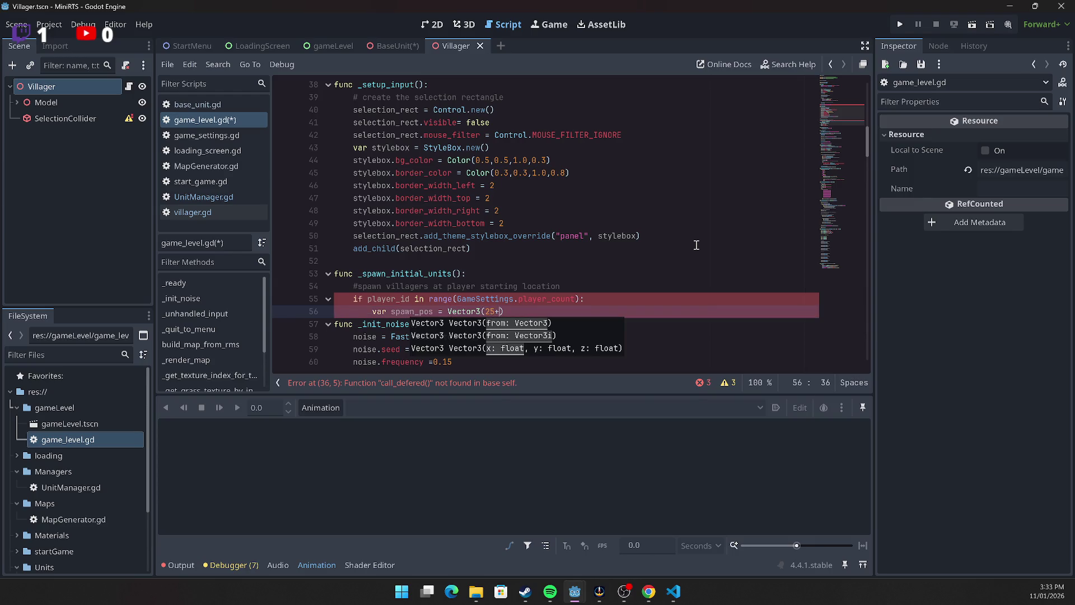
{"action": "type", "text": "layer_"}
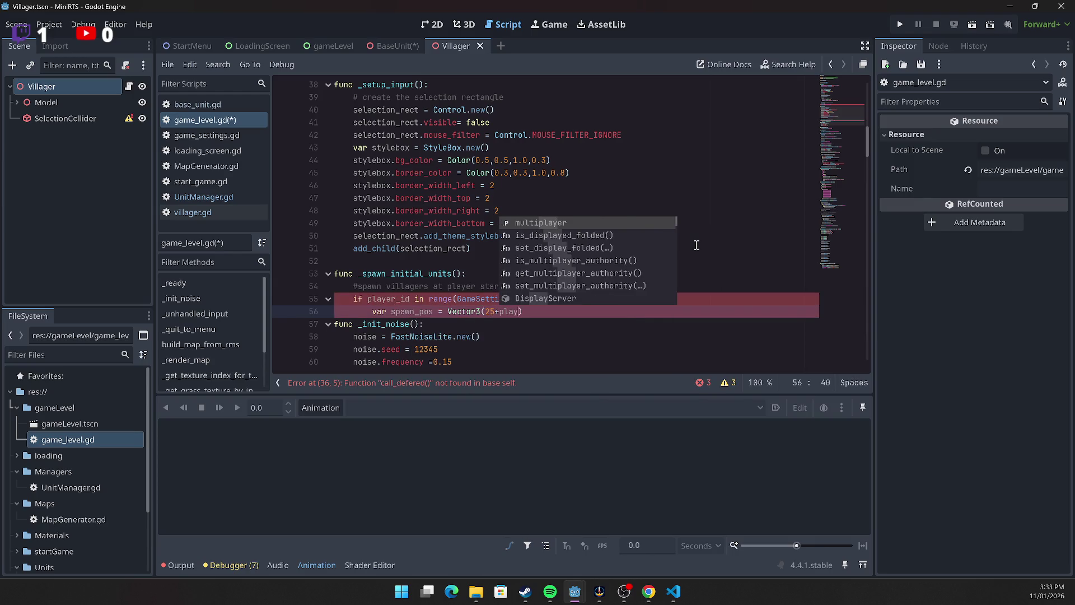
{"action": "type", "text": "id*25"}
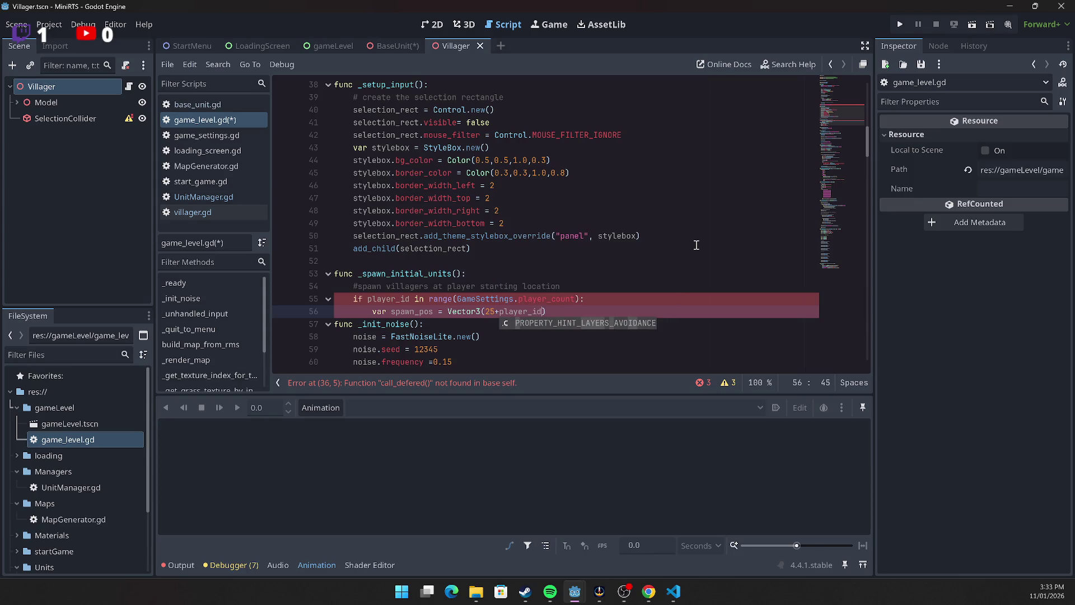
{"action": "type", "text": ", 0"}
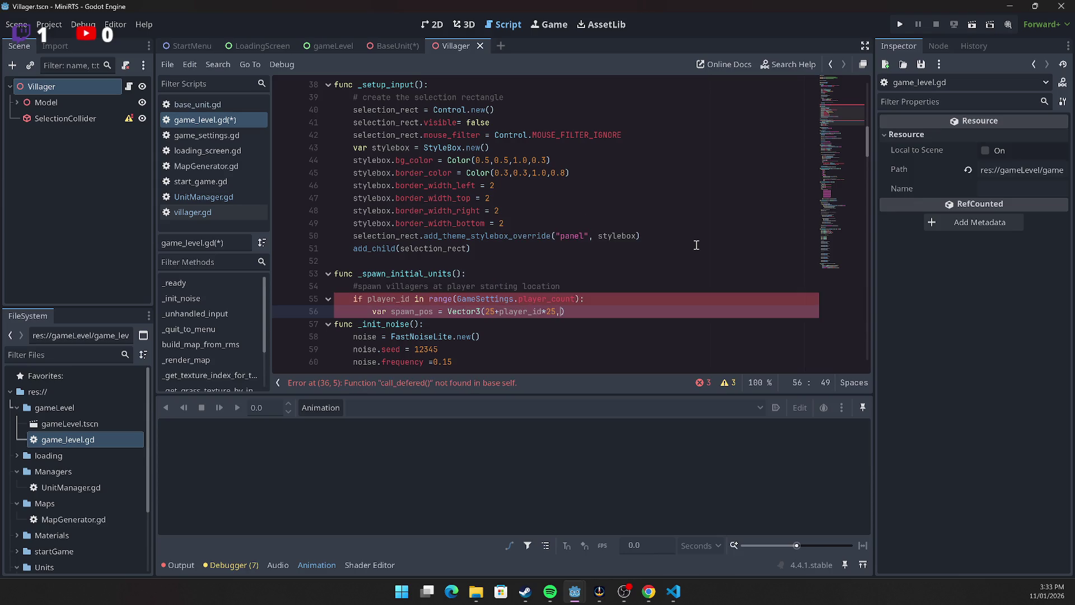
{"action": "type", "text": ",25"}
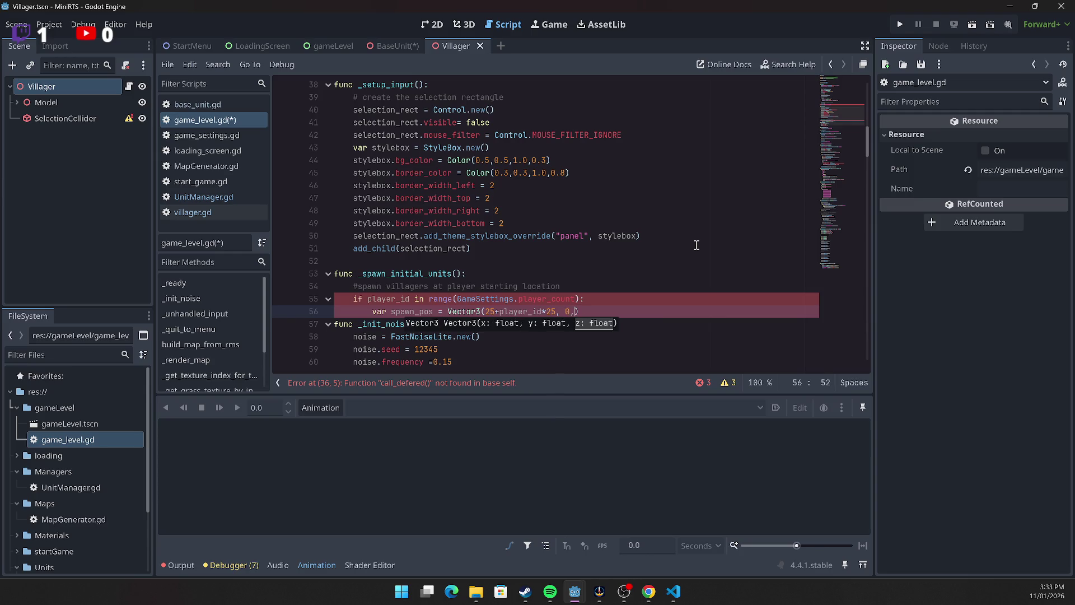
{"action": "type", "text": ")"}
{"action": "key", "text": "Return"}
{"action": "key", "text": "Return"}
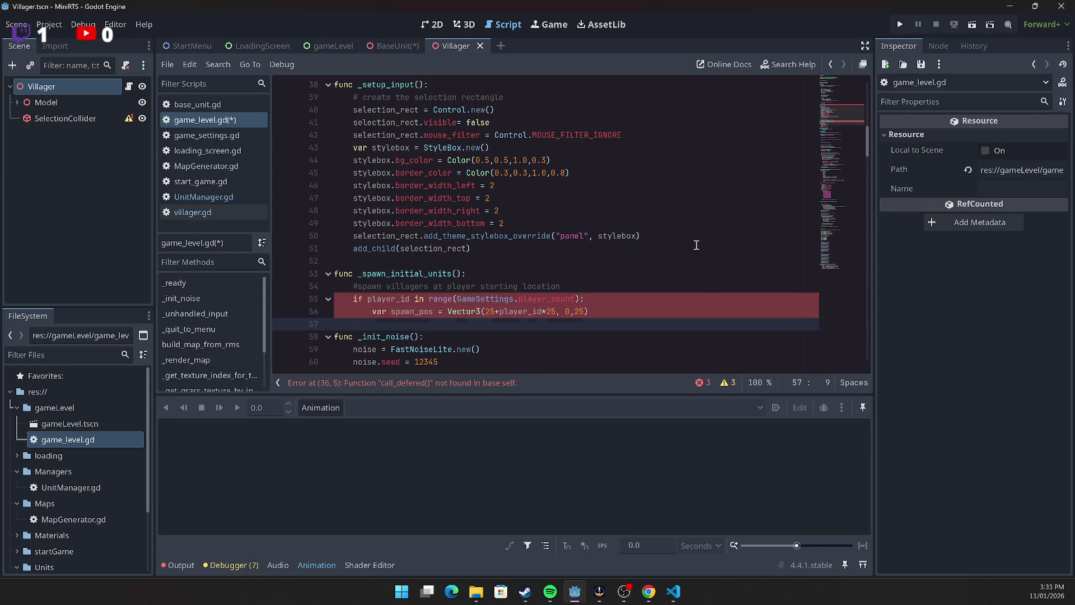
{"action": "type", "text": "sp"}
Add a for i in range(3): loop below the spawn_pos line.
{"action": "key", "text": "BackSpace"}
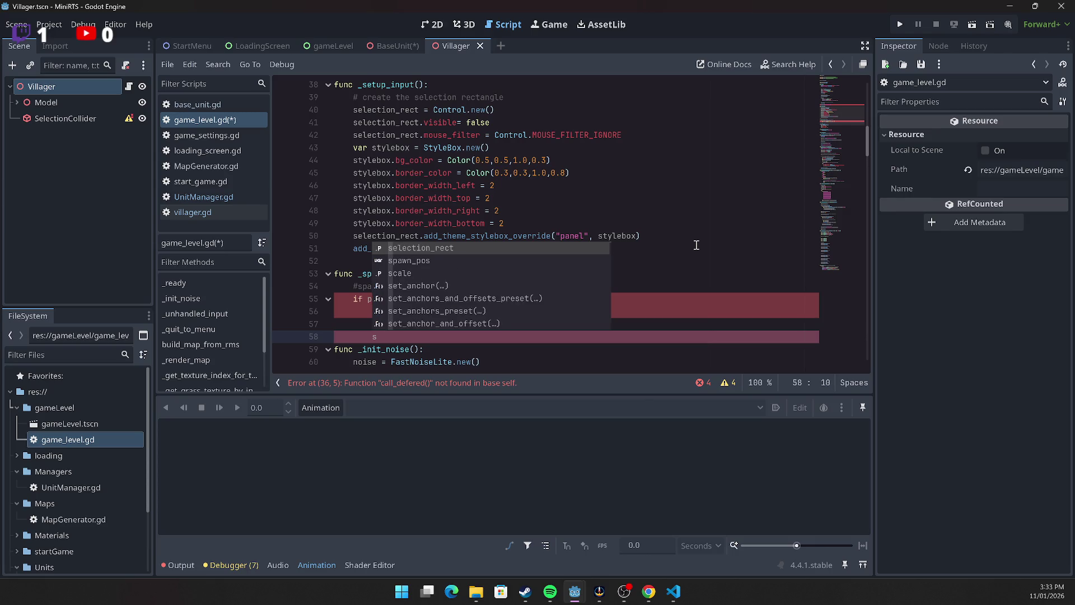
{"action": "key", "text": "BackSpace"}
{"action": "type", "text": "for i iun"}
{"action": "key", "text": "BackSpace"}
{"action": "key", "text": "BackSpace"}
{"action": "type", "text": "n range(3)"}
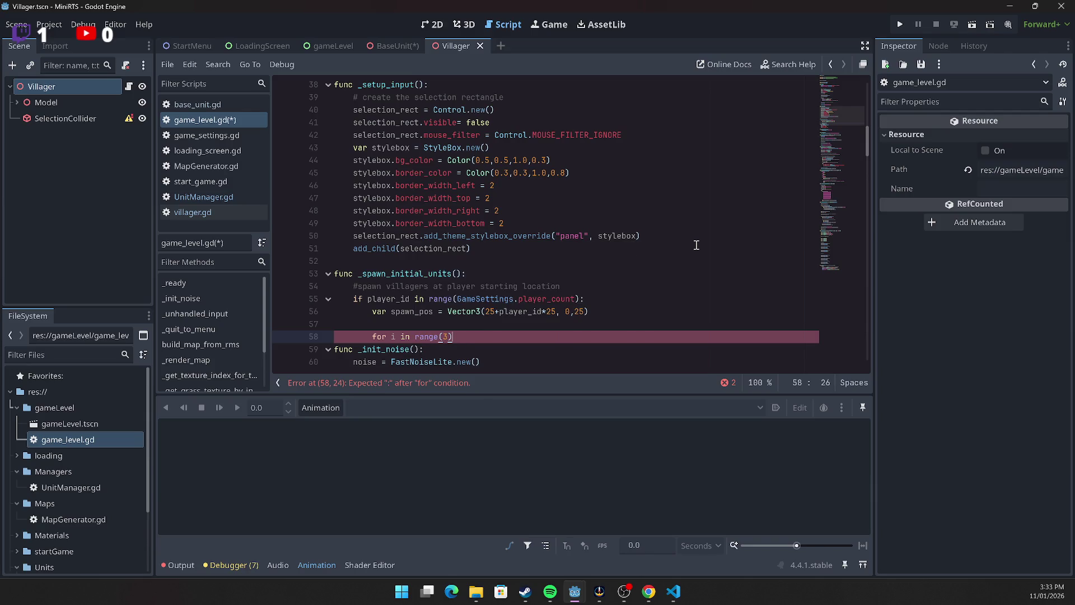
{"action": "type", "text": ":"}
{"action": "key", "text": "Return"}
Compute a random offset Vector3(randf_range(-2,2),0,randf_range(-2,2)) and call unit_manager.spawn_villager(spawn_pos+offset, player_id).
{"action": "type", "text": "r offset ="}
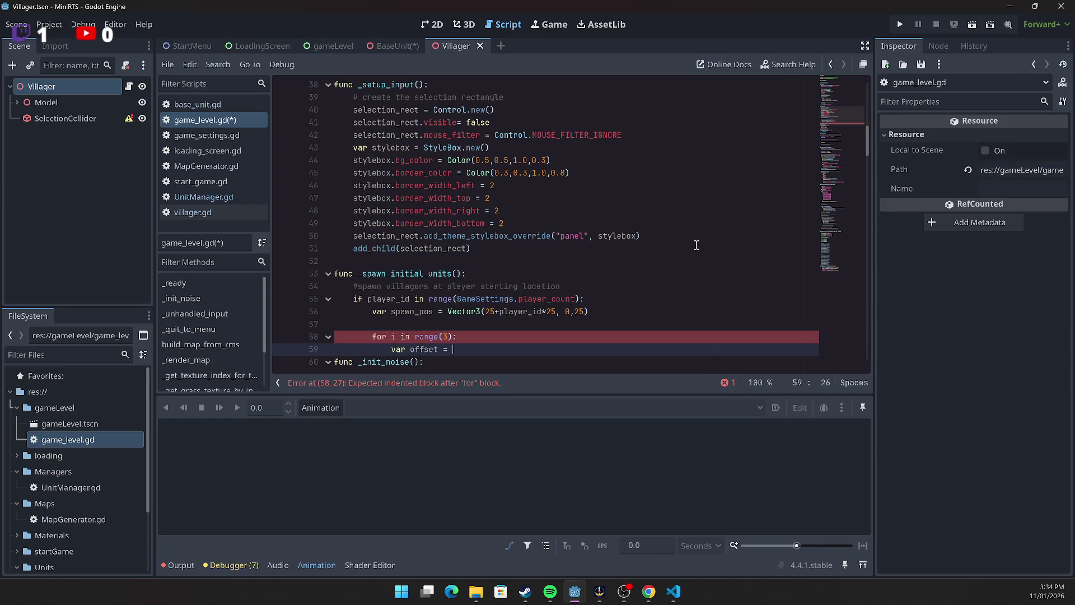
{"action": "type", "text": " Vector"}
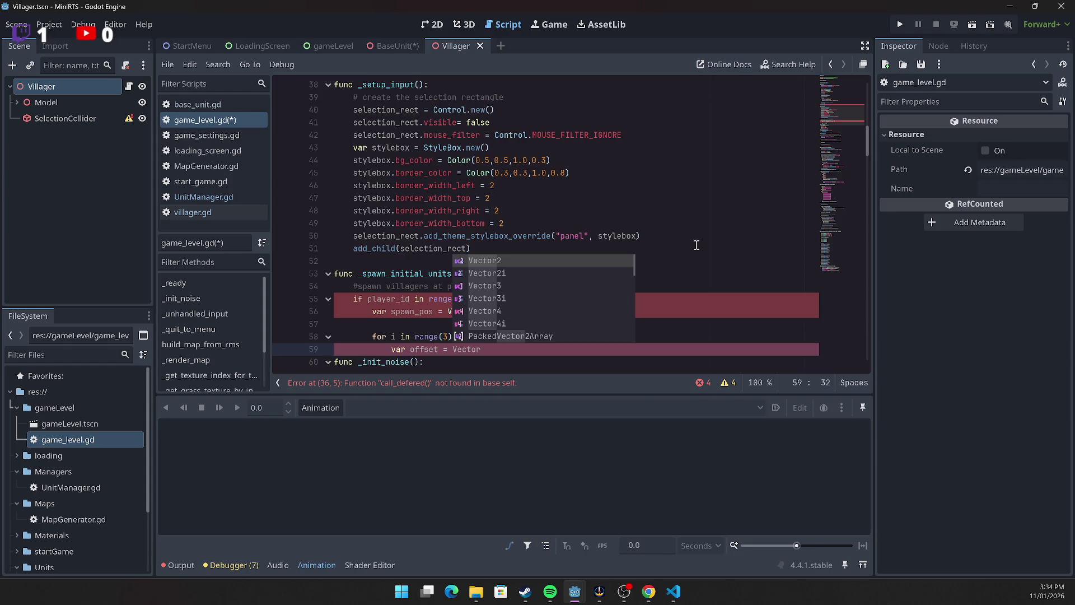
{"action": "type", "text": "3(randf)"}
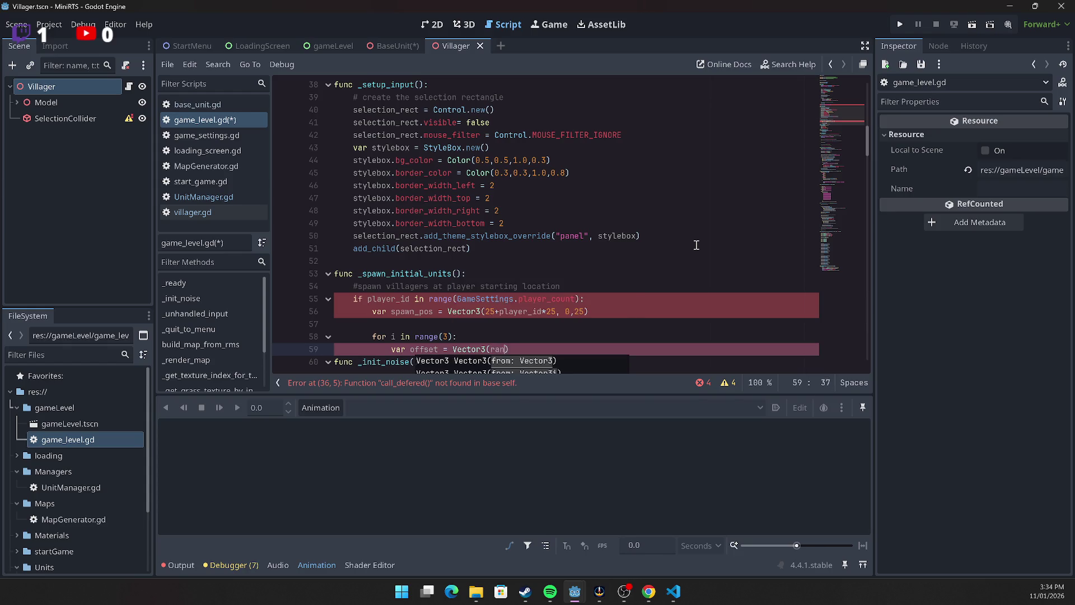
{"action": "key", "text": "BackSpace"}
{"action": "type", "text": "_r"}
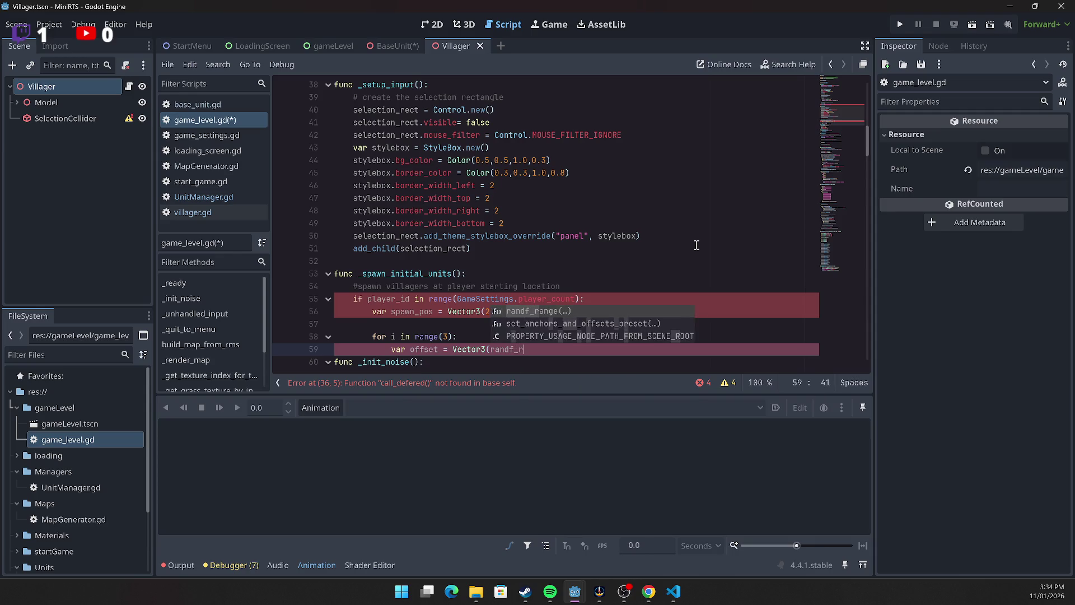
{"action": "type", "text": "ange(-2,2)"}
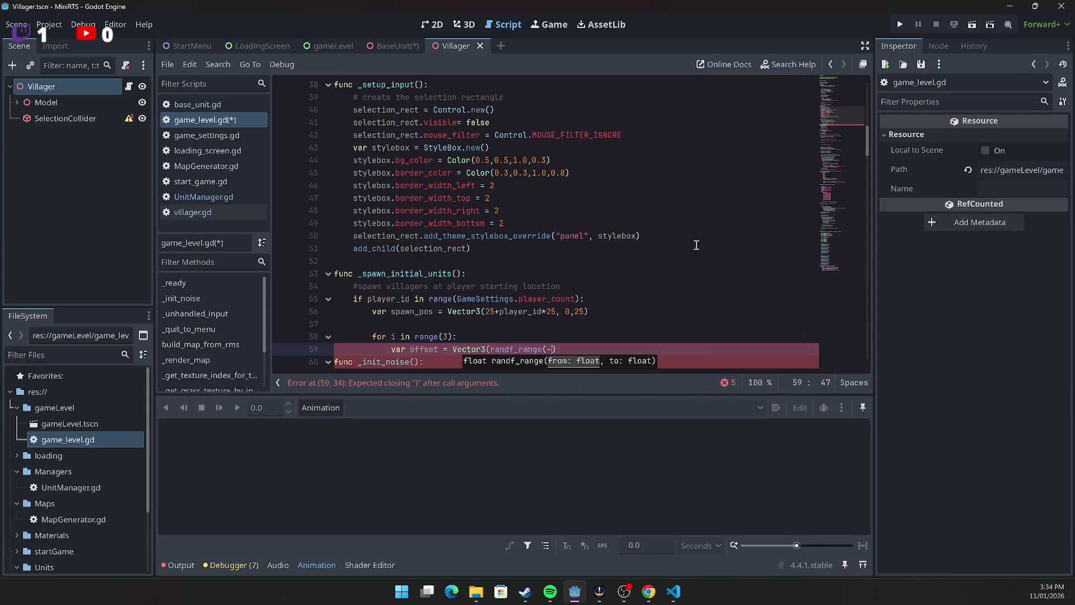
{"action": "type", "text": ",0"}
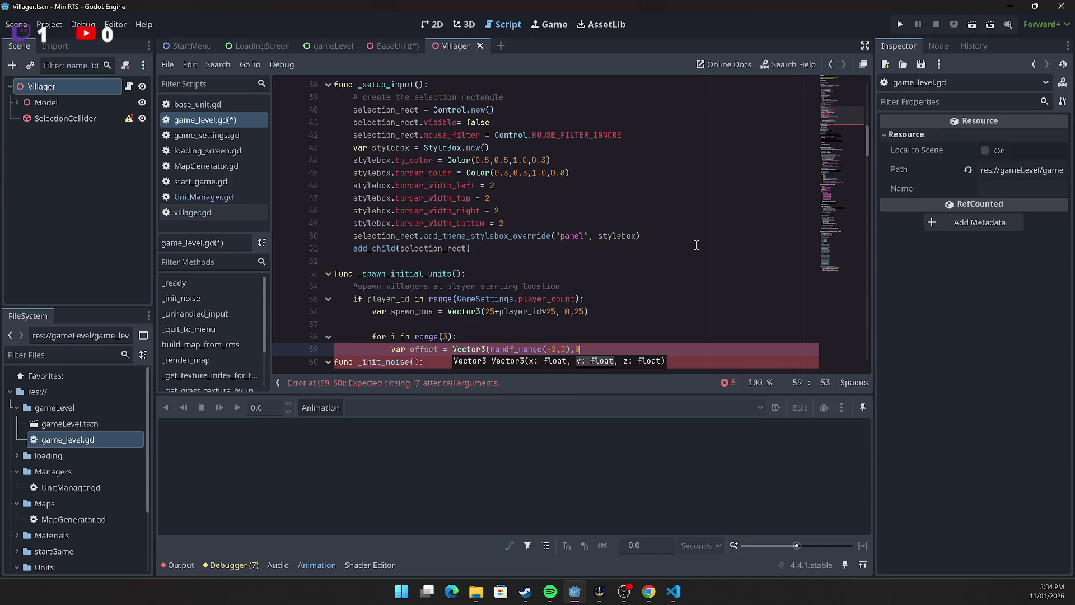
{"action": "type", "text": ",andf_)"}
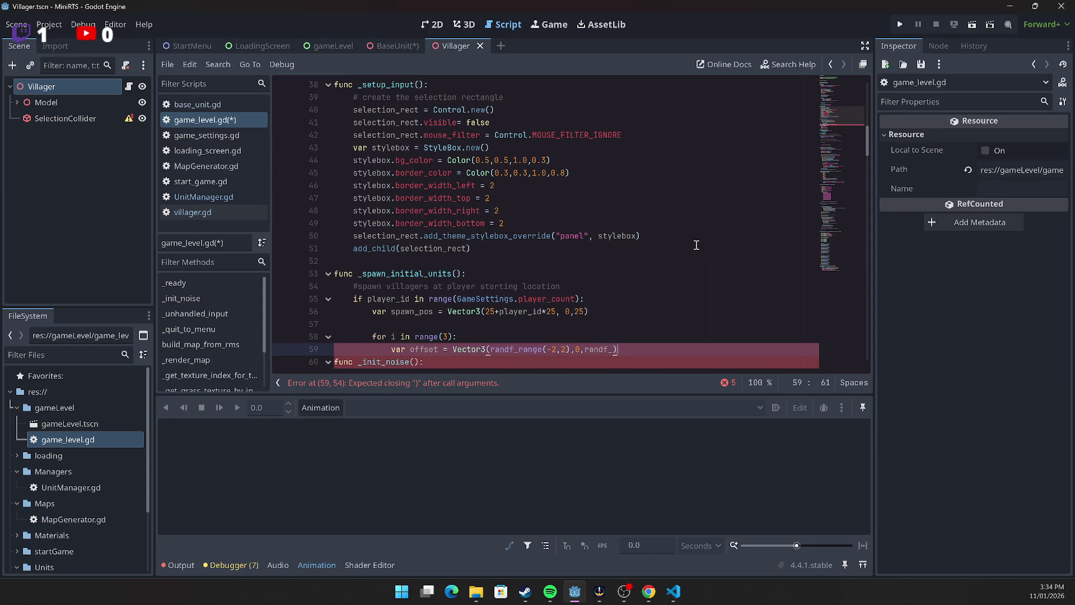
{"action": "type", "text": "range("}
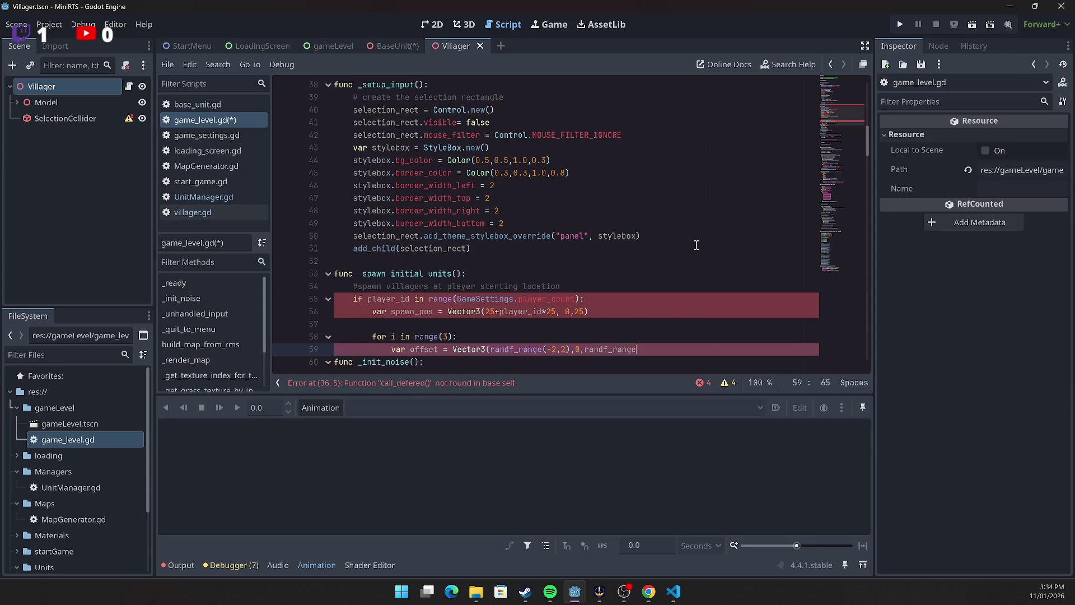
{"action": "type", "text": "-2,2"}
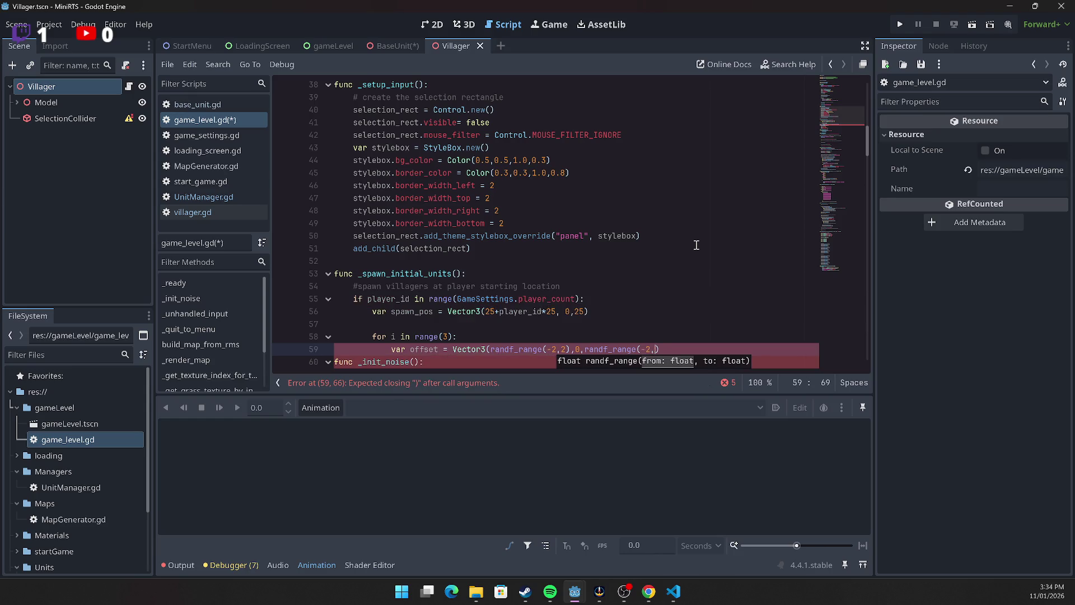
{"action": "type", "text": ")"}
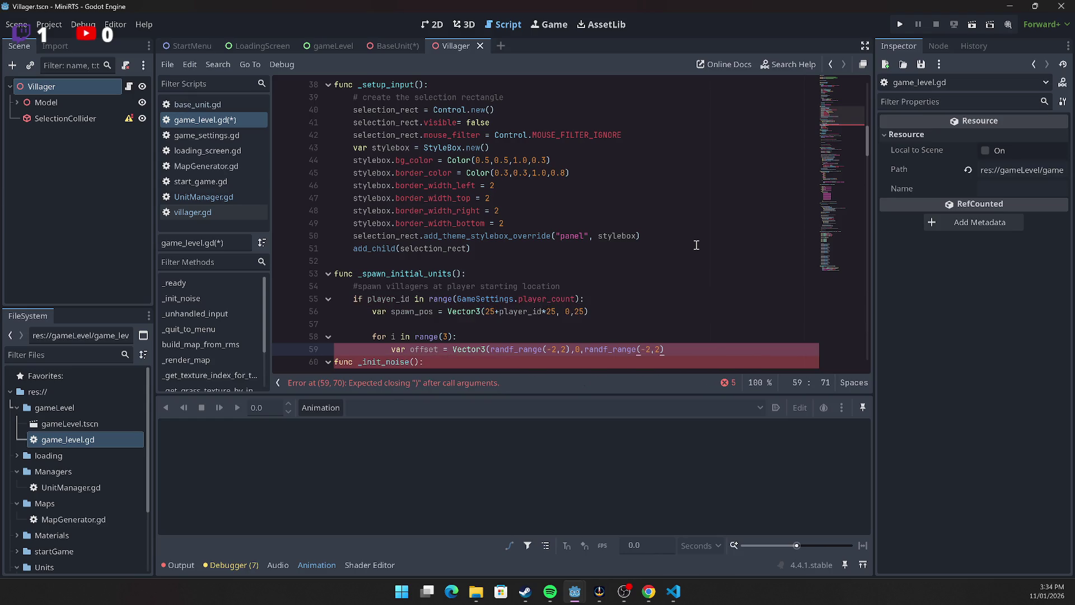
{"action": "key", "text": "Return"}
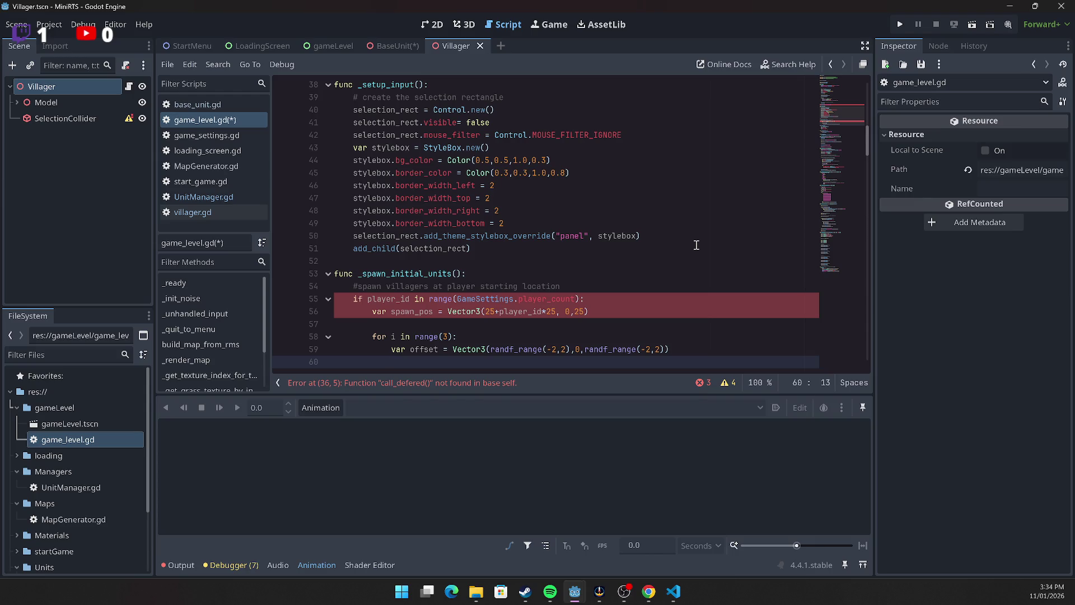
{"action": "type", "text": "unit_man"}
{"action": "type", "text": "ager.s"}
{"action": "type", "text": "pawn_"}
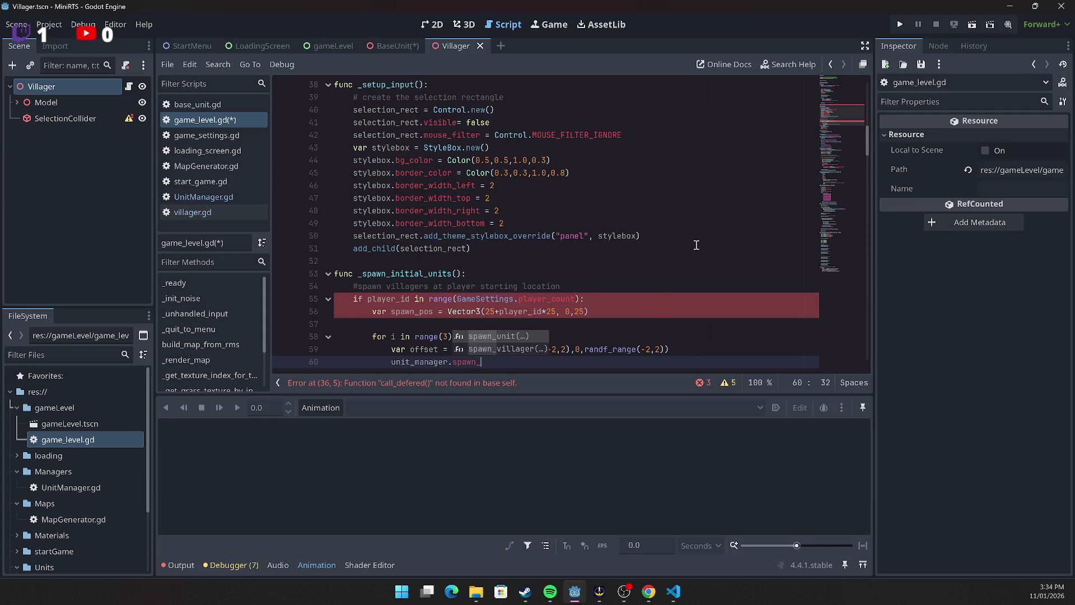
{"action": "type", "text": "villager("}
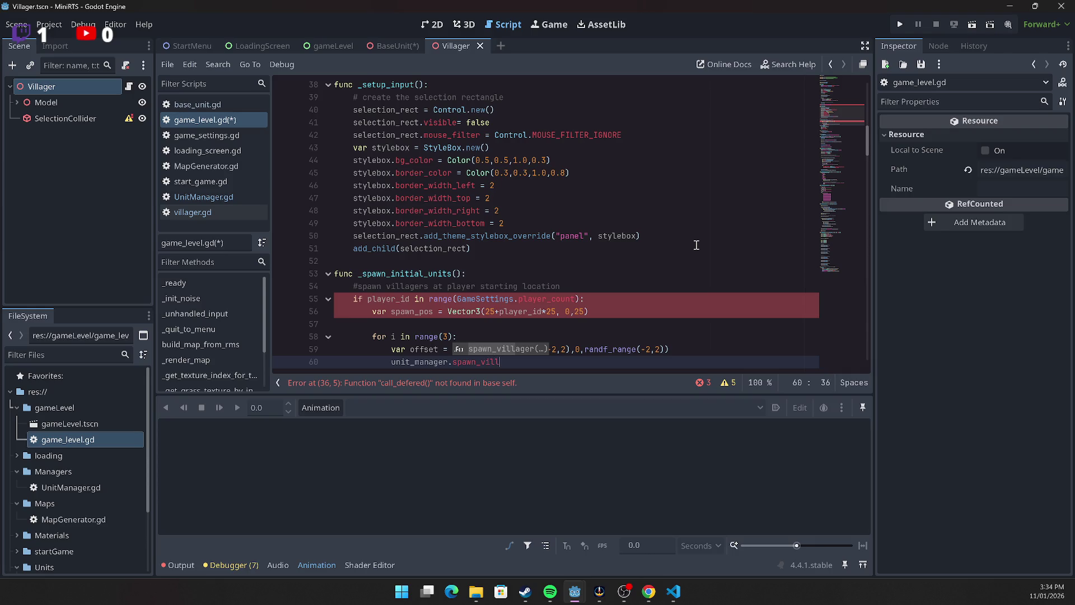
{"action": "type", "text": "spawn_po"}
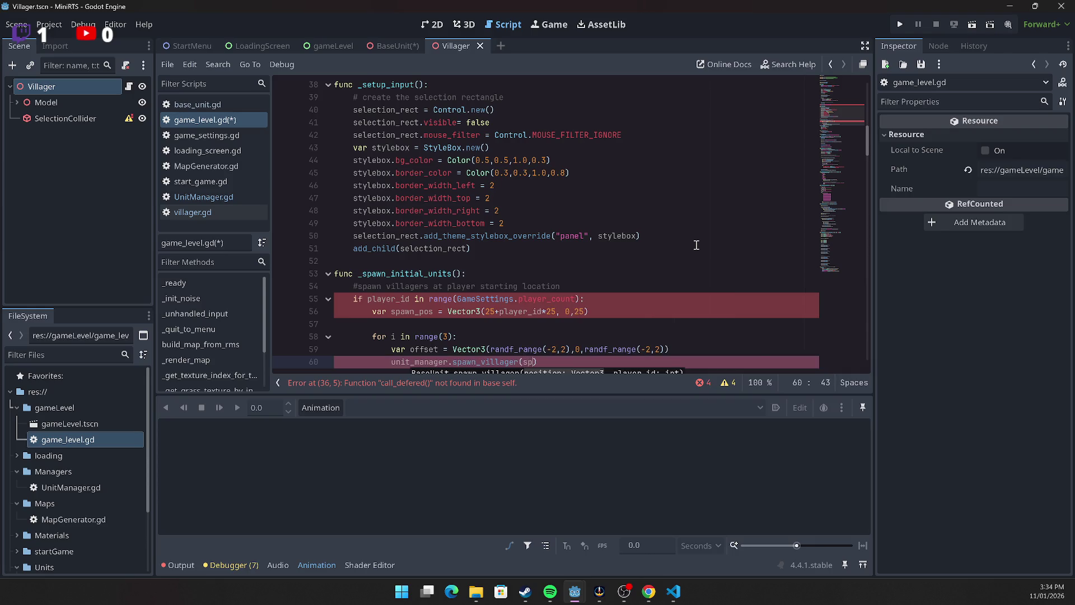
{"action": "type", "text": "s+"}
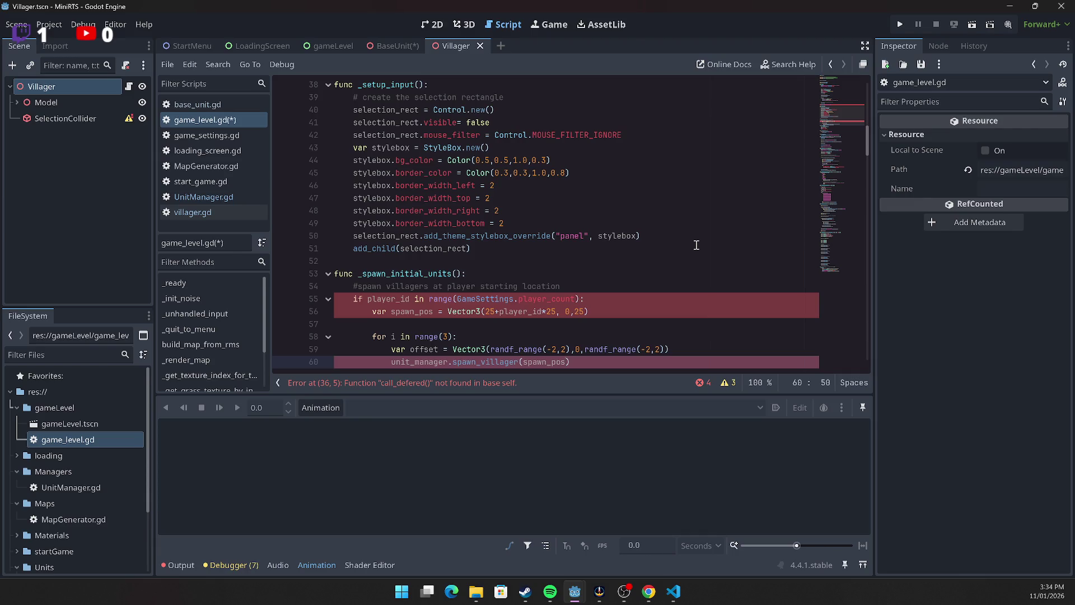
{"action": "type", "text": "offset, pla"}
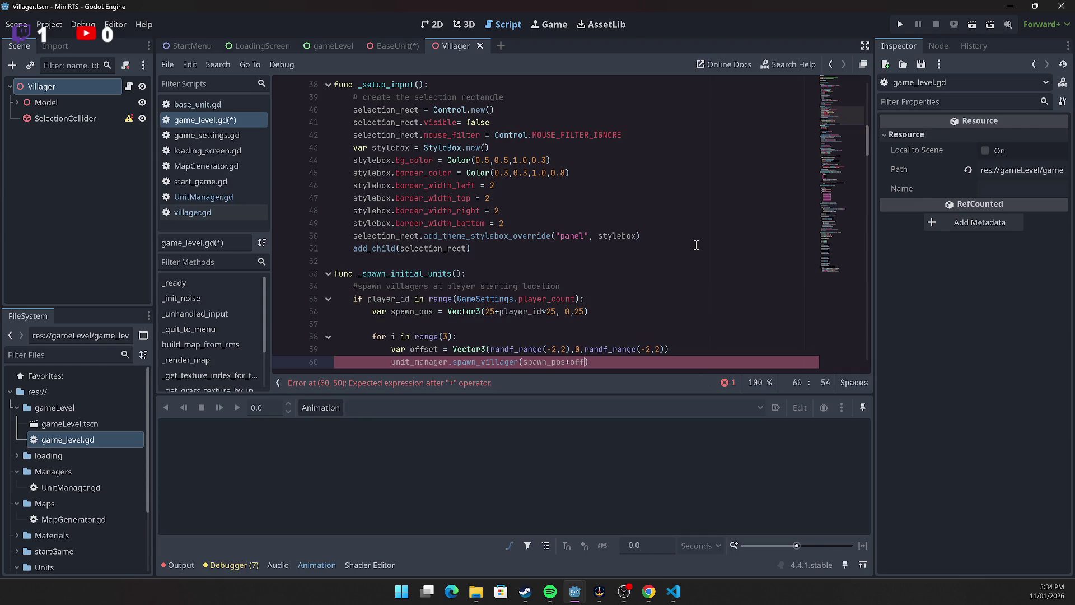
{"action": "type", "text": "yer_id"}
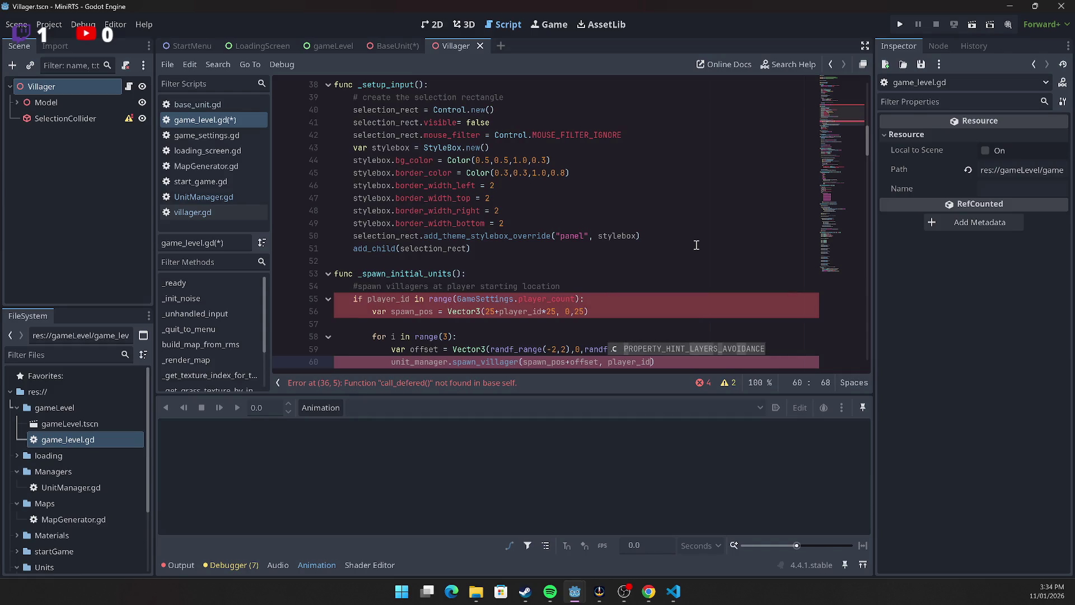
{"action": "scroll", "coordinate": [695, 244], "scroll_direction": "down", "scroll_amount": 2}
{"action": "left_click", "coordinate": [532, 312]}
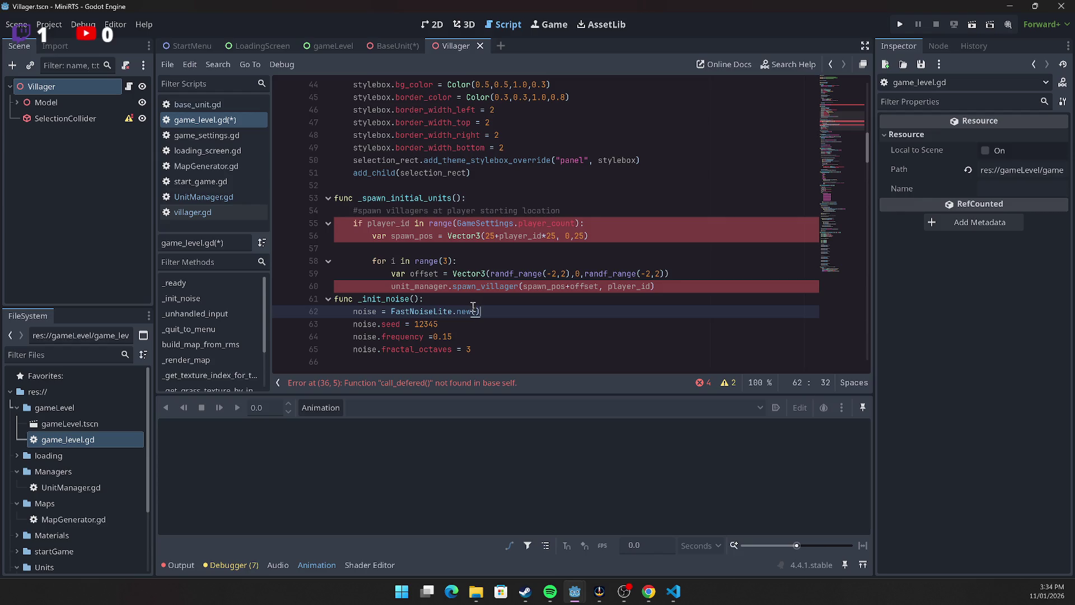
Correct the misspelled call_defered to call_deferred on line 36.
{"action": "left_click", "coordinate": [485, 387]}
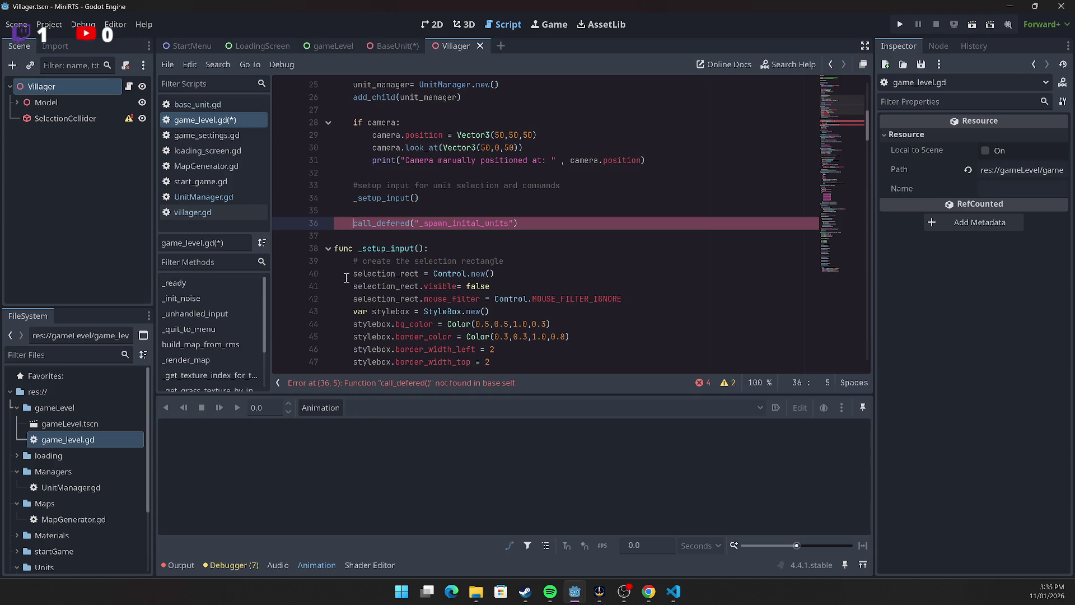
{"action": "left_click_drag", "start_coordinate": [403, 214], "coordinate": [397, 223]}
{"action": "left_click", "coordinate": [397, 222]}
{"action": "type", "text": "r"}
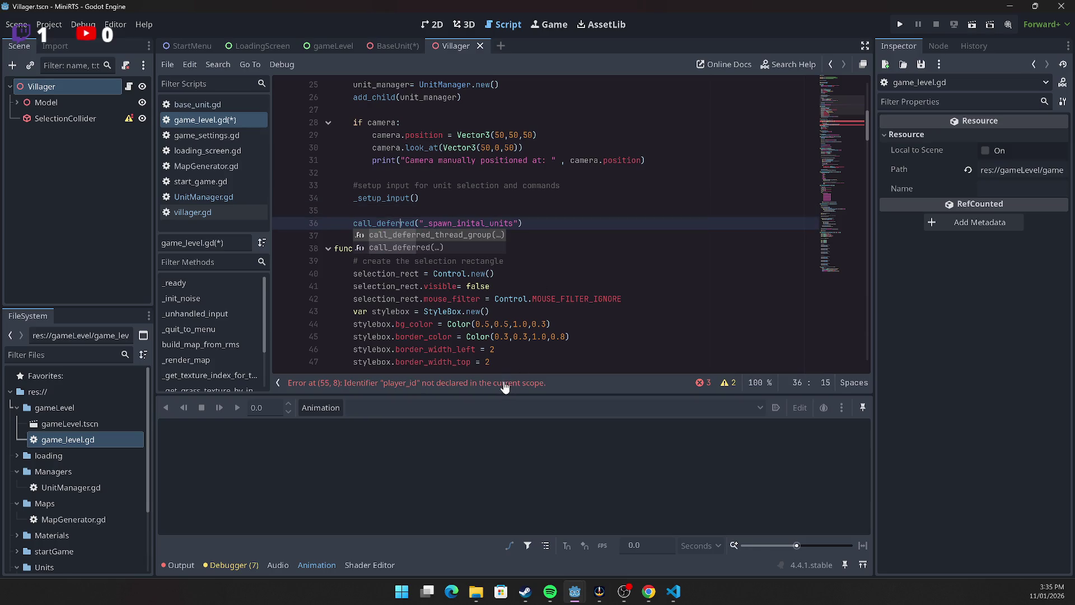
Change the spawn header to for player_id in range(GameSettings.player_count).
{"action": "scroll", "coordinate": [541, 345], "scroll_direction": "down", "scroll_amount": 6}
{"action": "left_click", "coordinate": [533, 340]}
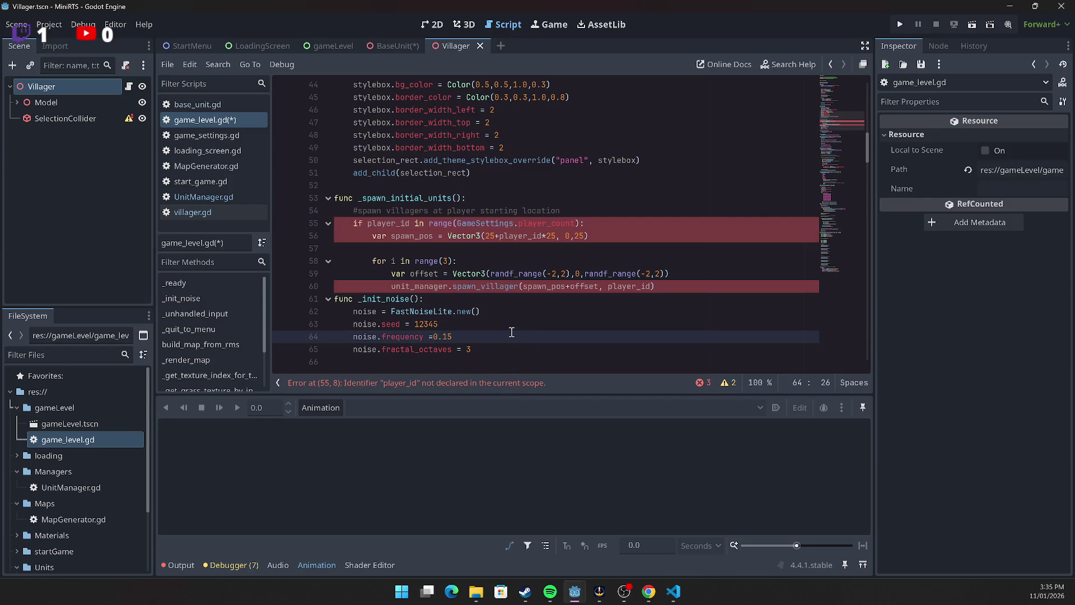
{"action": "left_click", "coordinate": [510, 330]}
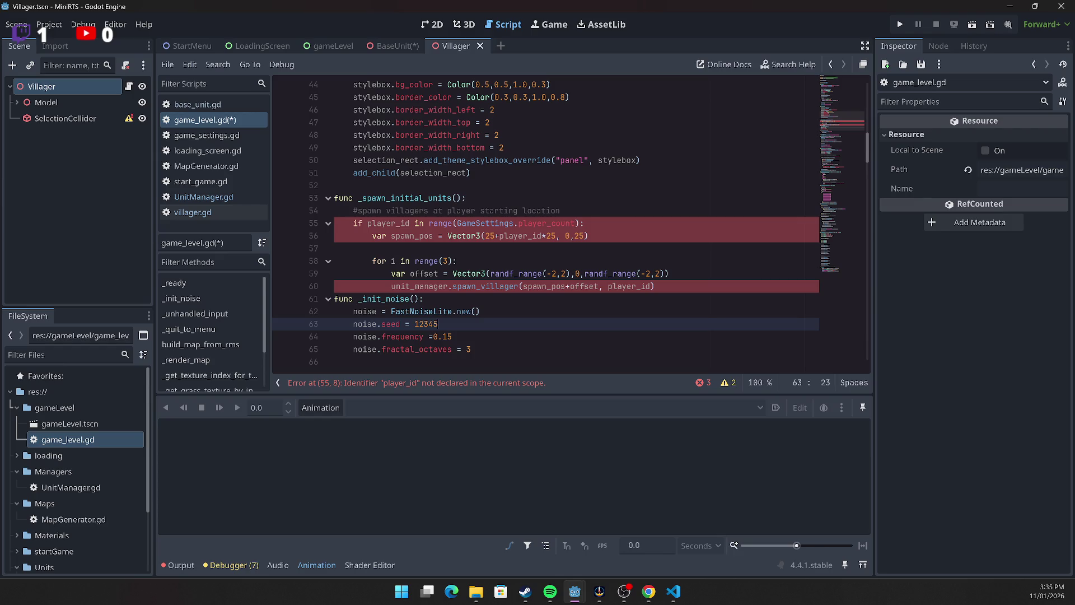
{"action": "double_click", "coordinate": [358, 223]}
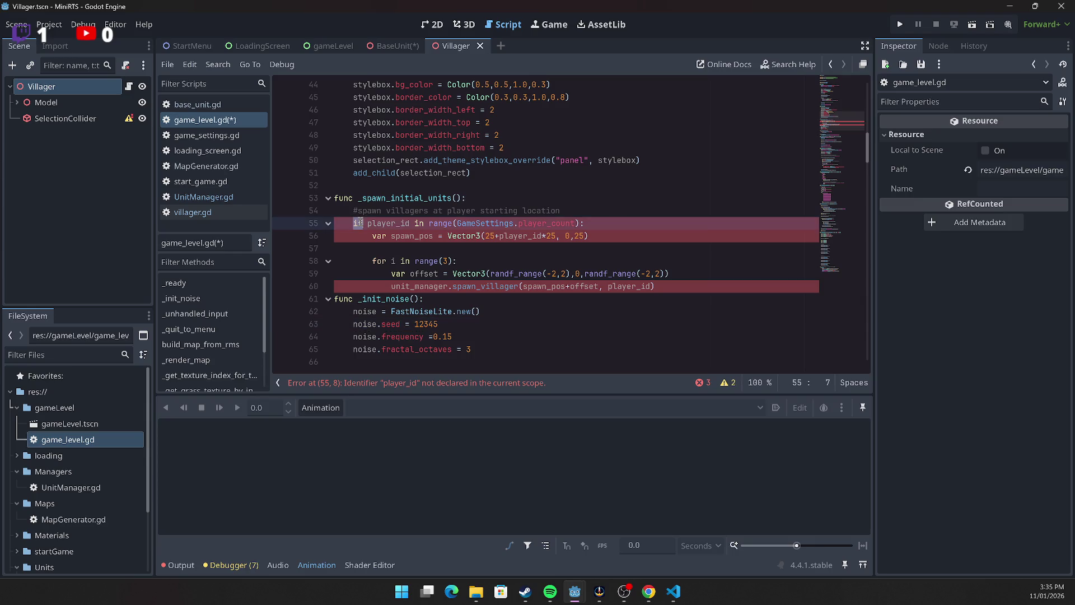
{"action": "type", "text": "for"}
{"action": "key", "text": "Up"}
{"action": "key", "text": "End"}
Add an unindented blank line after the spawn_villager loop.
{"action": "scroll", "coordinate": [512, 283], "scroll_direction": "down", "scroll_amount": 4}
{"action": "left_click", "coordinate": [707, 135]}
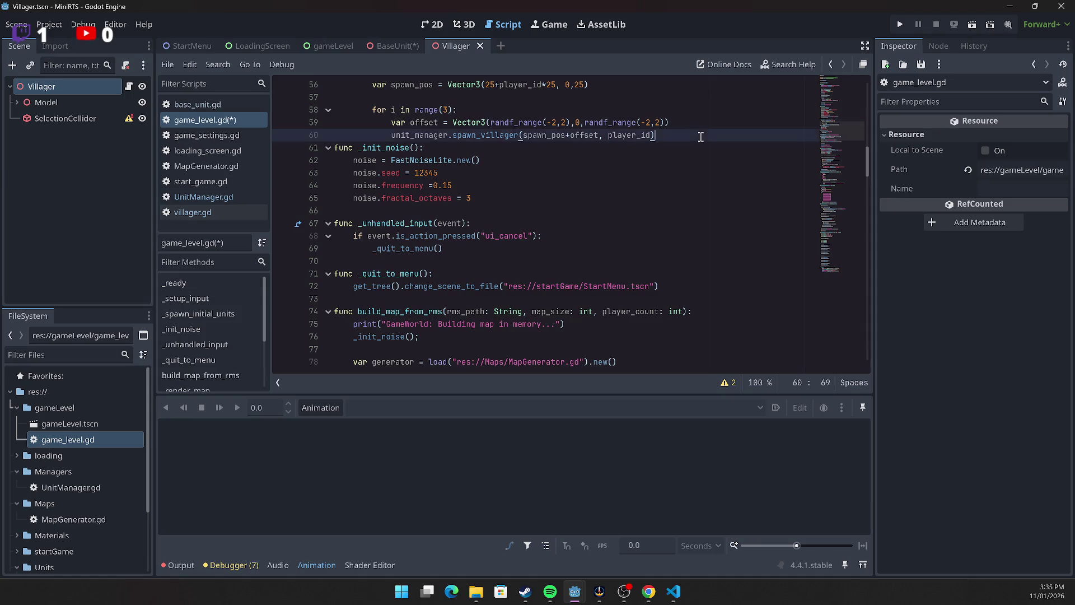
{"action": "key", "text": "Return"}
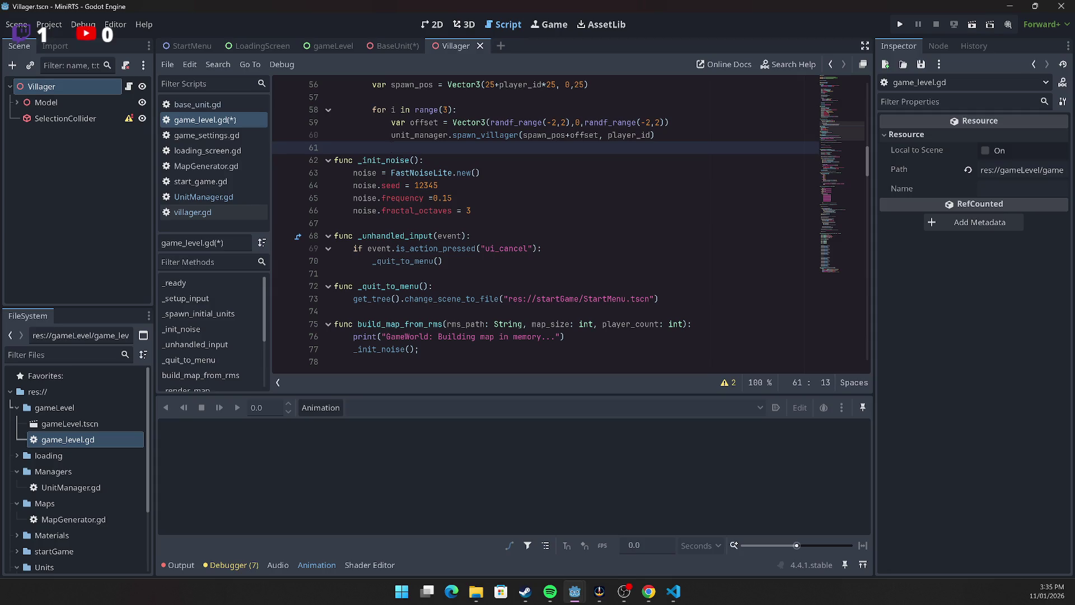
{"action": "scroll", "coordinate": [505, 219], "scroll_direction": "up", "scroll_amount": 5}
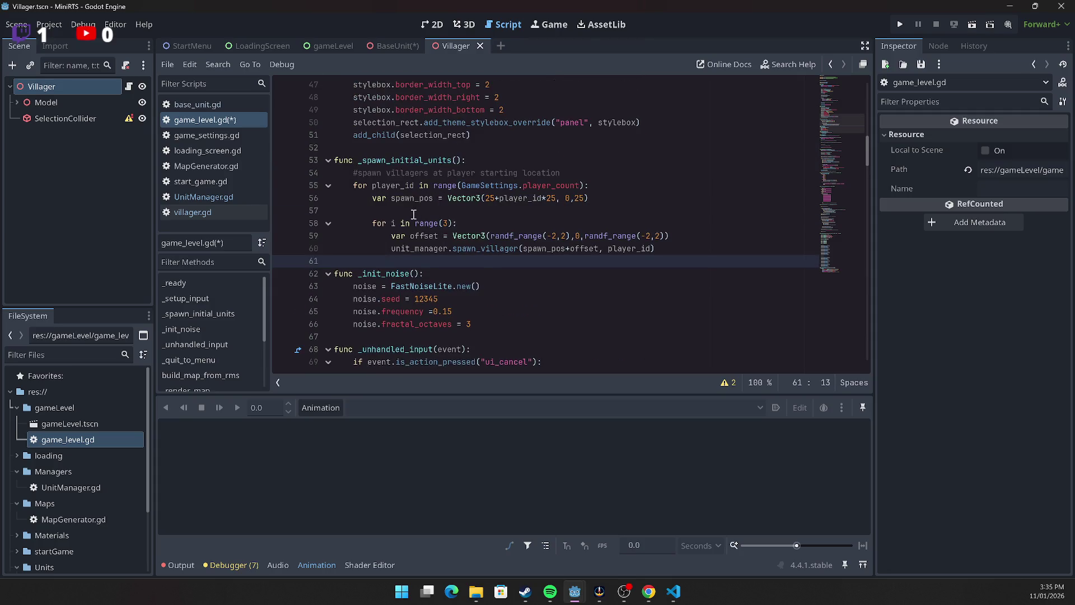
{"action": "scroll", "coordinate": [505, 219], "scroll_direction": "down", "scroll_amount": 4}
{"action": "key", "text": "BackSpace"}
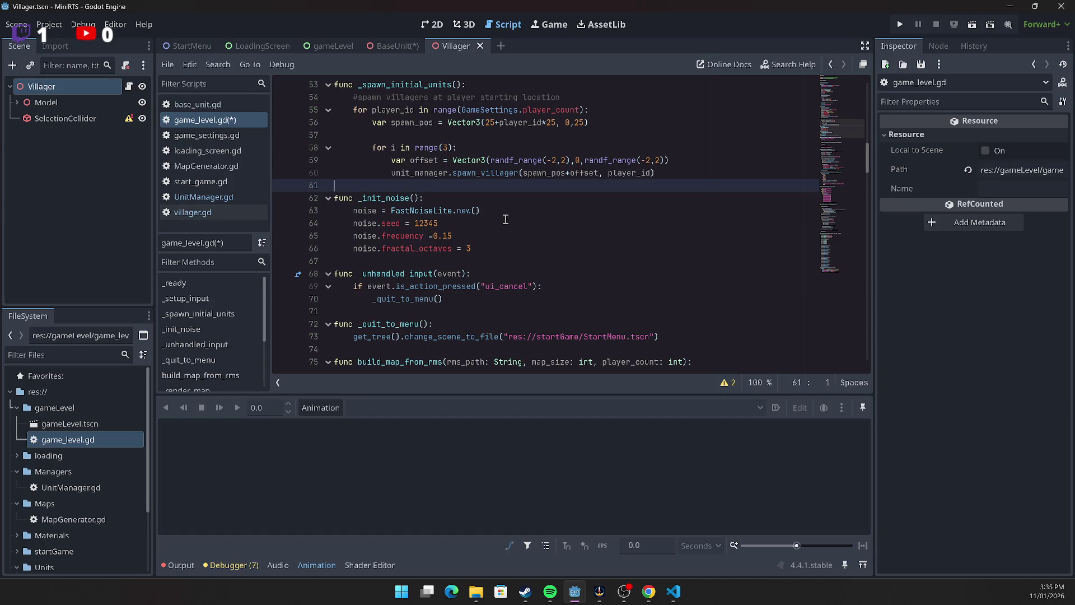
Add a func _input(event): header below _spawn_initial_units.
{"action": "key", "text": "Return"}
{"action": "type", "text": "func"}
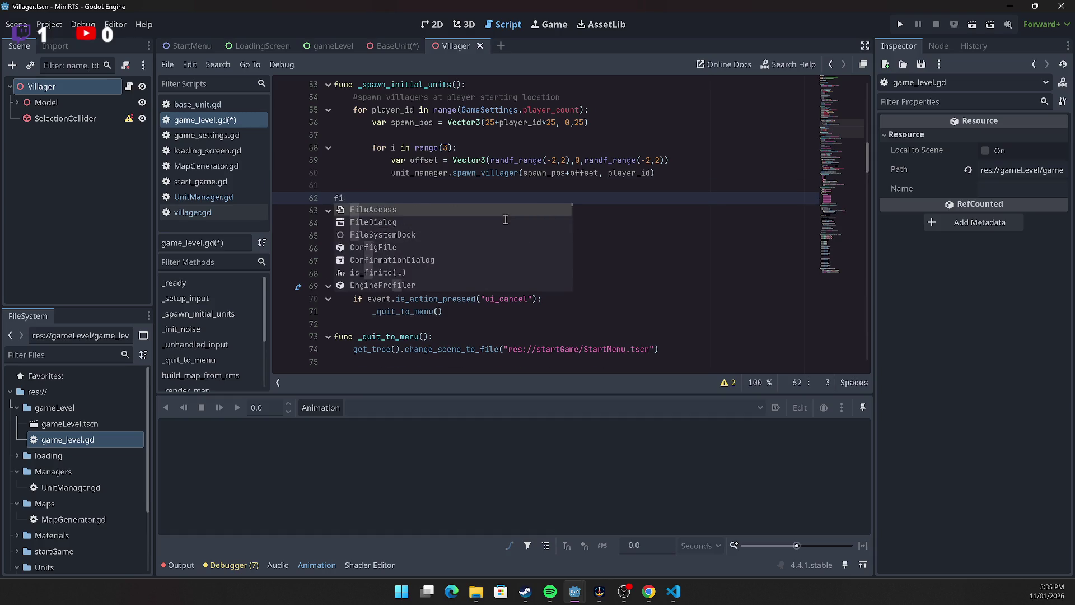
{"action": "type", "text": " _"}
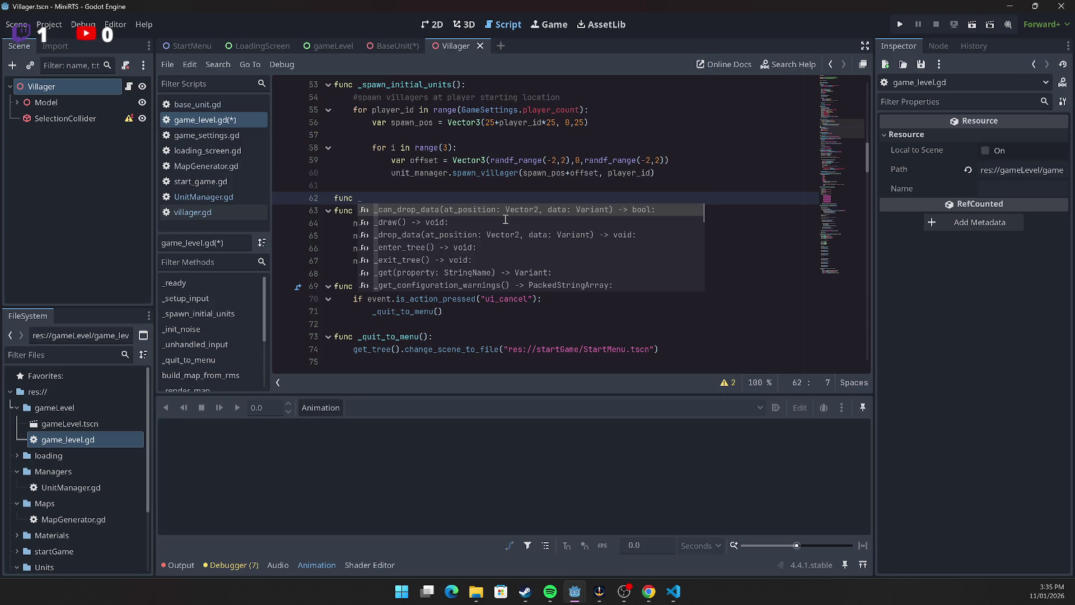
{"action": "type", "text": "input "}
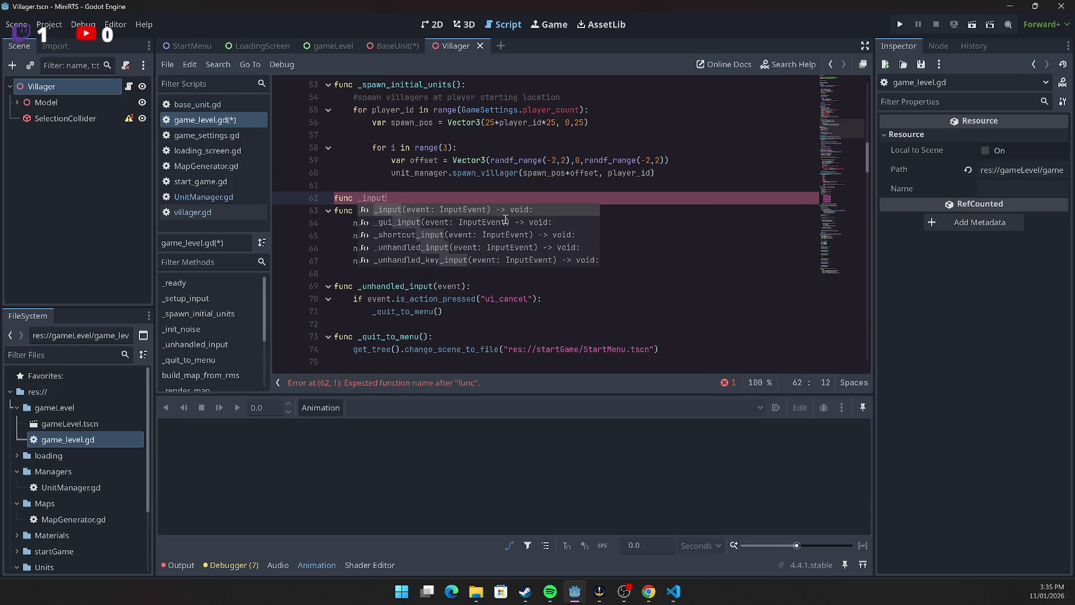
{"action": "type", "text": "("}
{"action": "key", "text": "BackSpace"}
{"action": "type", "text": "(event):"}
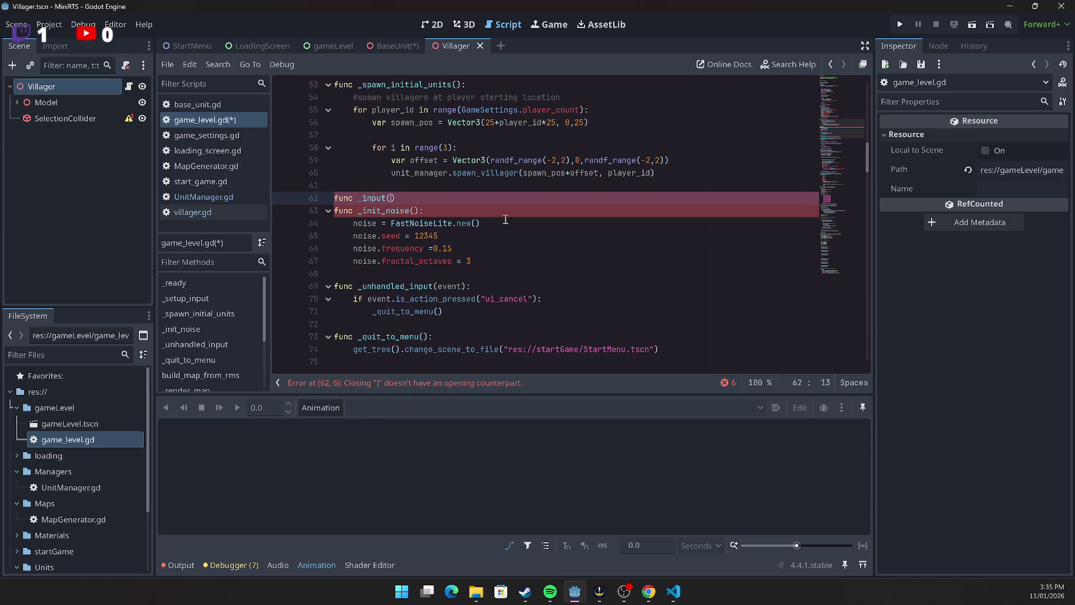
{"action": "key", "text": "Return"}
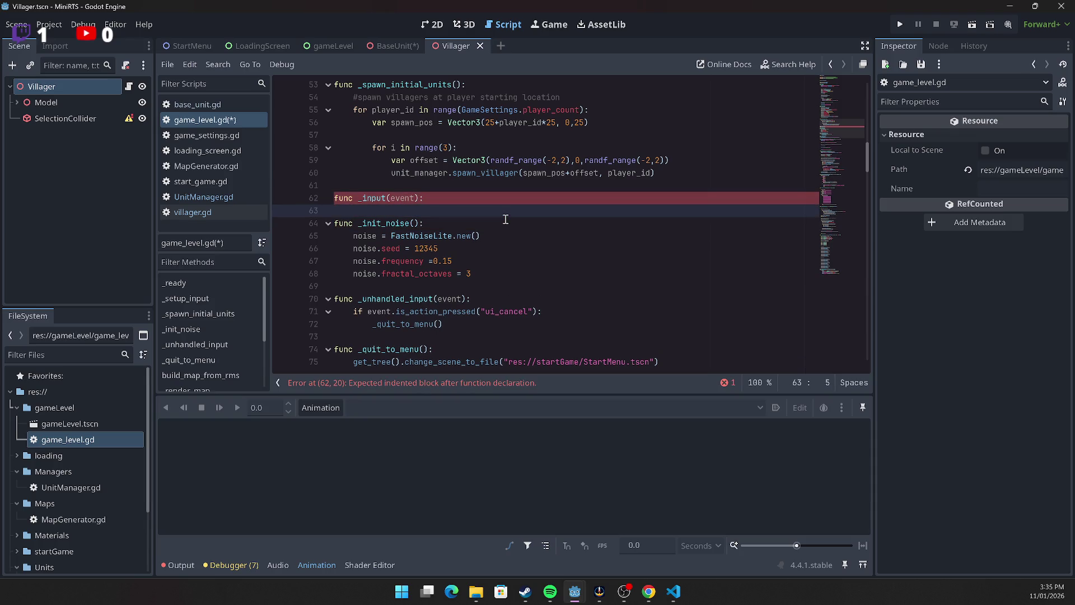
Have _input call _handle_camera_input(event) and _handle_unit_input(event).
{"action": "type", "text": "eve"}
{"action": "key", "text": "BackSpace"}
{"action": "key", "text": "BackSpace"}
{"action": "key", "text": "BackSpace"}
{"action": "type", "text": "han"}
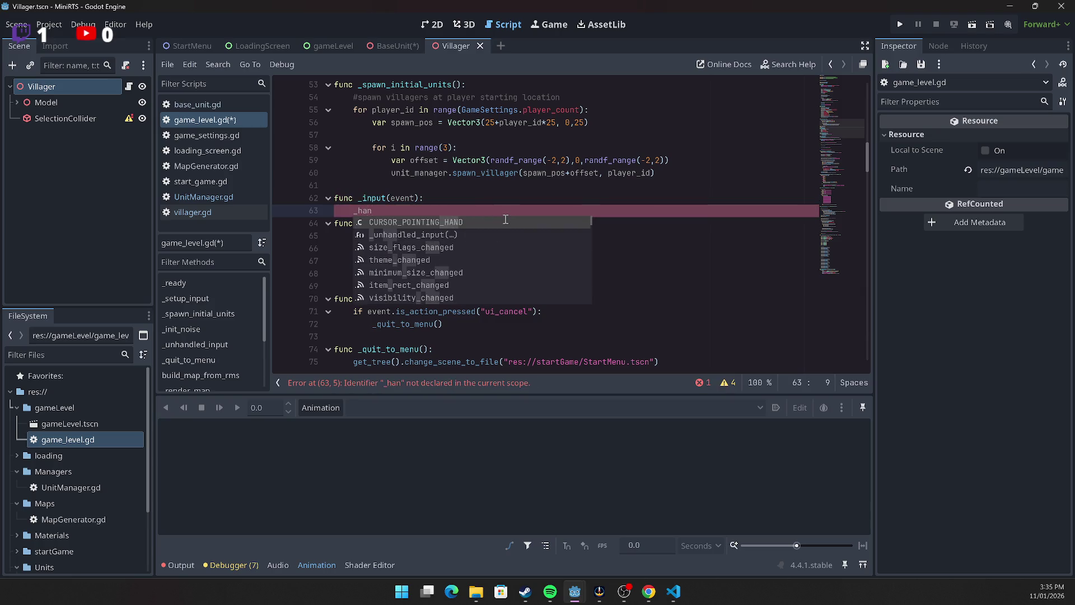
{"action": "type", "text": "dle_camert"}
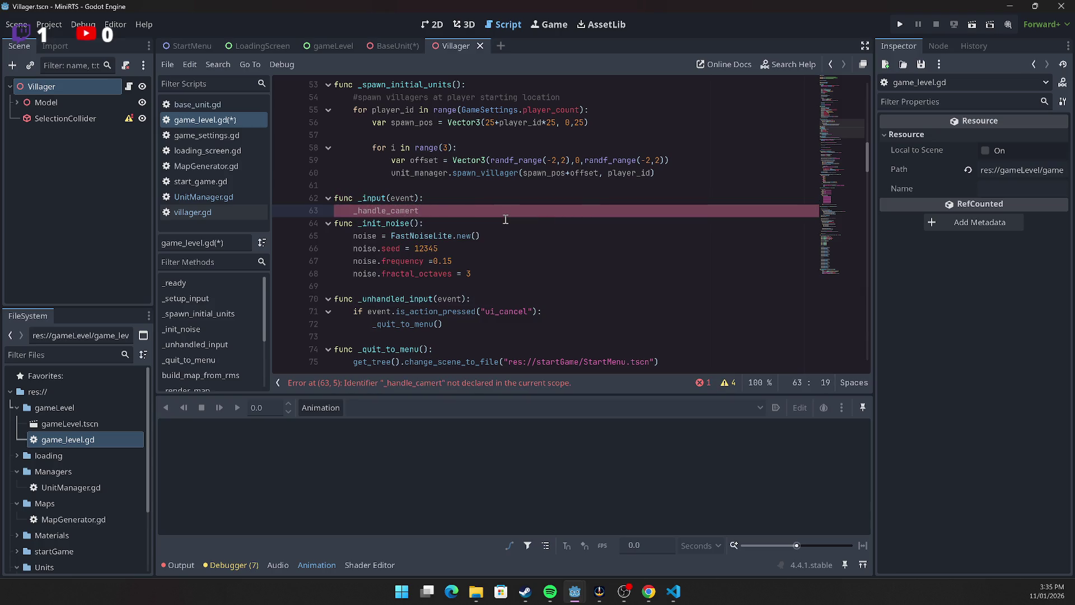
{"action": "key", "text": "BackSpace"}
{"action": "type", "text": "a_input(event)"}
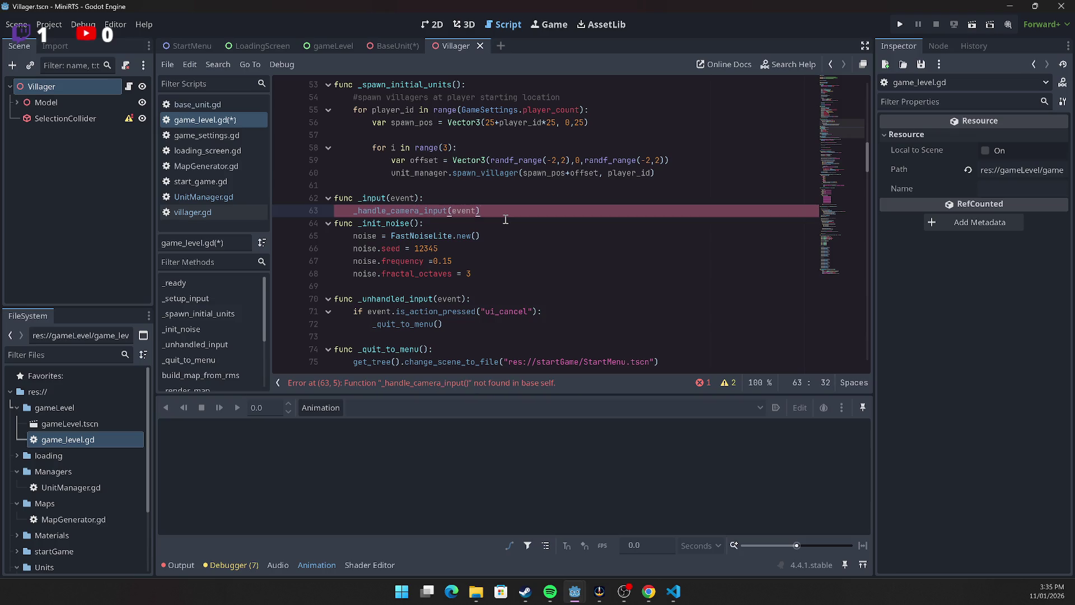
{"action": "key", "text": "Return"}
{"action": "key", "text": "Return"}
{"action": "type", "text": "_handle_"}
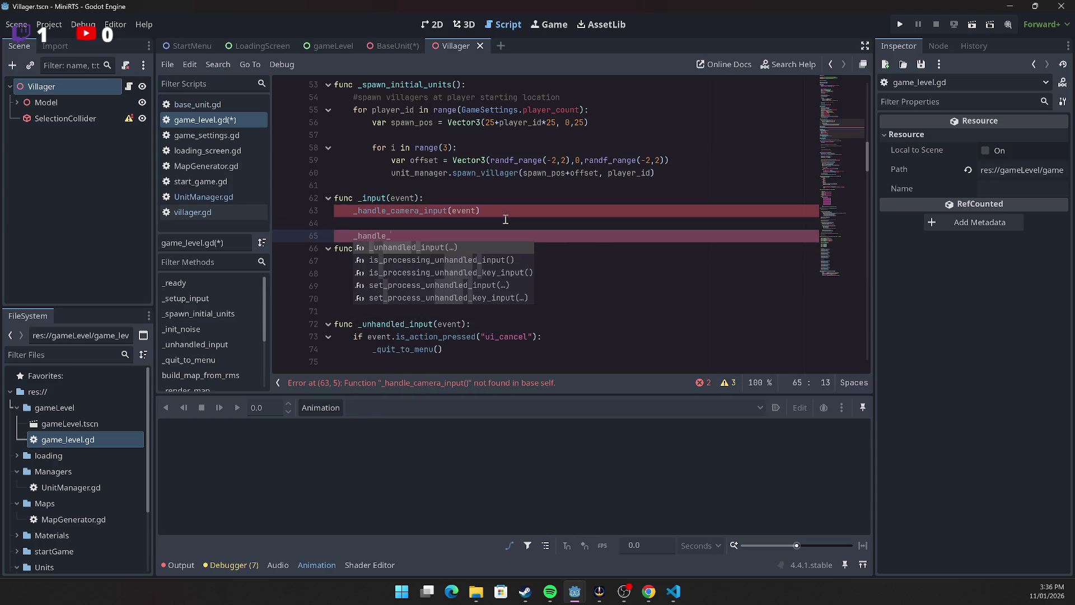
{"action": "type", "text": "unit_input("}
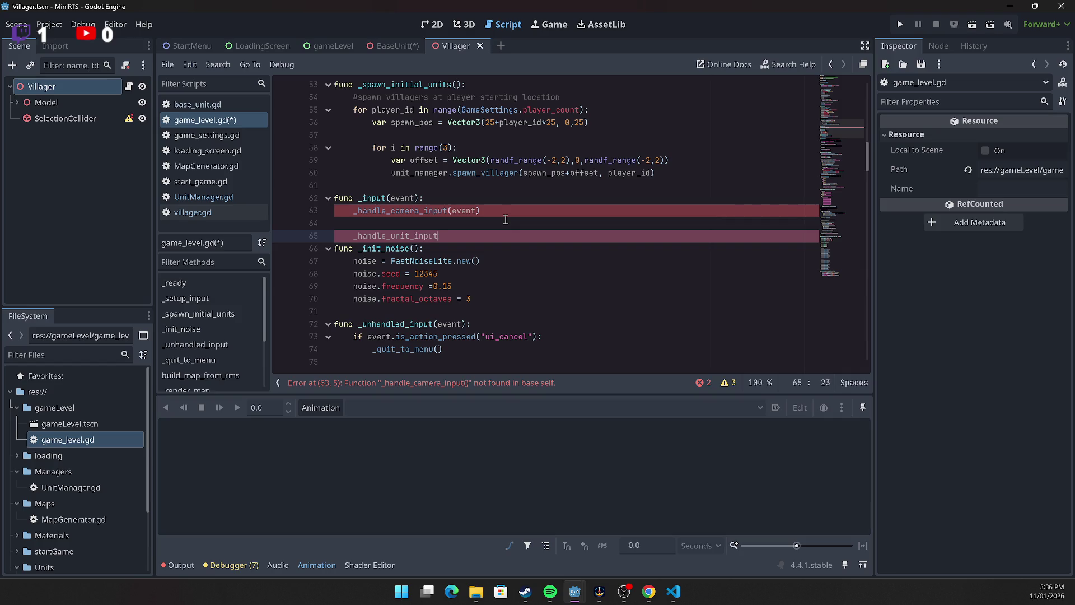
{"action": "type", "text": "event)"}
{"action": "key", "text": "Return"}
{"action": "key", "text": "Return"}
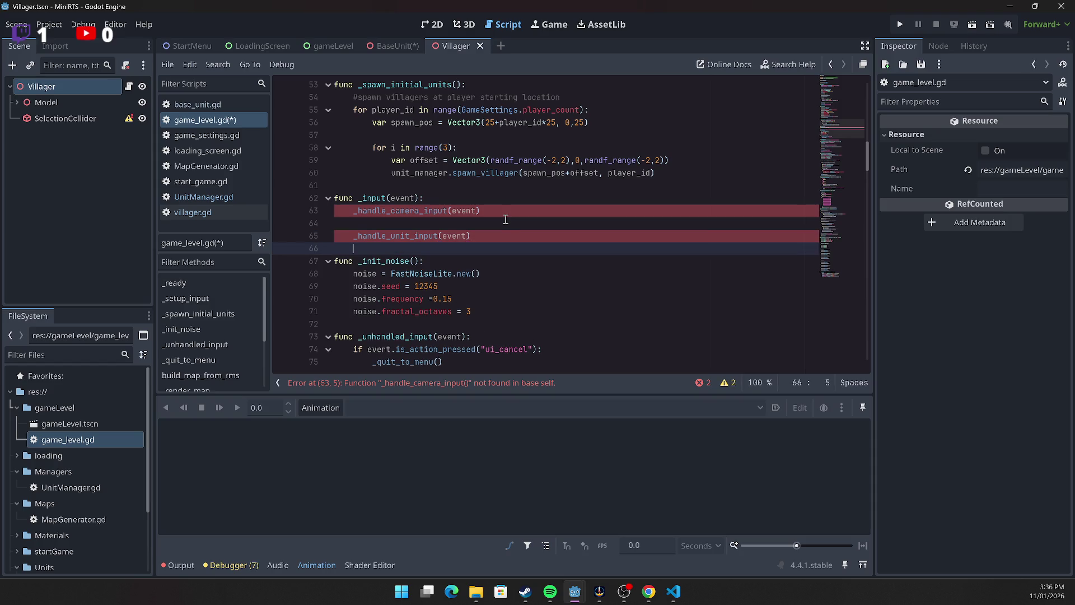
{"action": "type", "text": "func"}
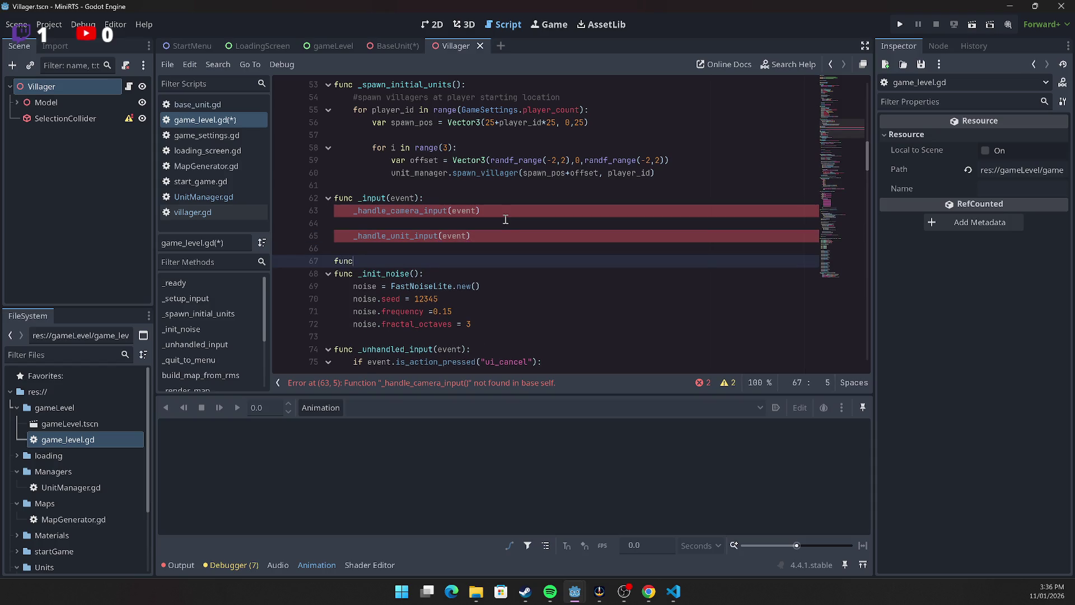
{"action": "type", "text": " _handle_i"}
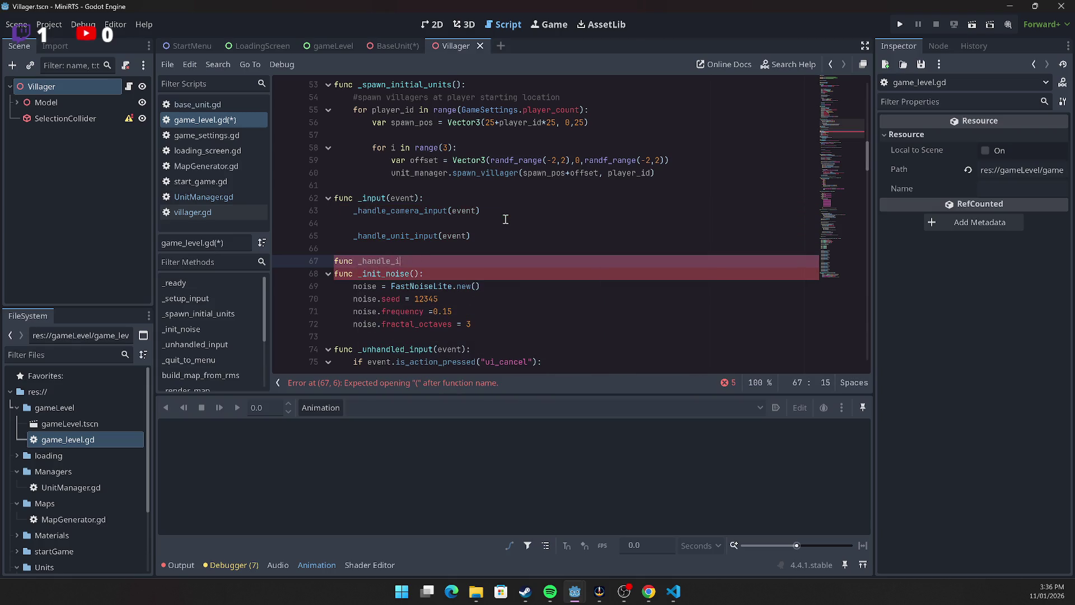
{"action": "type", "text": "nunit_in"}
{"action": "type", "text": "put"}
{"action": "type", "text": "(event"}
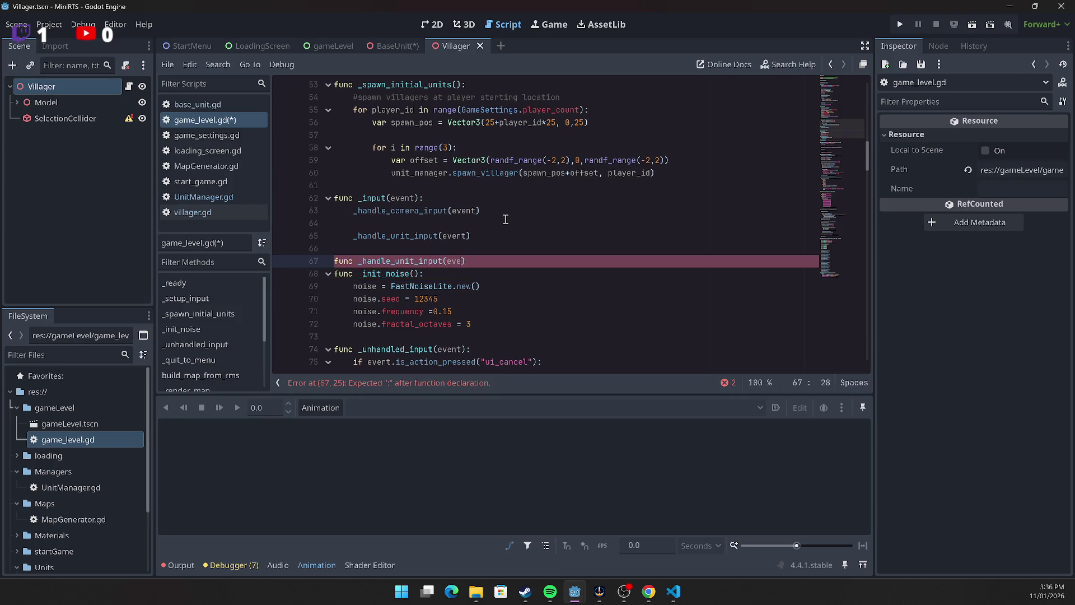
{"action": "type", "text": "):"}
Begin _handle_unit_input with checks for InputEventMouseButton and event.button_index == MOUSE_BUTTON_LEFT.
{"action": "key", "text": "Return"}
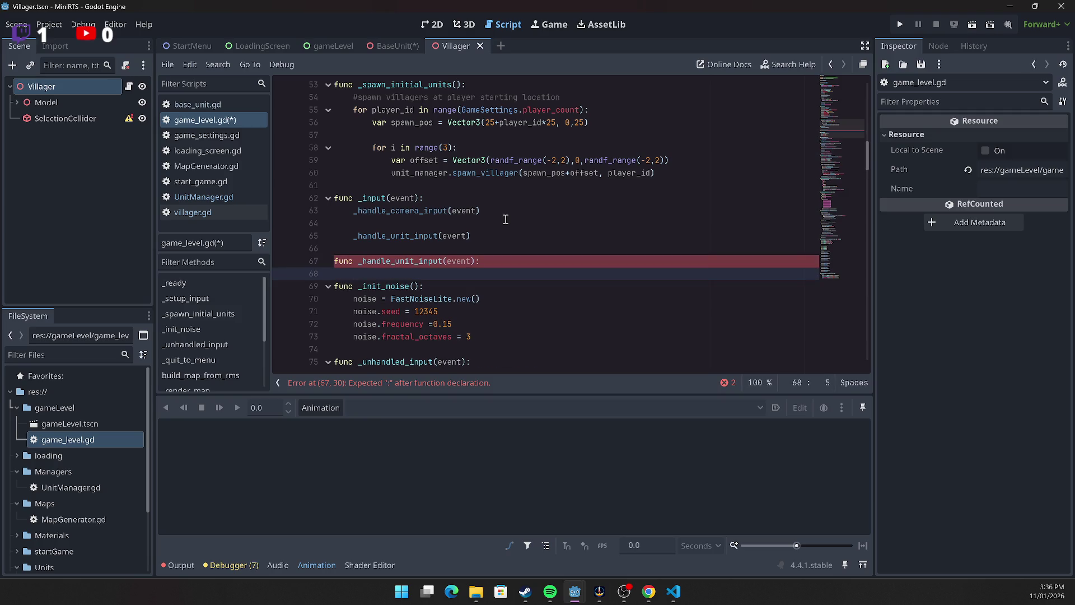
{"action": "type", "text": "if ef"}
{"action": "type", "text": "vent i"}
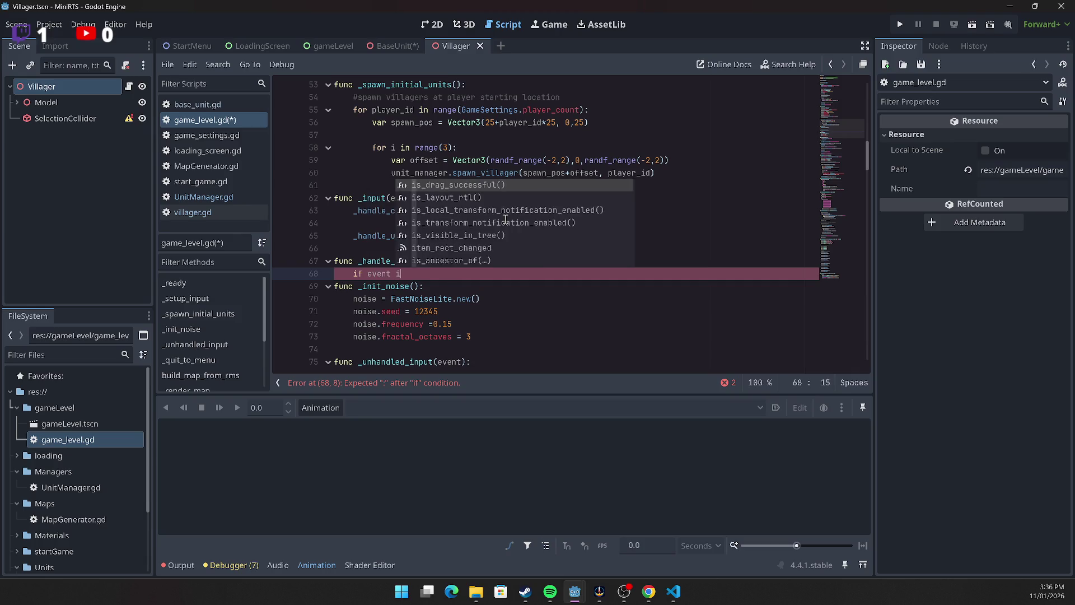
{"action": "type", "text": "s InputE"}
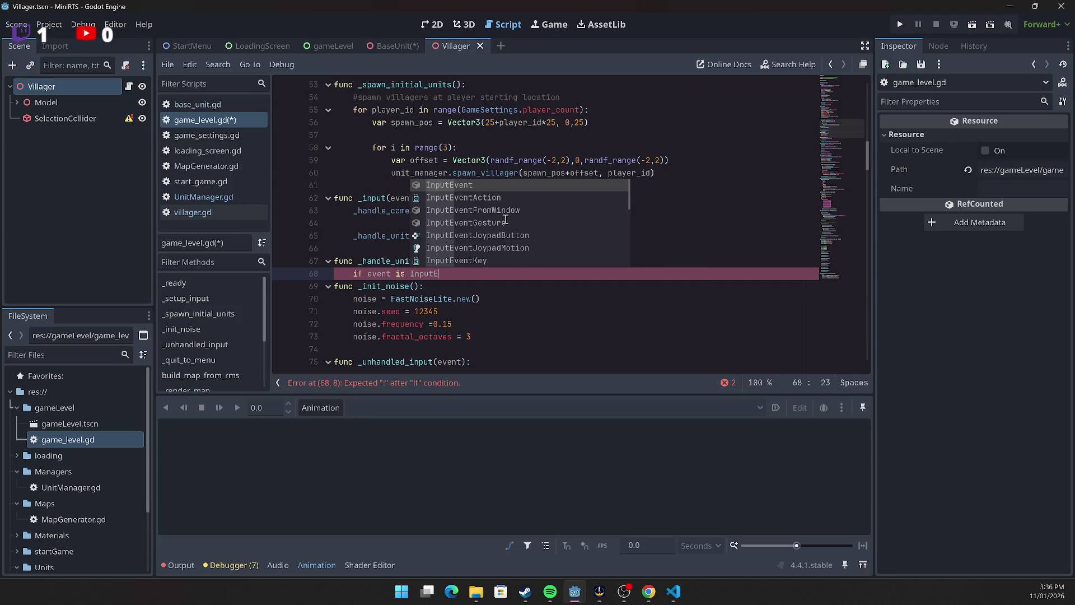
{"action": "type", "text": "ventMous"}
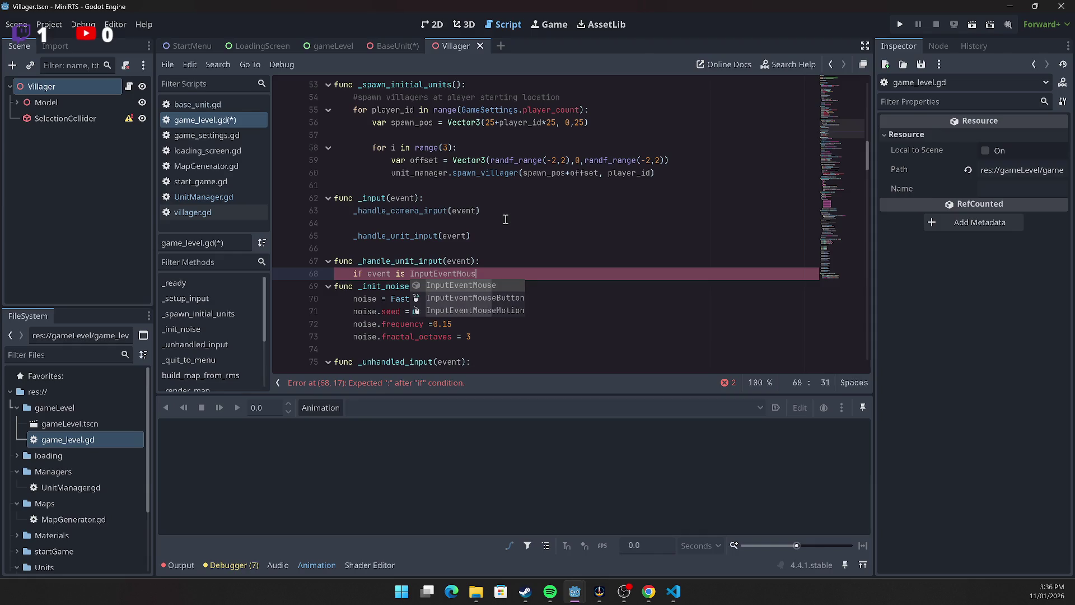
{"action": "type", "text": "eButto"}
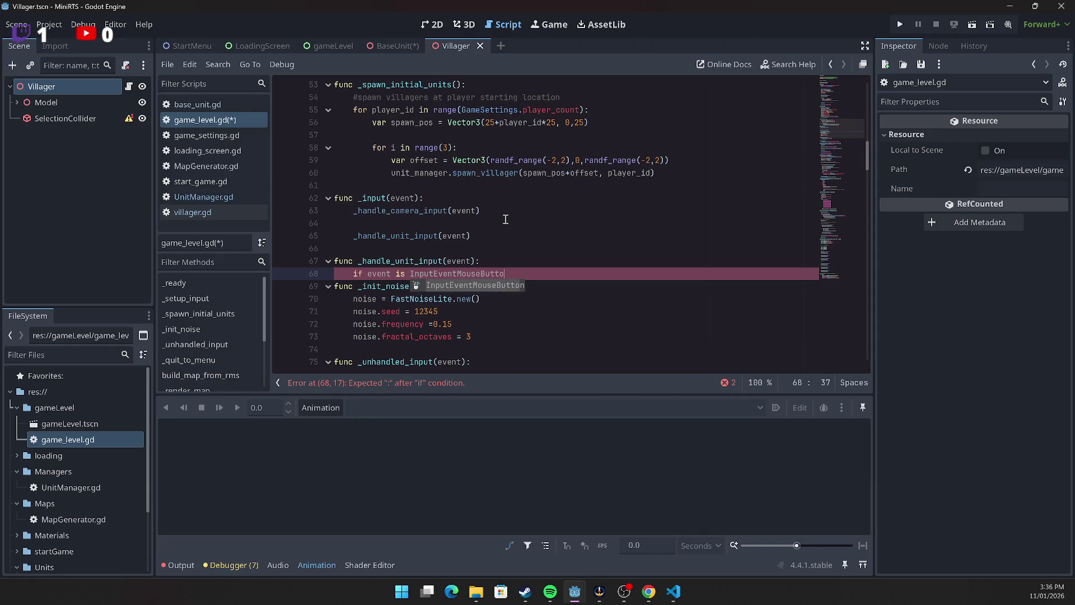
{"action": "type", "text": "n:"}
{"action": "key", "text": "Return"}
{"action": "type", "text": "if ev"}
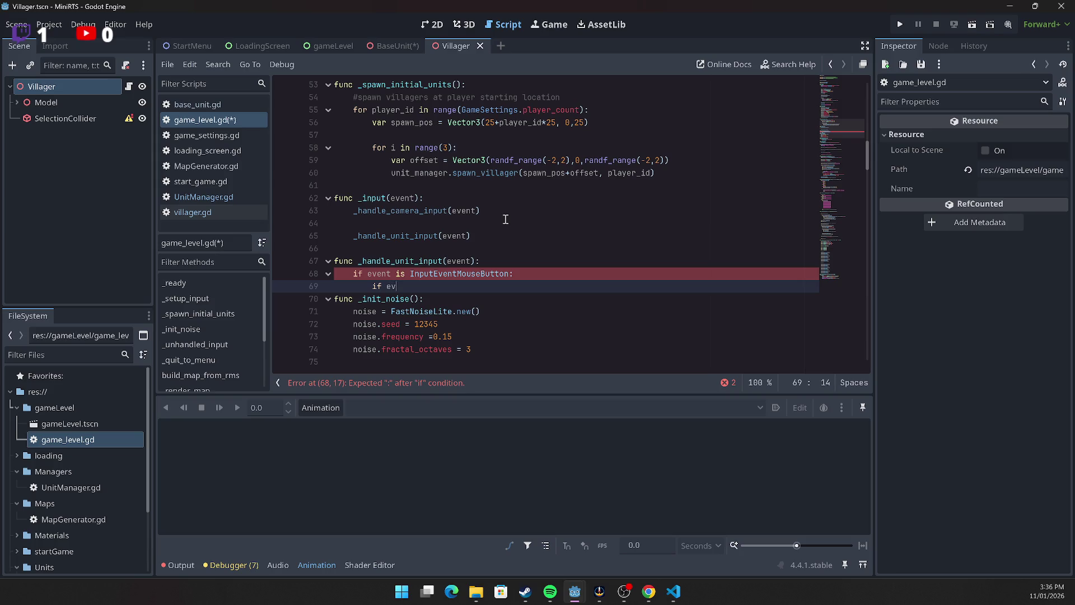
{"action": "type", "text": "ent.button_"}
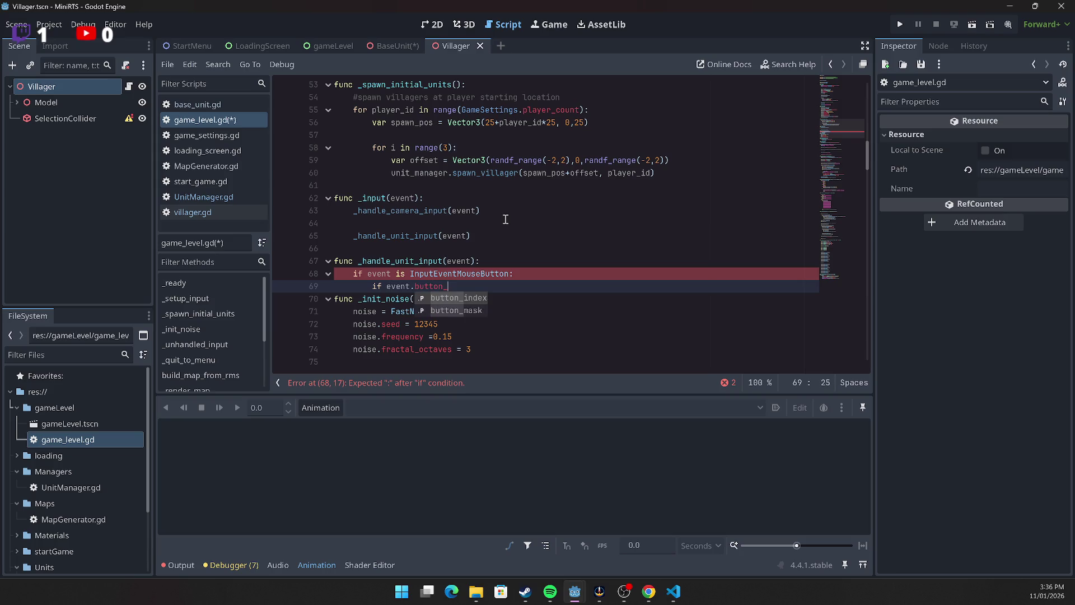
{"action": "type", "text": "index == "}
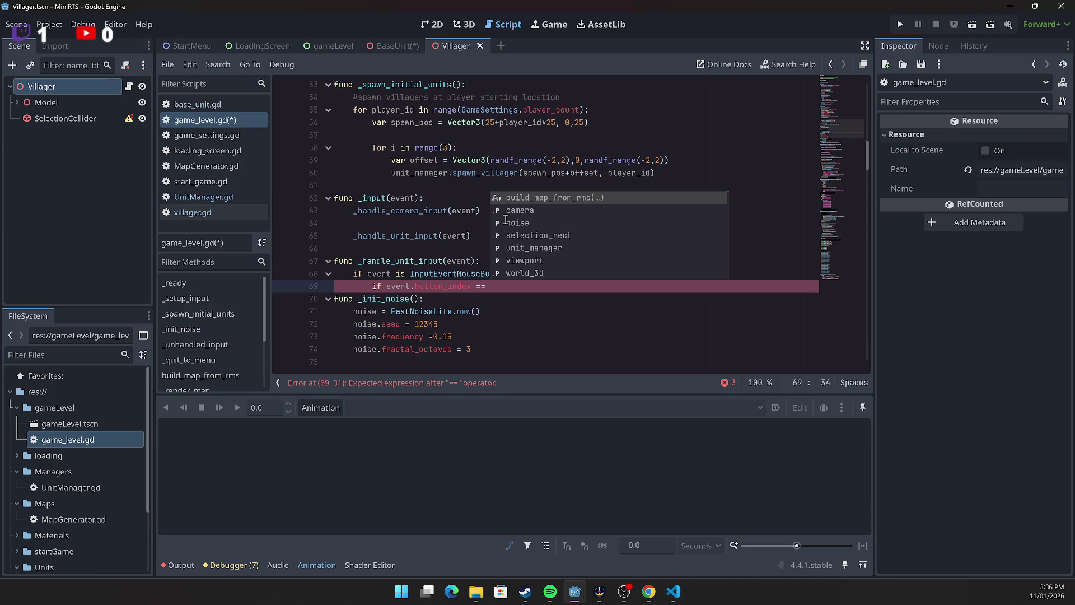
{"action": "type", "text": "MOUSE_"}
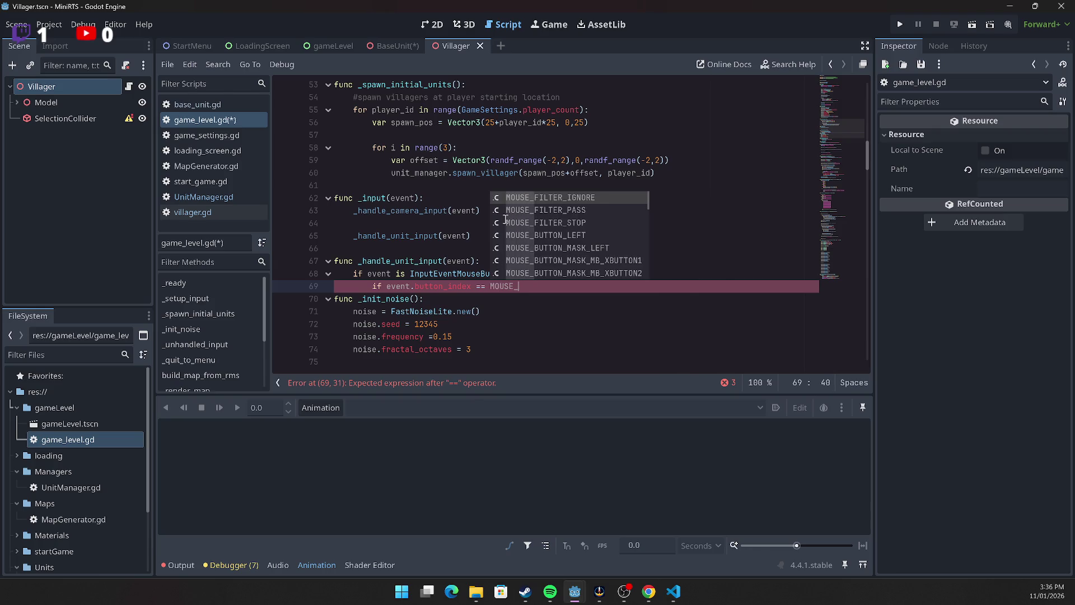
{"action": "type", "text": "BUTTON_"}
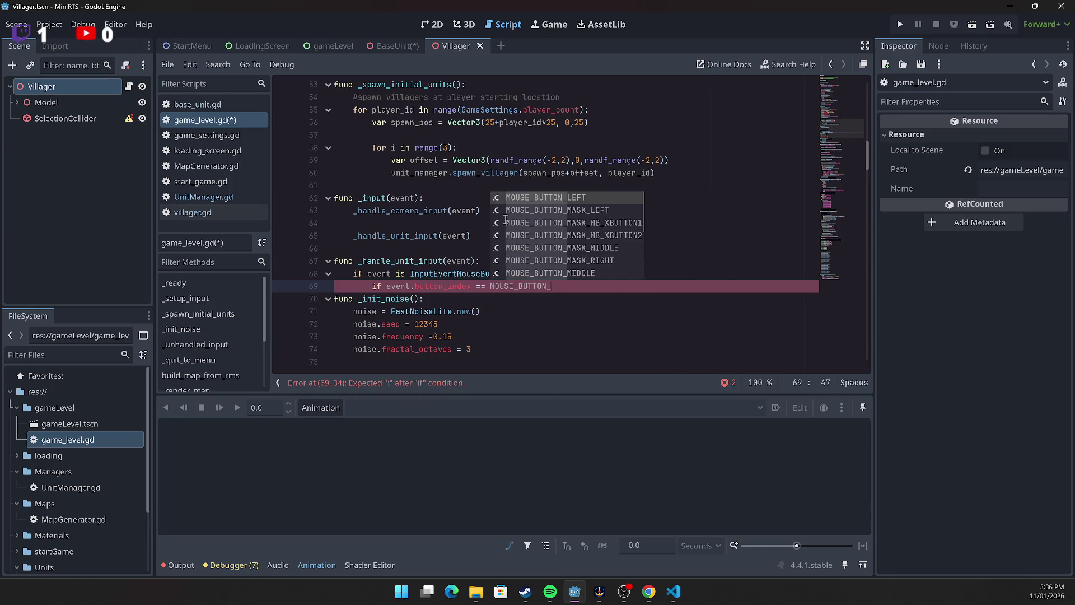
{"action": "type", "text": "LEFT:"}
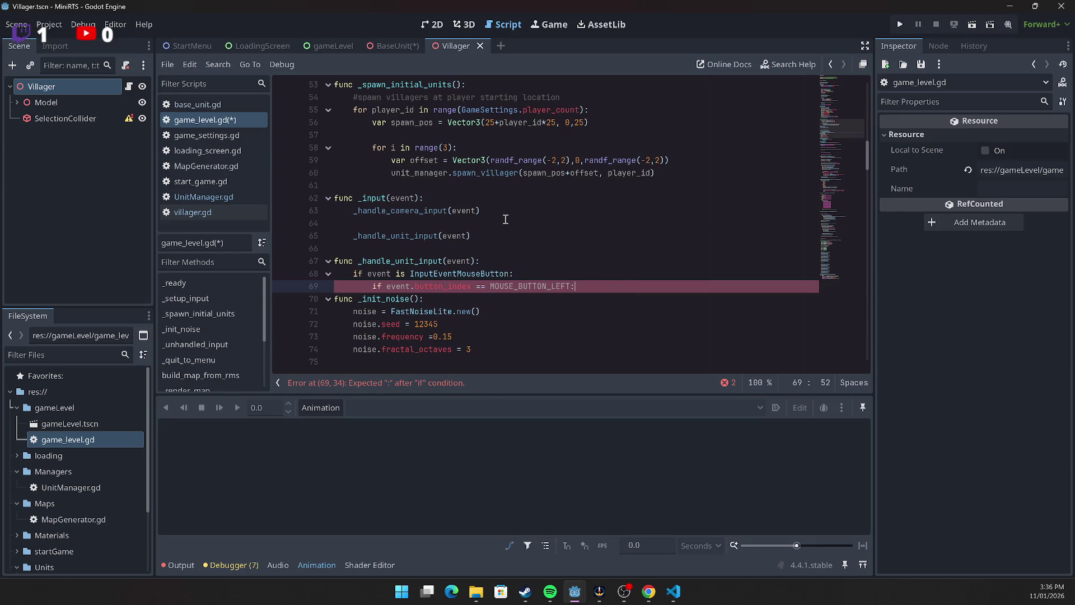
{"action": "key", "text": "Return"}
Under 'if event.pressed:' call _start_selection(event.position), with an else branch calling _end_selection().
{"action": "type", "text": "if even"}
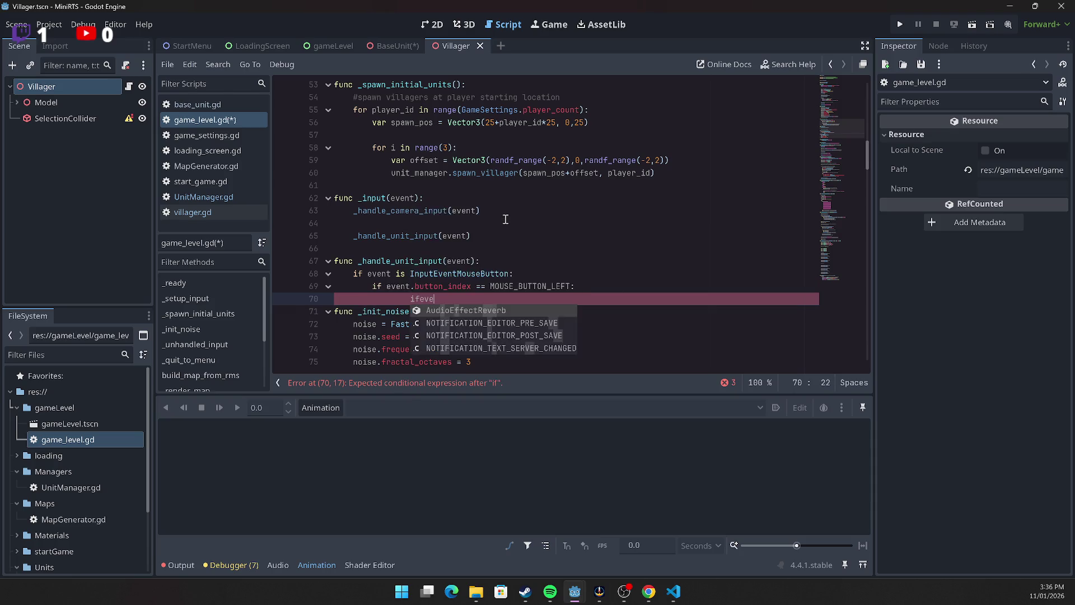
{"action": "type", "text": "t.pressed:"}
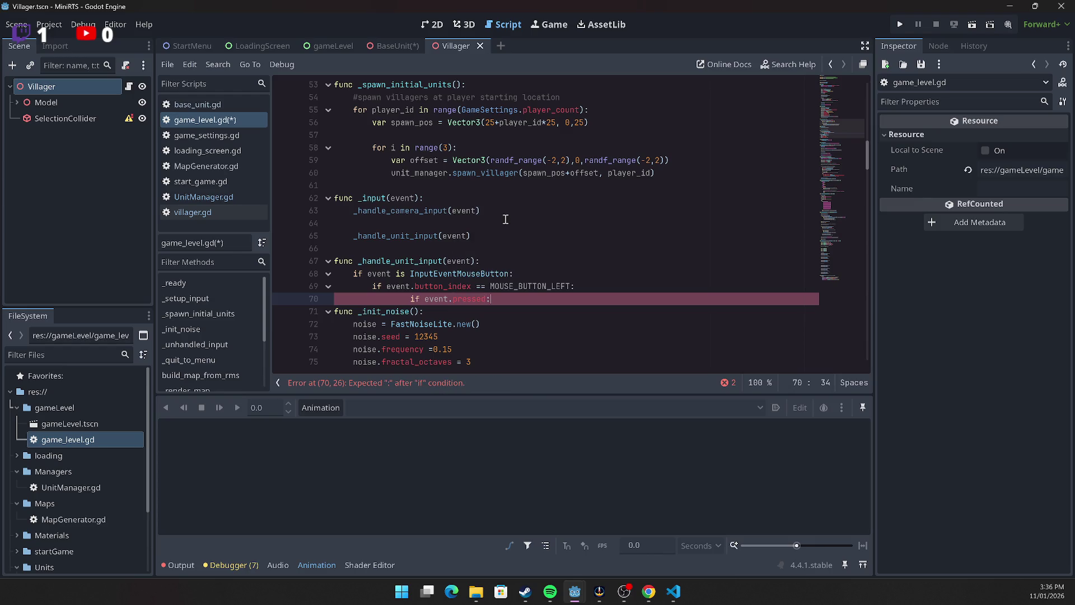
{"action": "key", "text": "Return"}
{"action": "type", "text": "_se"}
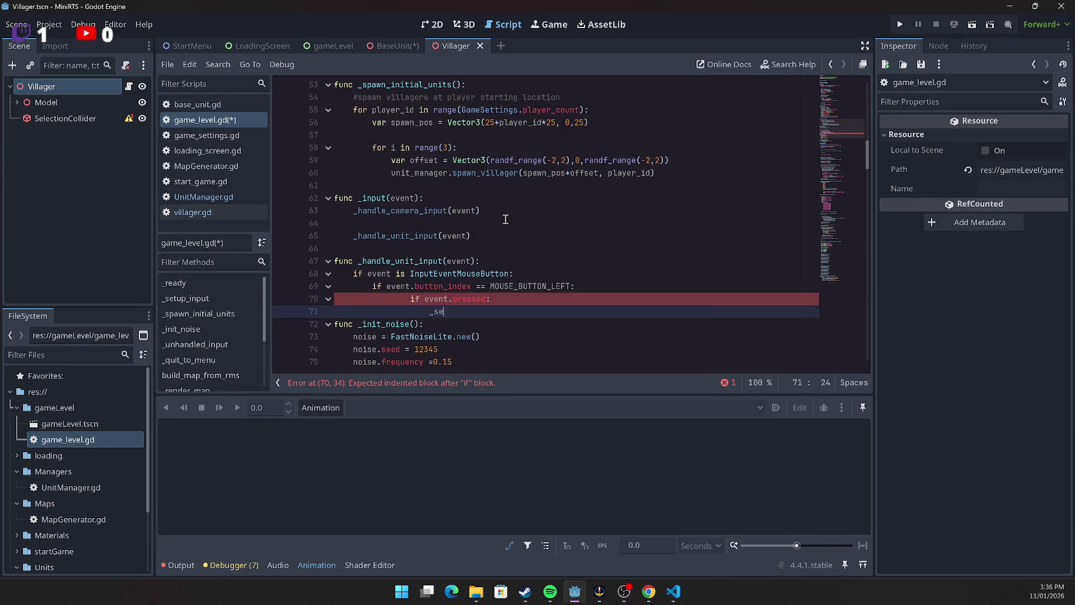
{"action": "key", "text": "BackSpace"}
{"action": "type", "text": "tar"}
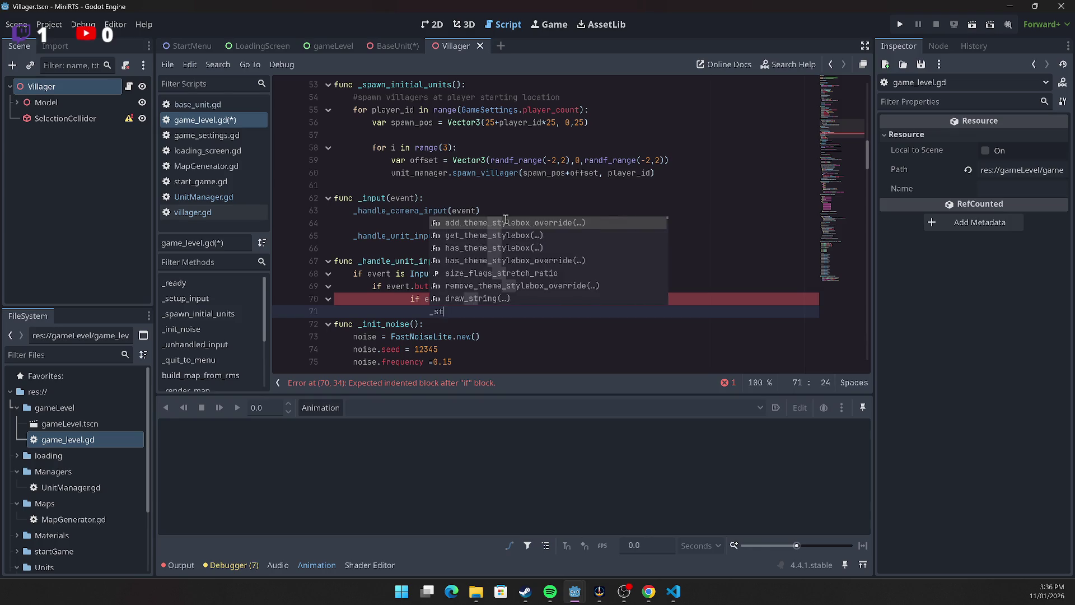
{"action": "type", "text": "t_"}
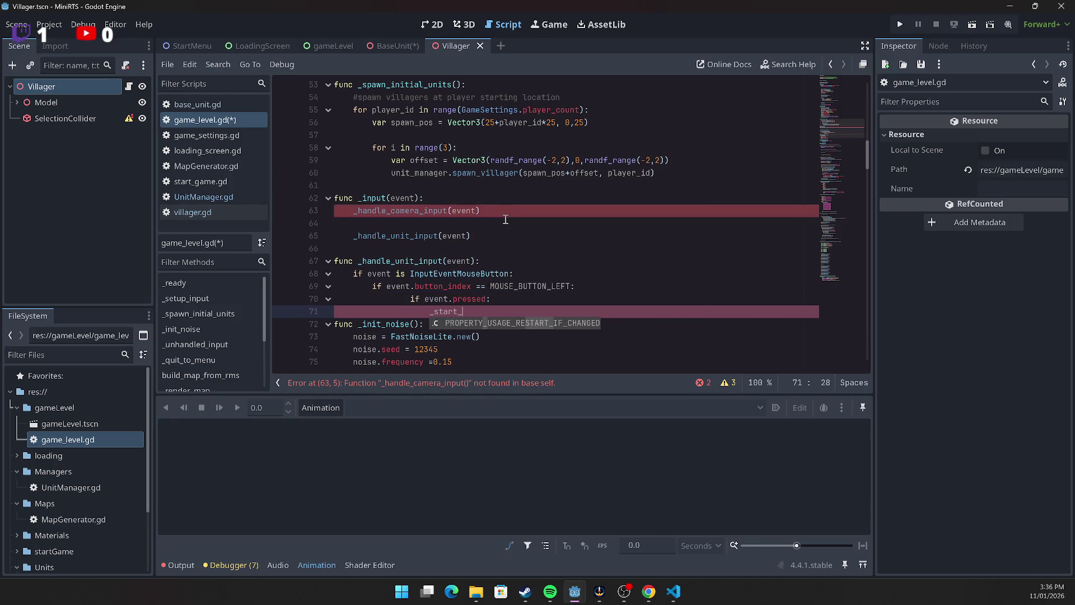
{"action": "type", "text": "selection"}
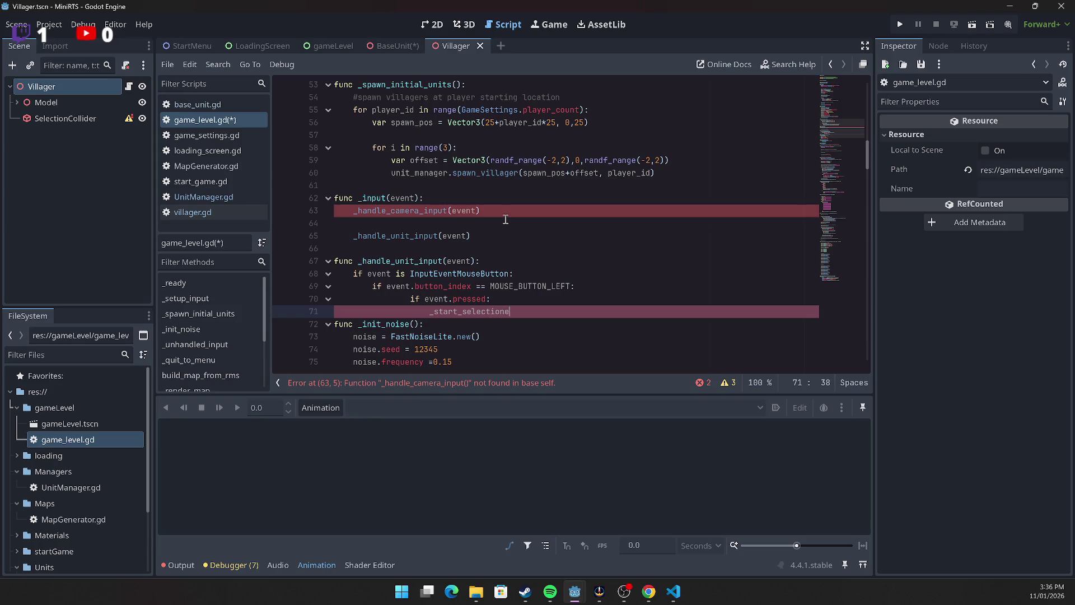
{"action": "type", "text": "(event"}
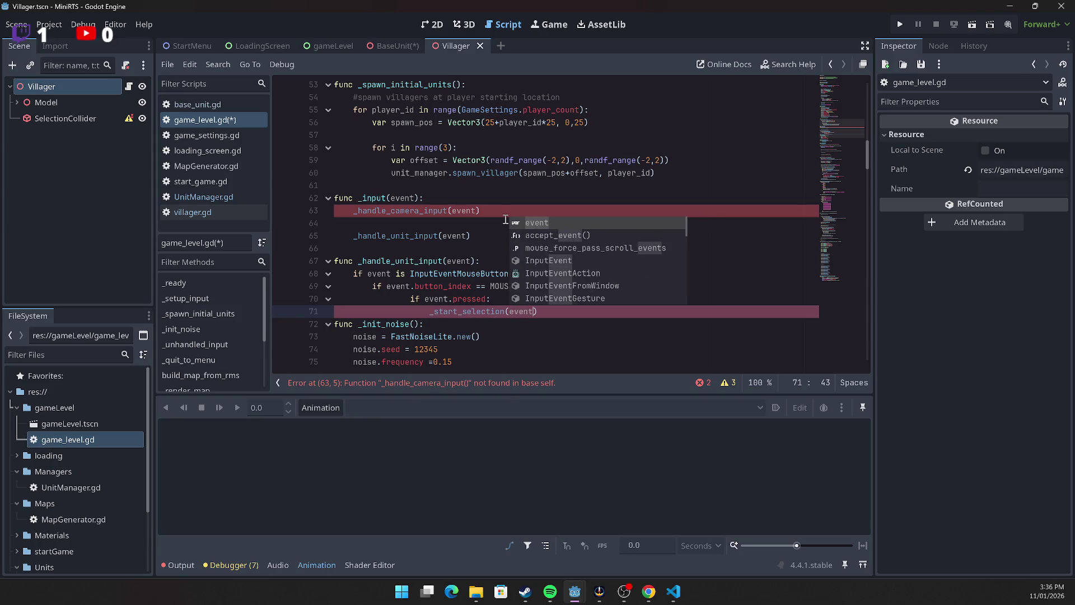
{"action": "type", "text": ".position)"}
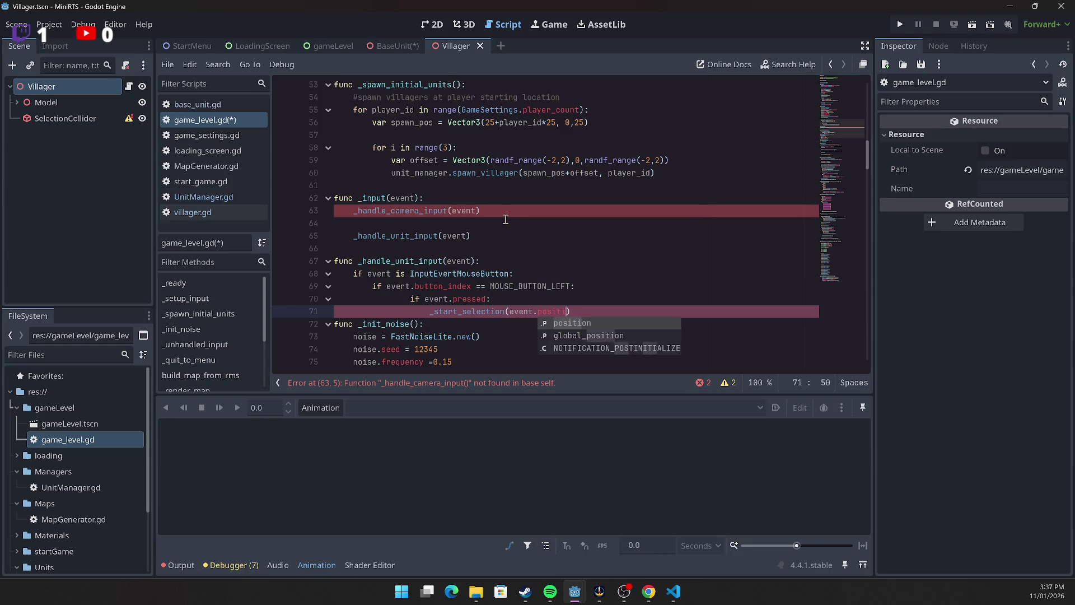
{"action": "key", "text": "Return"}
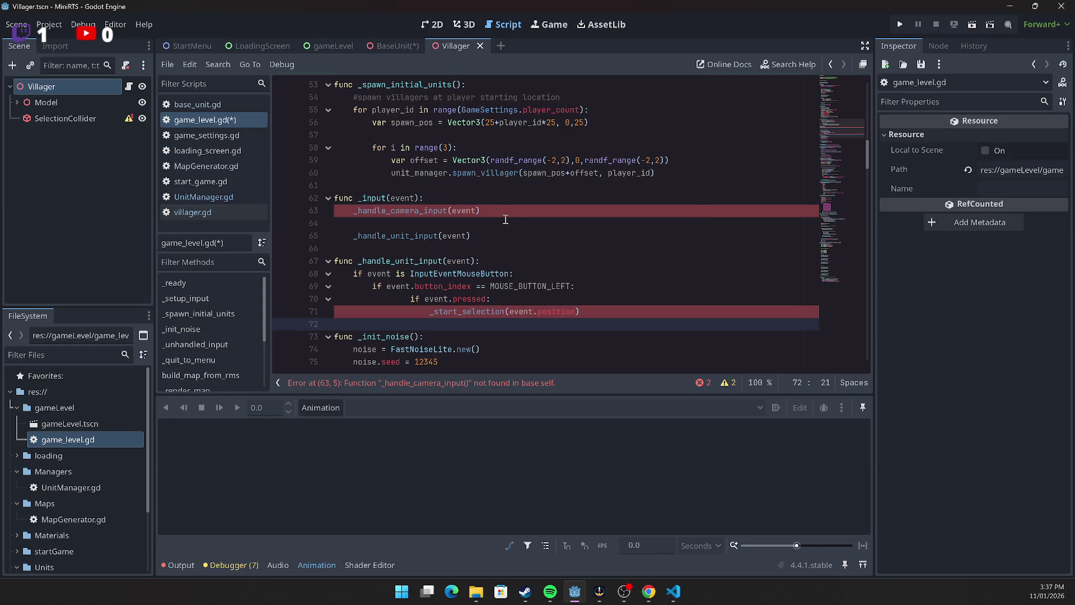
{"action": "type", "text": "else\":"}
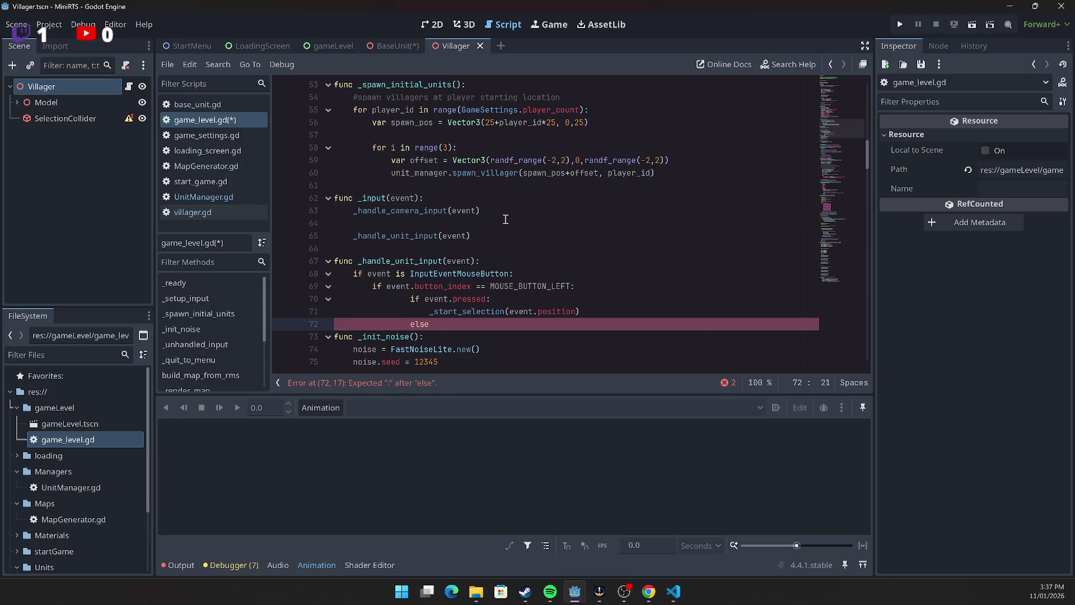
{"action": "key", "text": "BackSpace"}
{"action": "key", "text": "BackSpace"}
{"action": "type", "text": ":"}
{"action": "key", "text": "Return"}
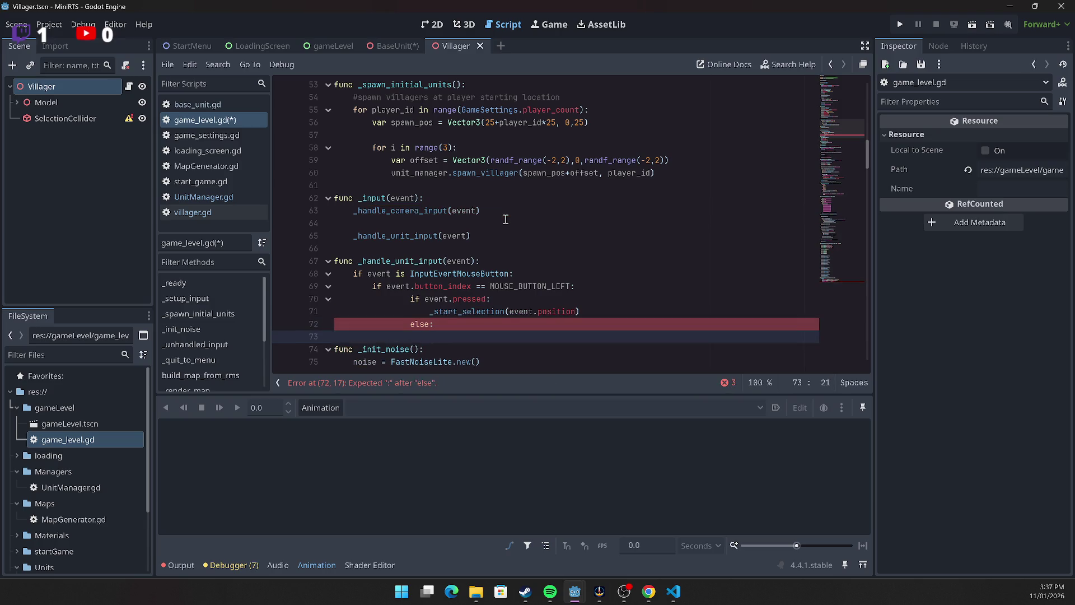
{"action": "type", "text": "_end_s"}
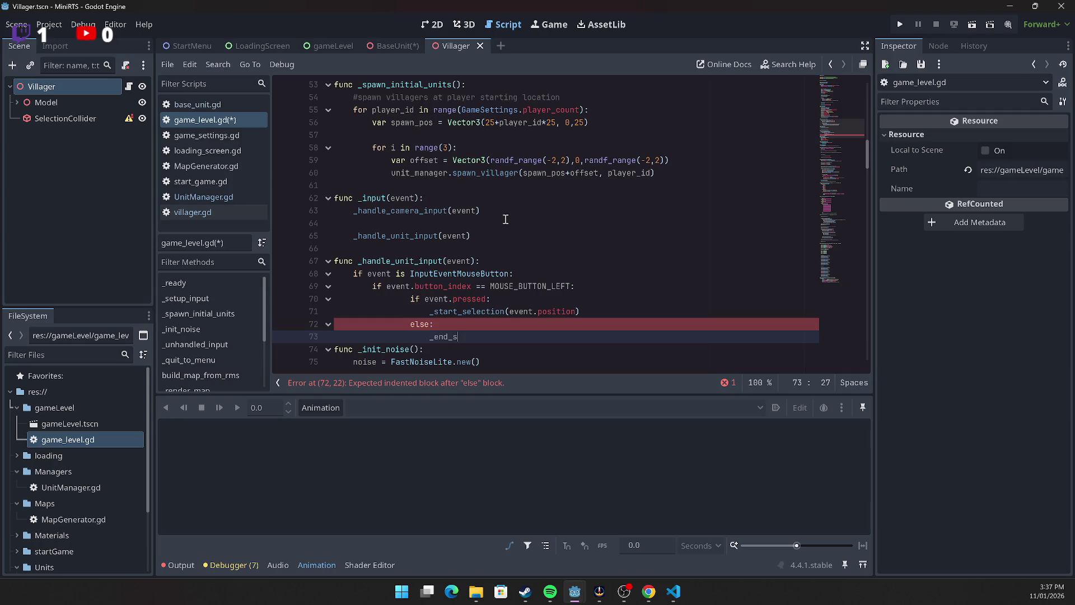
{"action": "type", "text": "election("}
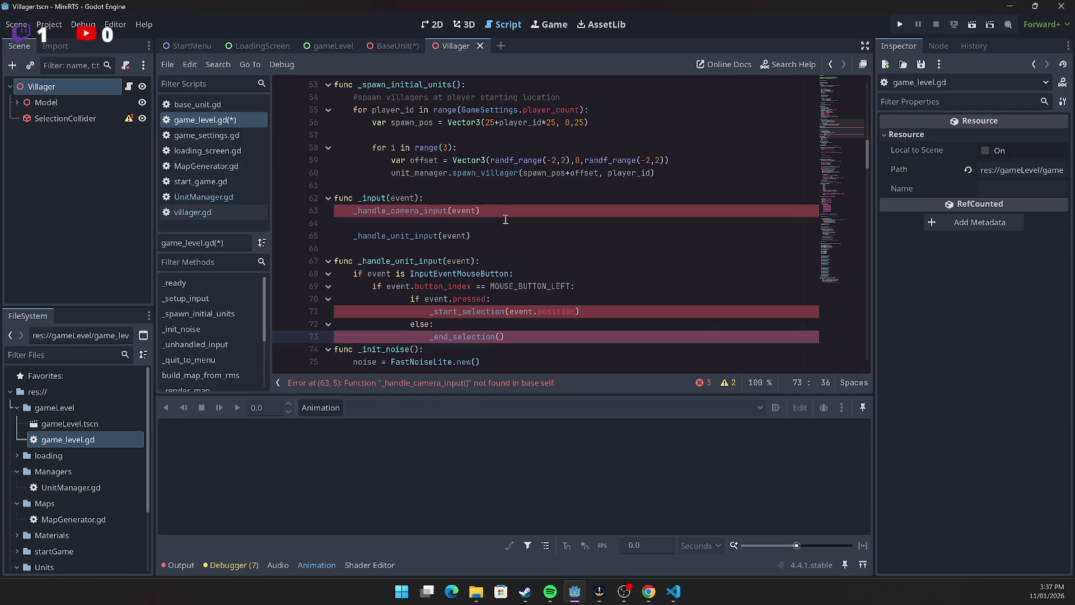
{"action": "key", "text": "Return"}
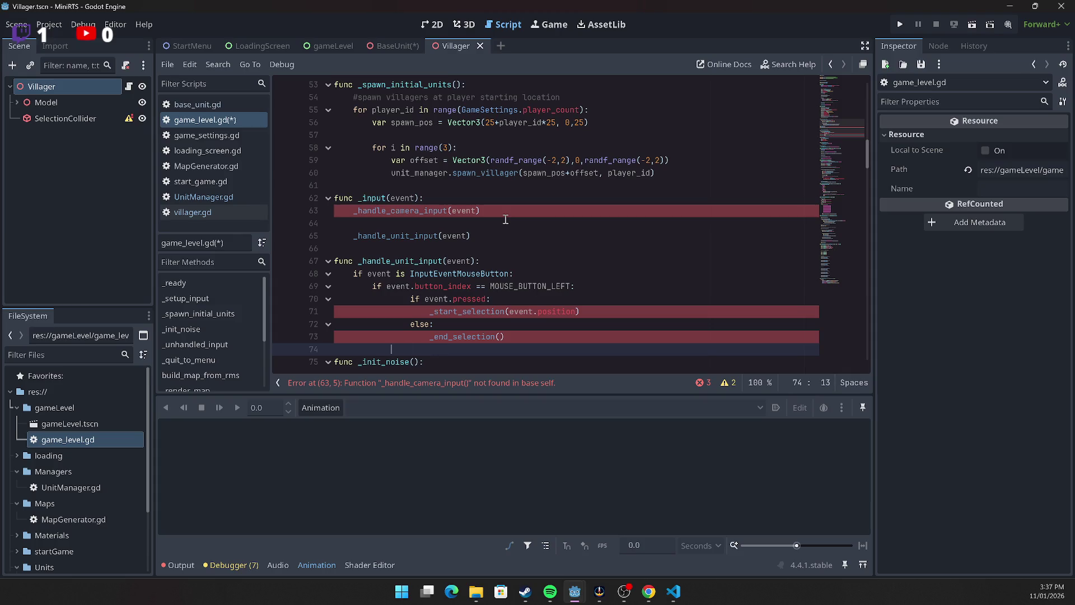
Fix the indentation of the pressed check and the _start_selection call.
{"action": "key", "text": "Up"}
{"action": "key", "text": "Up"}
{"action": "key", "text": "Up"}
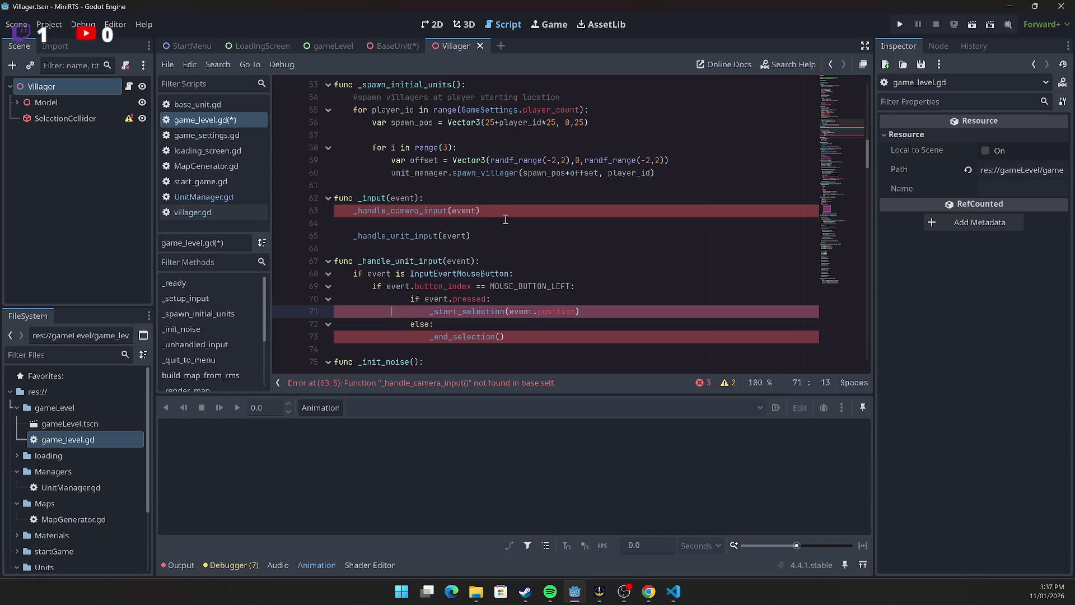
{"action": "key", "text": "Return"}
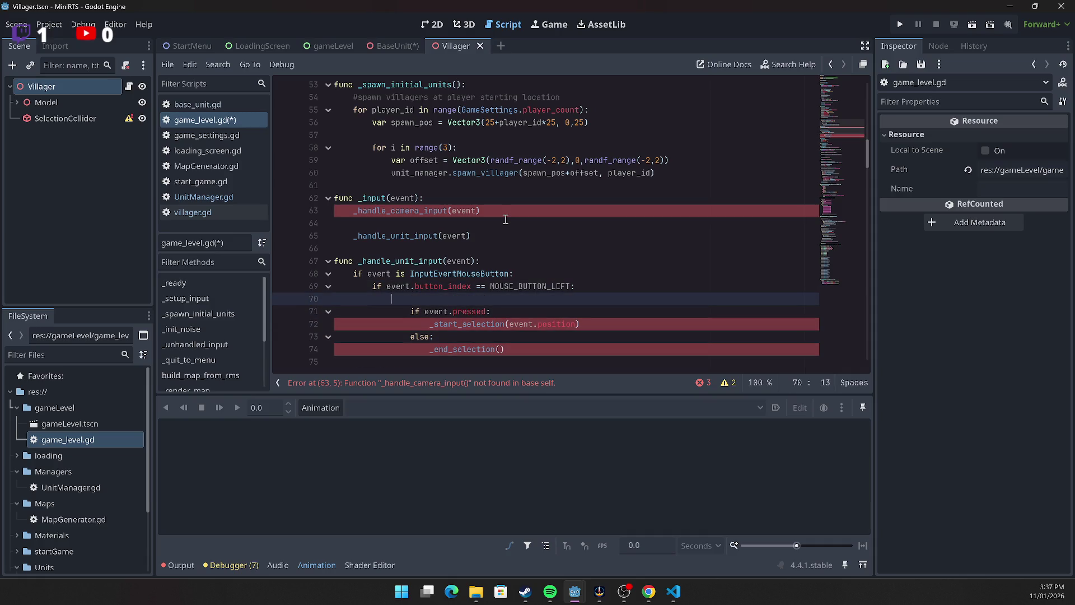
{"action": "key", "text": "Delete"}
{"action": "key", "text": "Delete"}
{"action": "key", "text": "Delete"}
{"action": "key", "text": "Delete"}
{"action": "key", "text": "End"}
{"action": "key", "text": "Return"}
{"action": "type", "text": "\\"}
{"action": "key", "text": "BackSpace"}
{"action": "key", "text": "Delete"}
{"action": "key", "text": "Delete"}
{"action": "key", "text": "Delete"}
{"action": "key", "text": "Delete"}
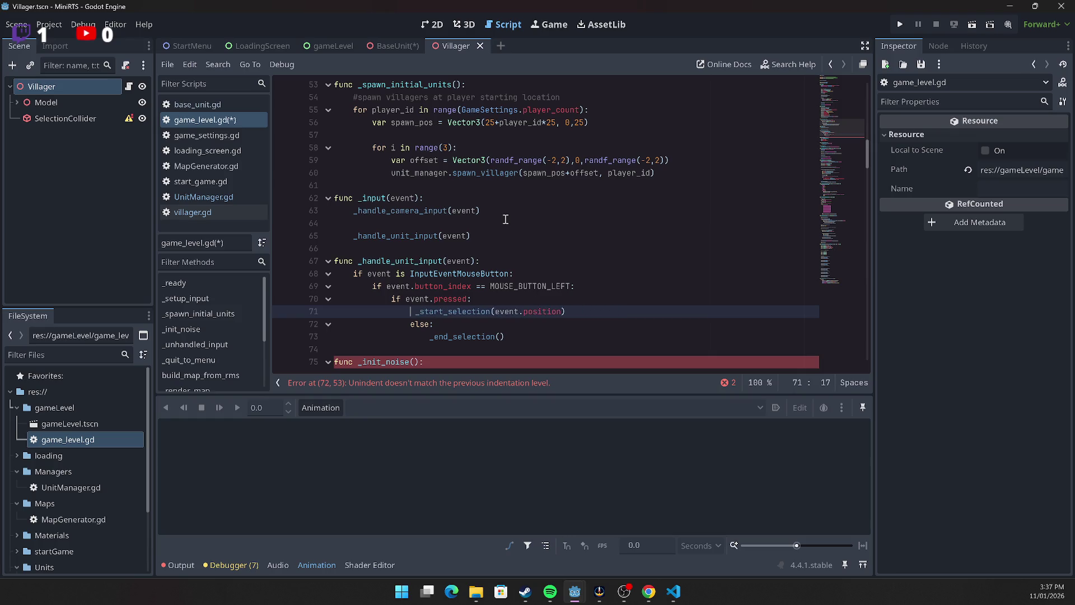
{"action": "key", "text": "Delete"}
De-indent the else branch and its _end_selection() call.
{"action": "key", "text": "Down"}
{"action": "key", "text": "BackSpace"}
{"action": "key", "text": "BackSpace"}
{"action": "key", "text": "BackSpace"}
{"action": "key", "text": "Down"}
{"action": "key", "text": "Delete"}
{"action": "key", "text": "Delete"}
{"action": "key", "text": "Delete"}
{"action": "key", "text": "Delete"}
{"action": "key", "text": "End"}
{"action": "key", "text": "Return"}
{"action": "type", "text": "\\"}
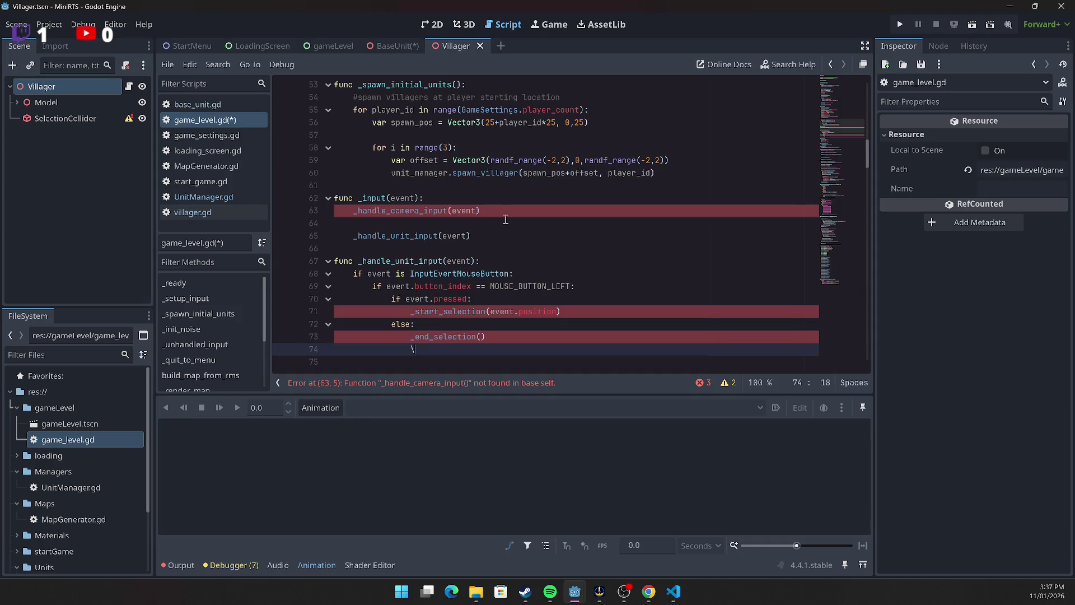
{"action": "key", "text": "BackSpace"}
Add 'elif event.button_index == MOUSE_BUTTON_RIGHT and event.pressed:' calling _command_selected_units(event.position).
{"action": "type", "text": "elif"}
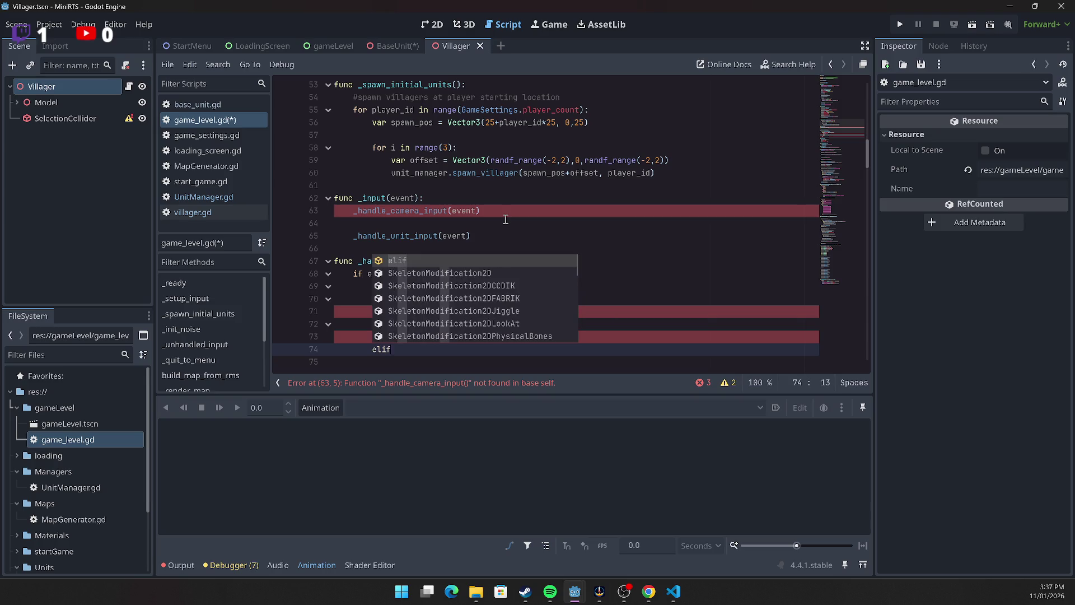
{"action": "type", "text": " eve"}
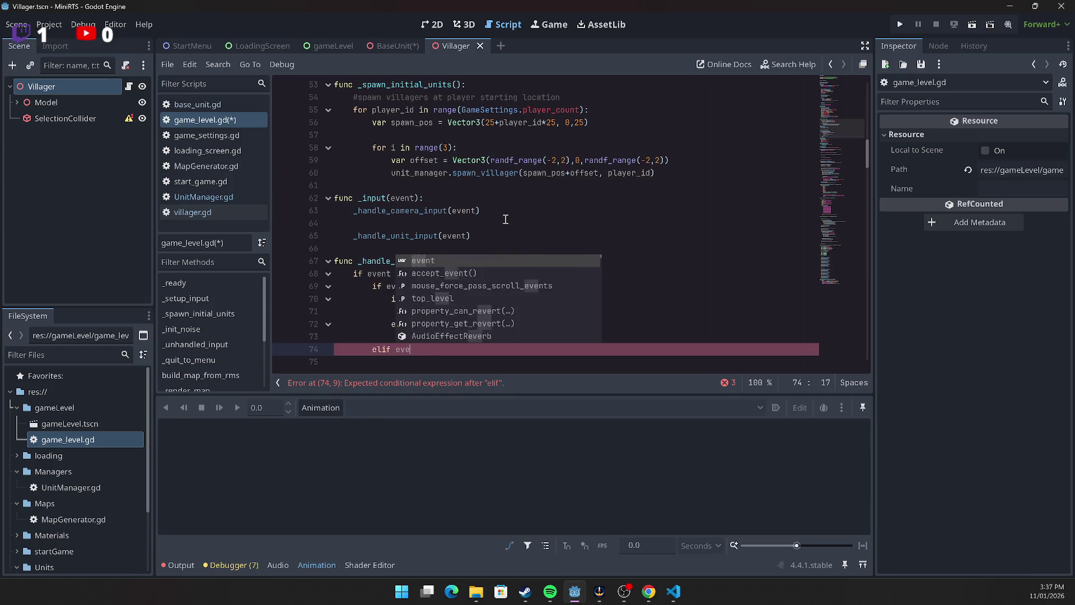
{"action": "type", "text": "nt.button_inde"}
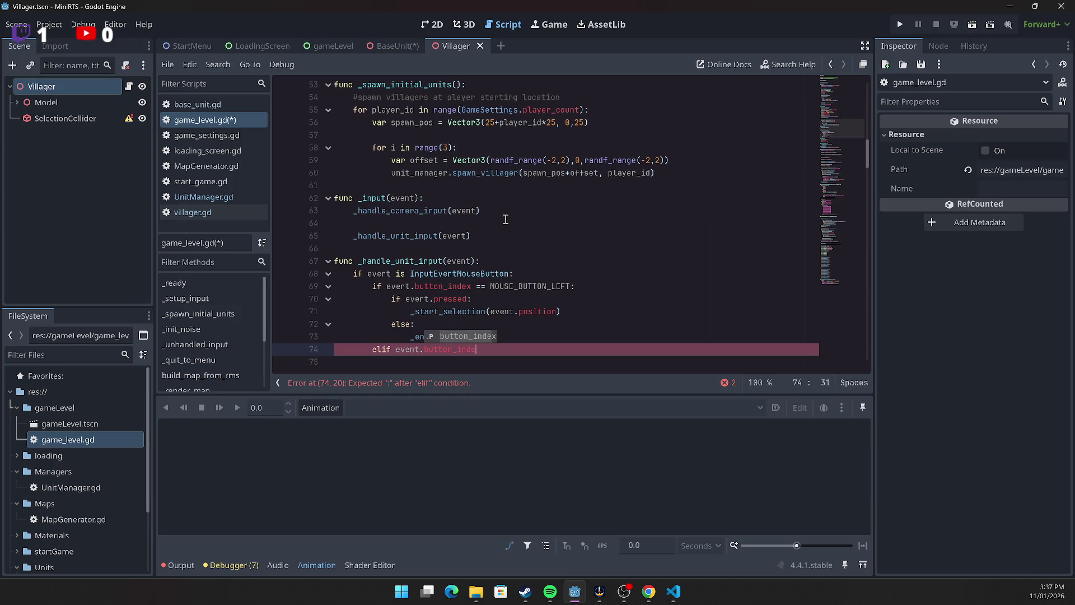
{"action": "type", "text": "x == MOUSE"}
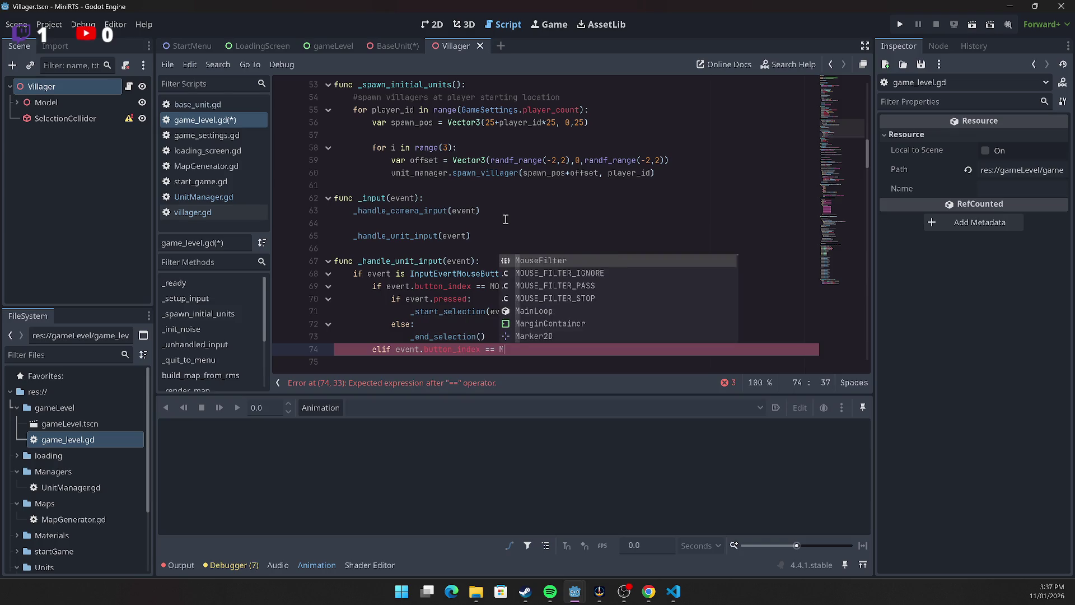
{"action": "type", "text": "_"}
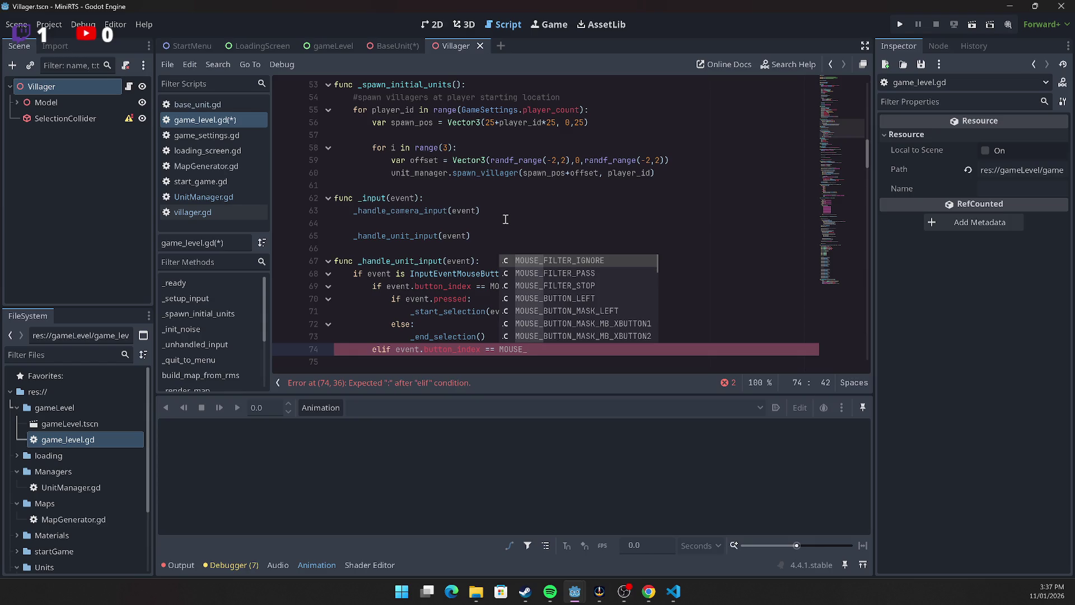
{"action": "type", "text": "BUTTON_"}
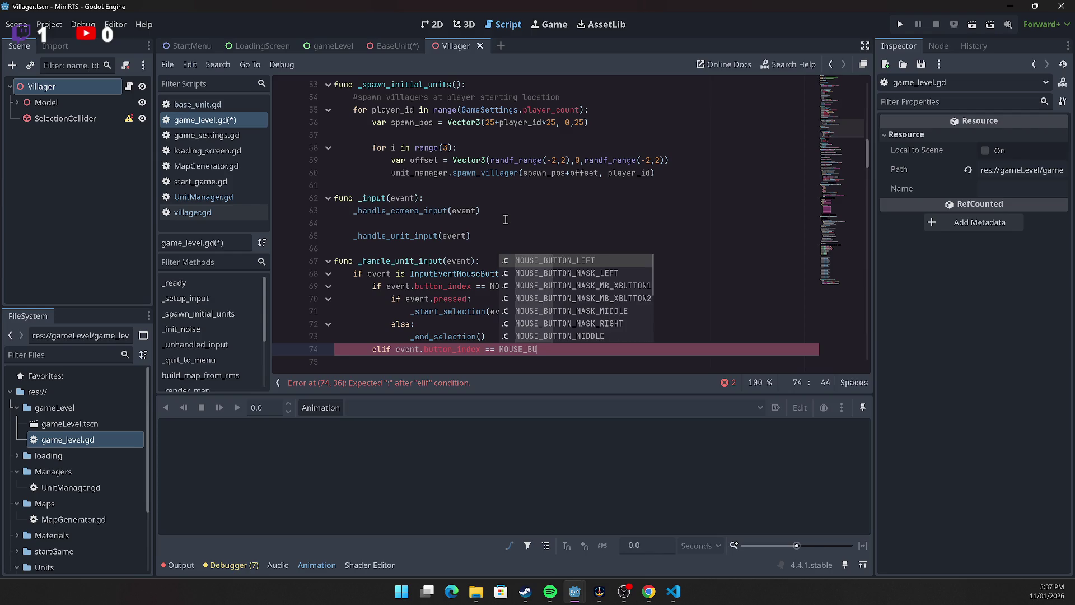
{"action": "type", "text": "R"}
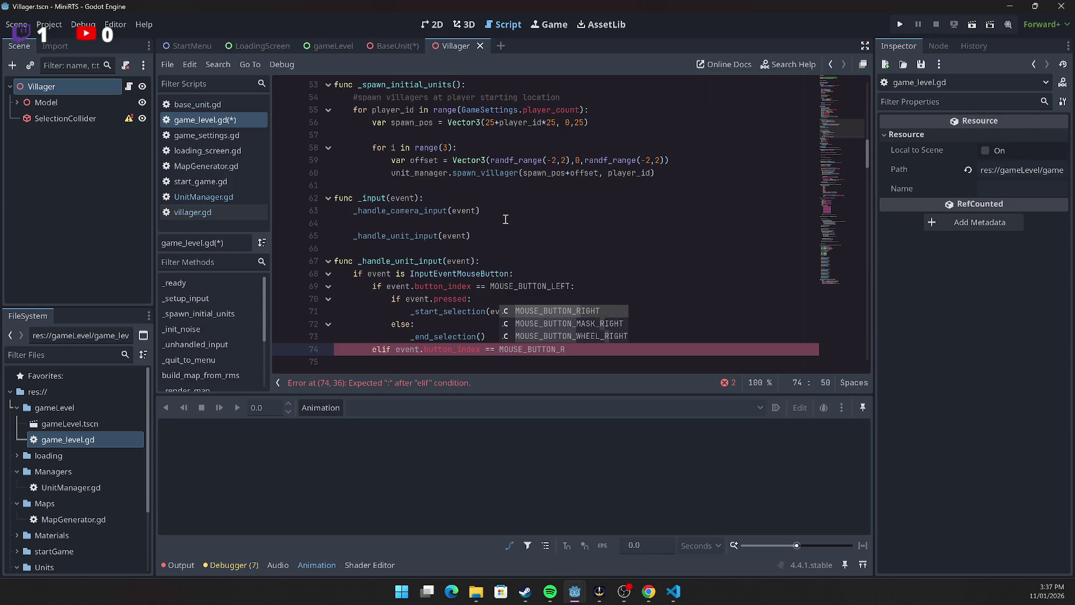
{"action": "key", "text": "Return"}
{"action": "type", "text": "and "}
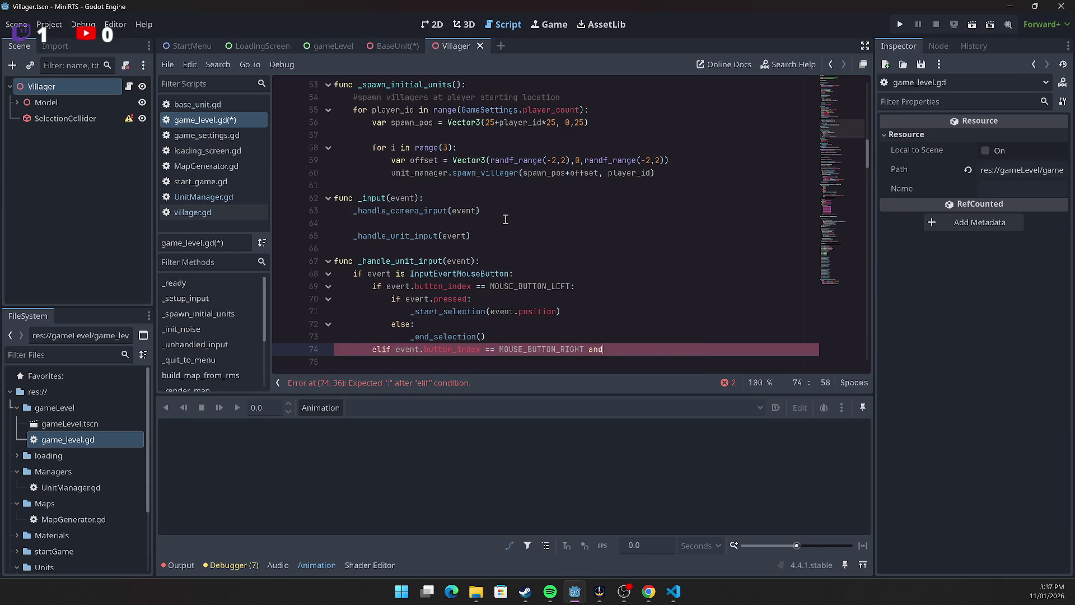
{"action": "type", "text": "event.presse"}
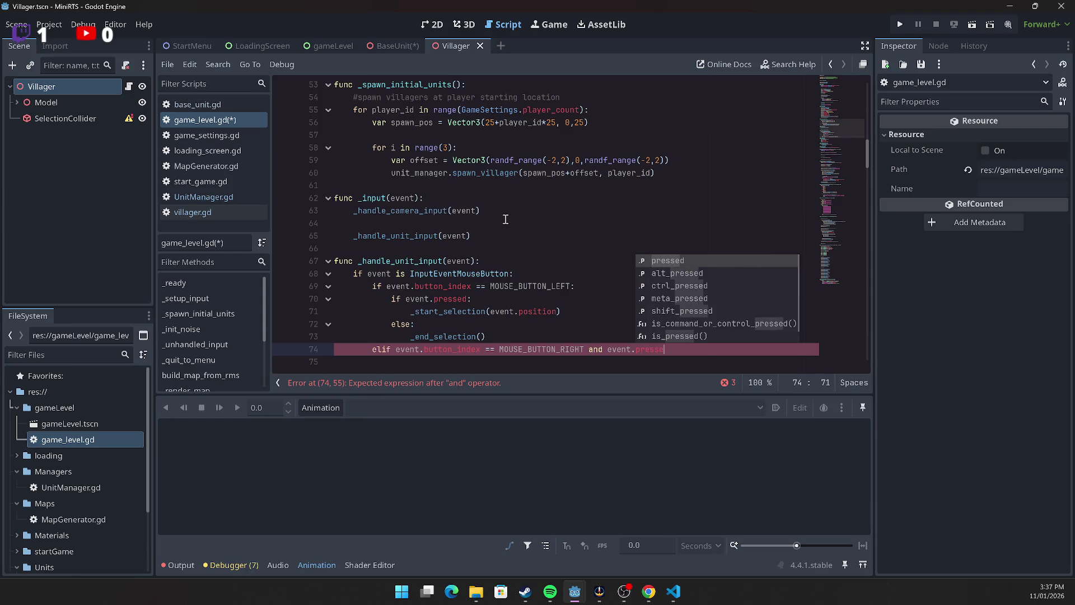
{"action": "key", "text": "Return"}
{"action": "type", "text": ":"}
{"action": "key", "text": "Return"}
{"action": "type", "text": "_command_select"}
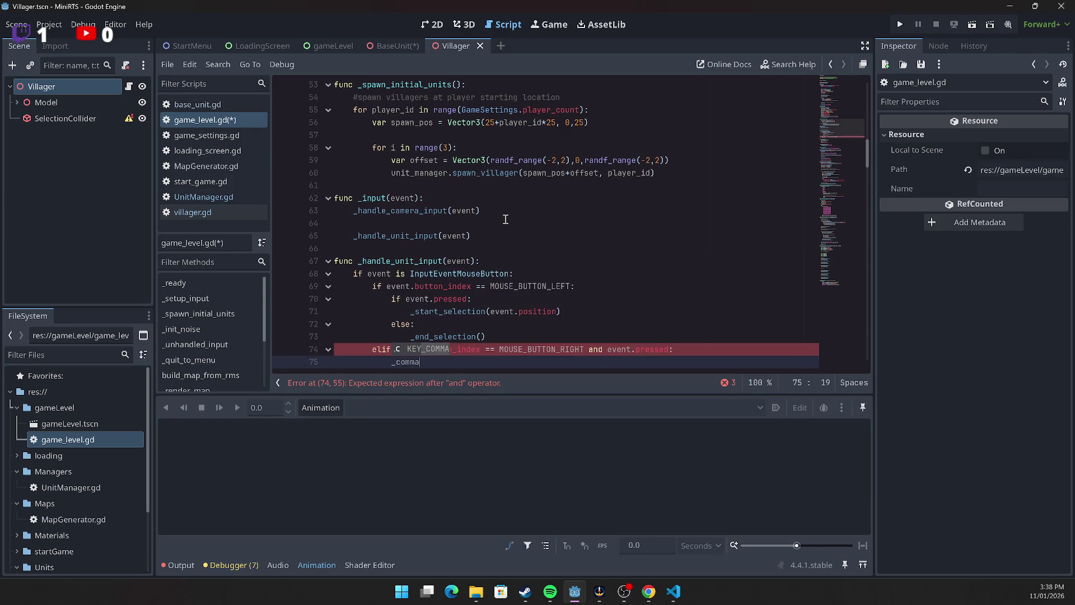
{"action": "type", "text": "ed_"}
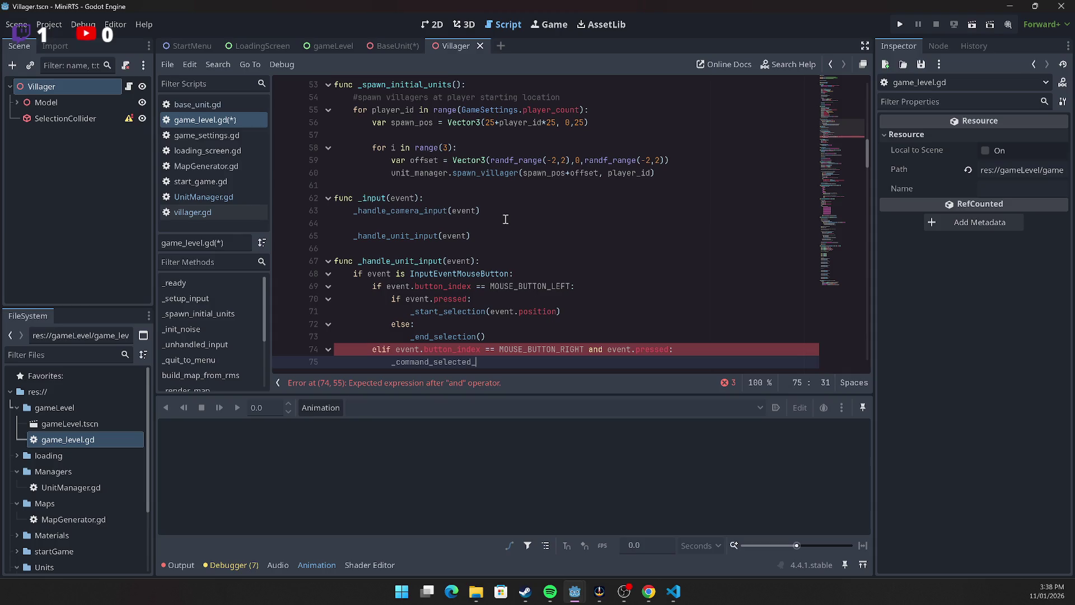
{"action": "type", "text": "units(event."}
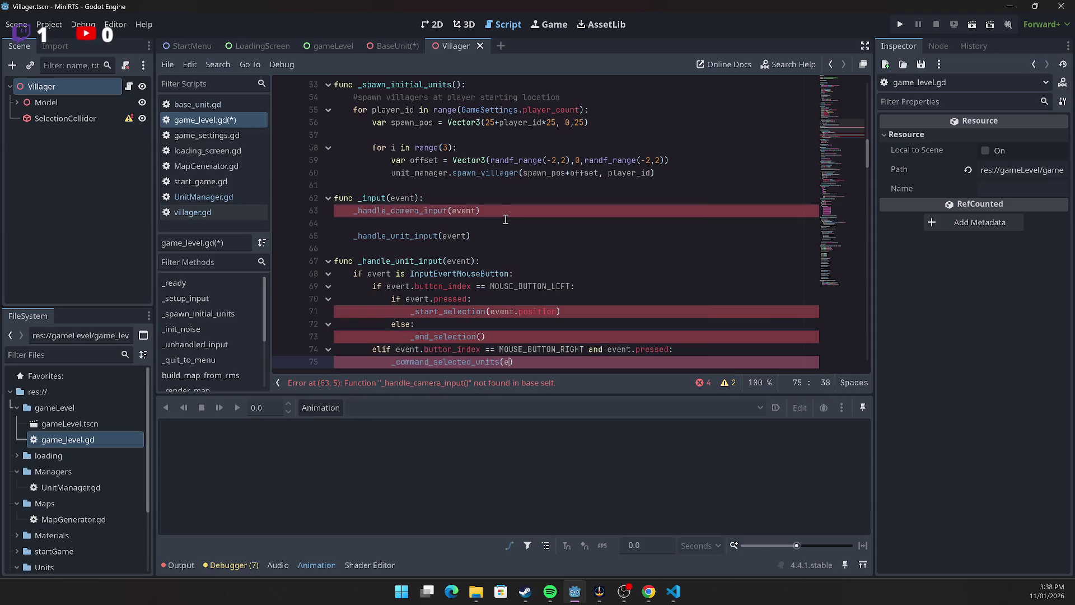
{"action": "type", "text": "posi"}
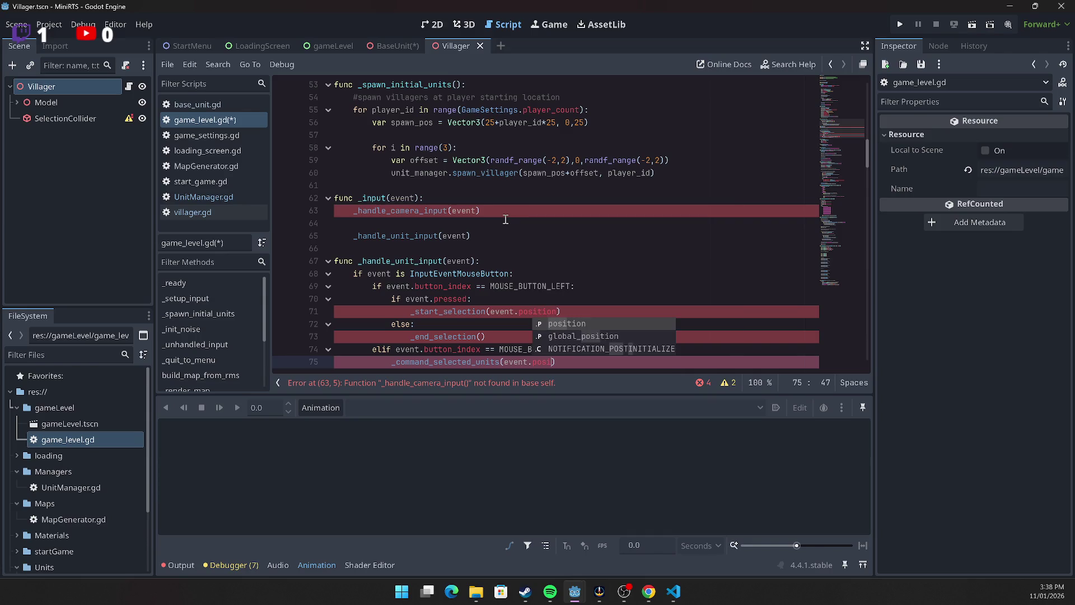
{"action": "type", "text": "tion"}
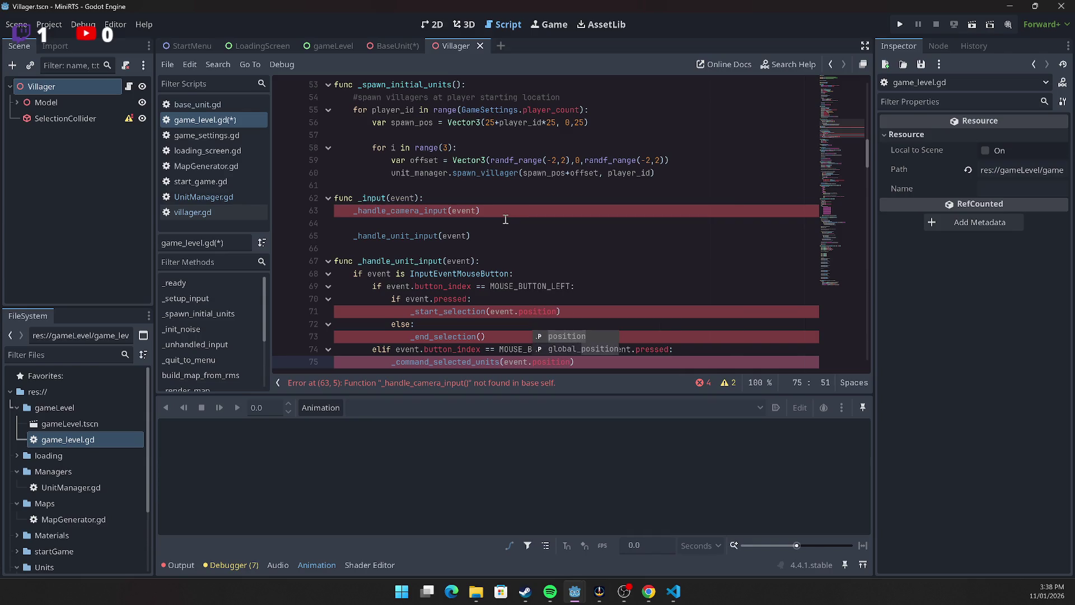
Review the unit input handler and return to the end of the command call line.
{"action": "scroll", "coordinate": [506, 219], "scroll_direction": "down", "scroll_amount": 4}
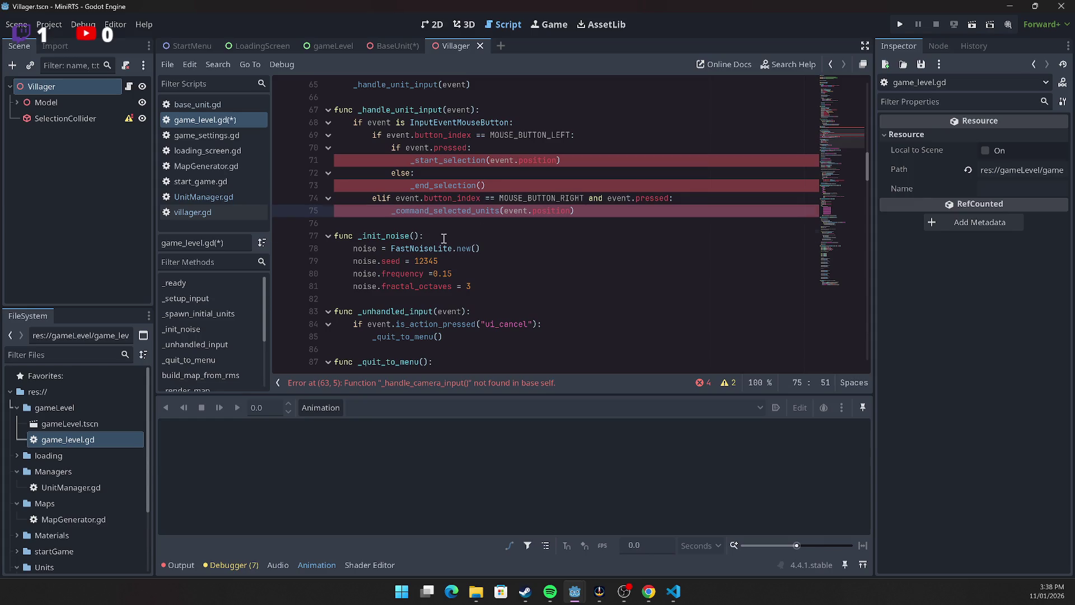
{"action": "left_click", "coordinate": [444, 238]}
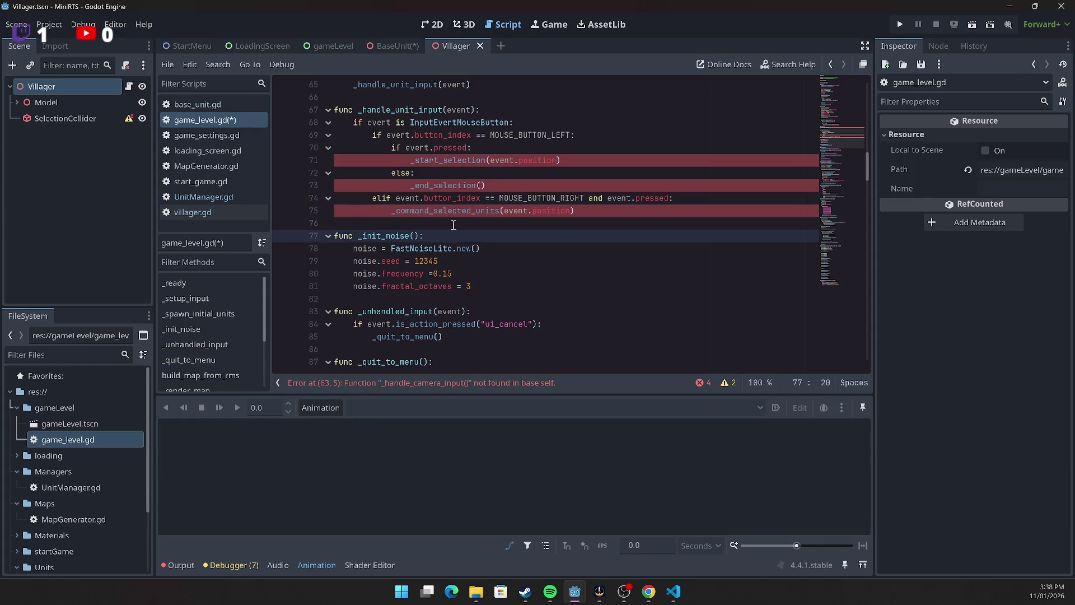
{"action": "scroll", "coordinate": [467, 219], "scroll_direction": "up", "scroll_amount": 1}
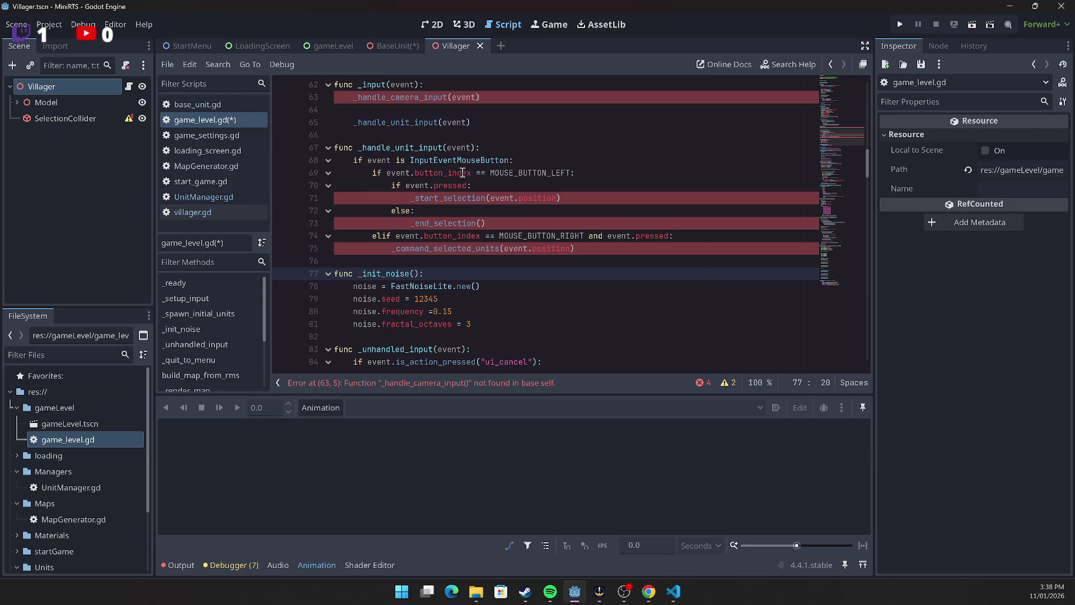
{"action": "left_click", "coordinate": [517, 149]}
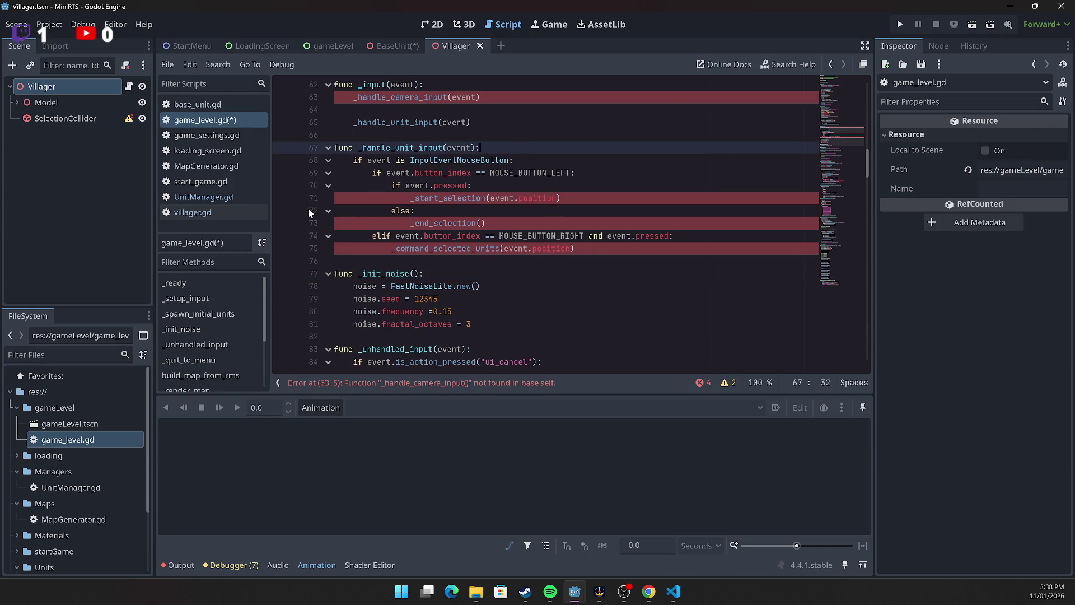
{"action": "left_click", "coordinate": [587, 256]}
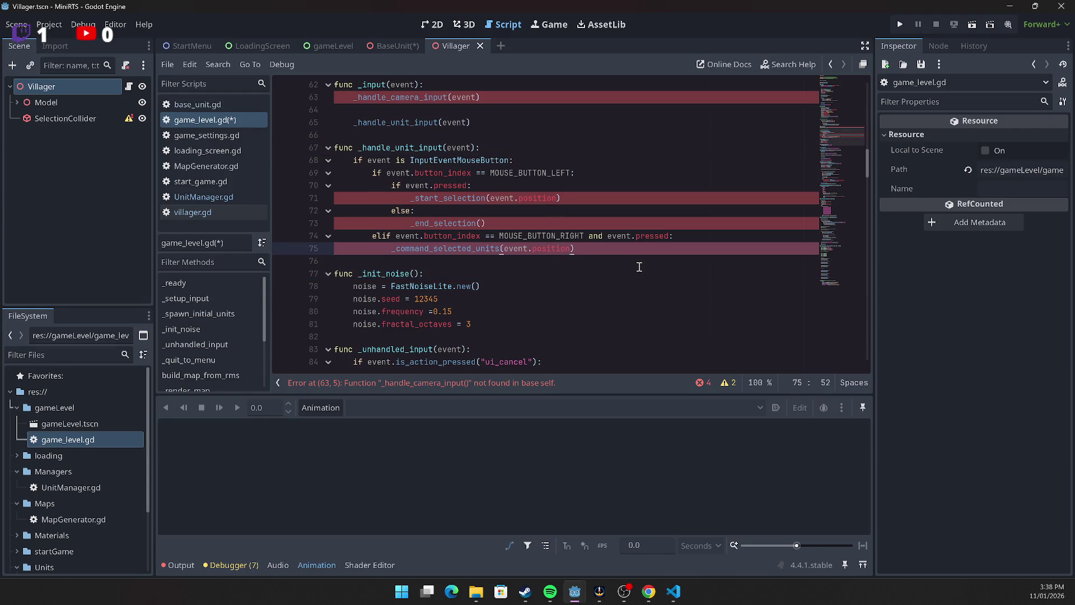
Add 'elif event is InputEventMouseMotion:' calling _update_selection(event.position) when Input.is_mouse_button_pressed(MOUSE_BUTTON_LEFT).
{"action": "key", "text": "Return"}
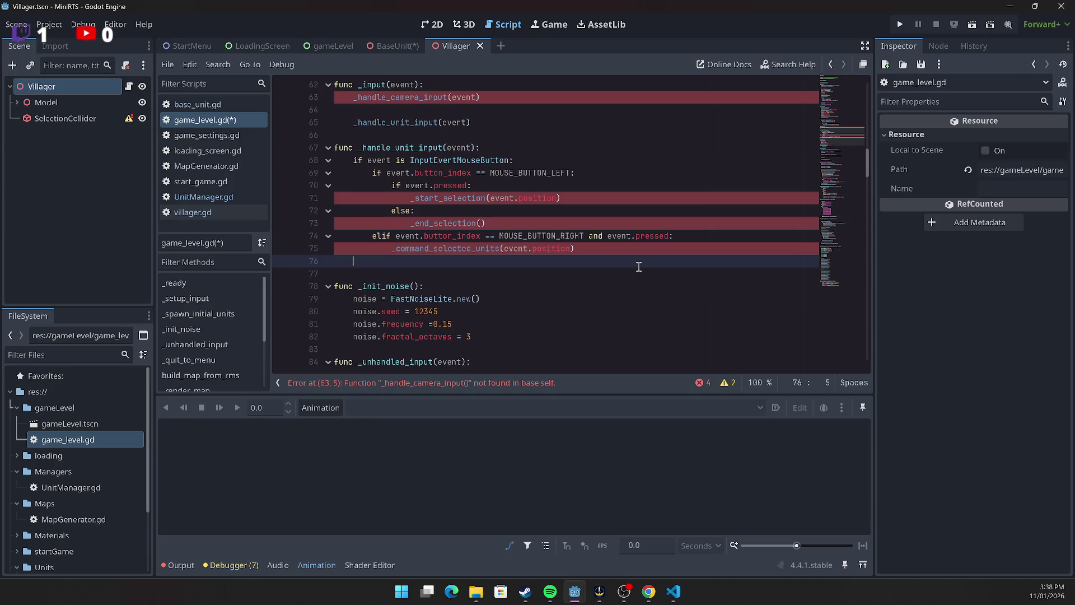
{"action": "type", "text": "els"}
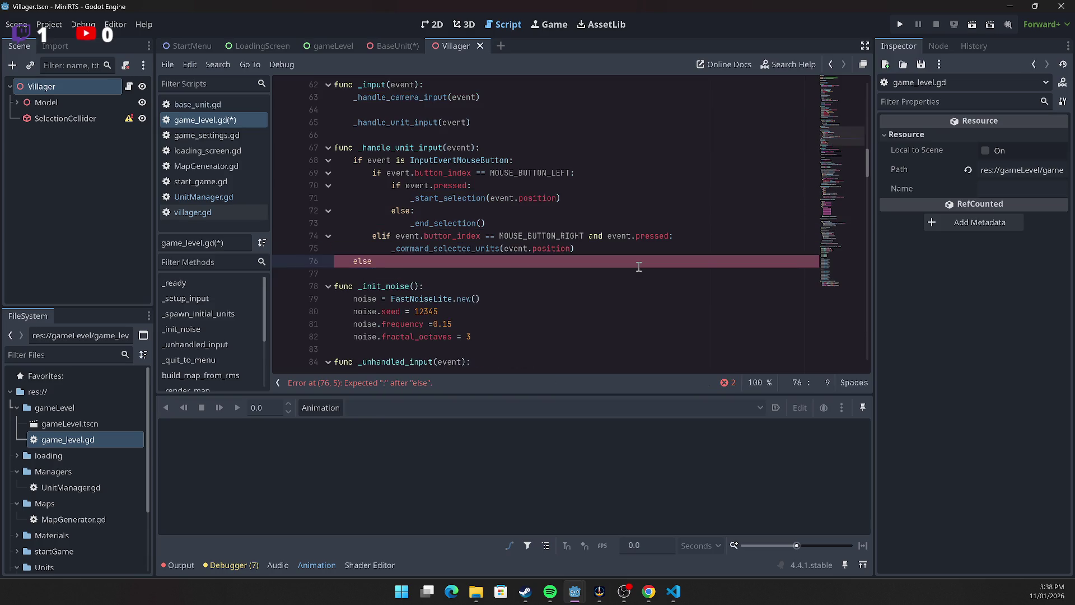
{"action": "key", "text": "BackSpace"}
{"action": "type", "text": "if"}
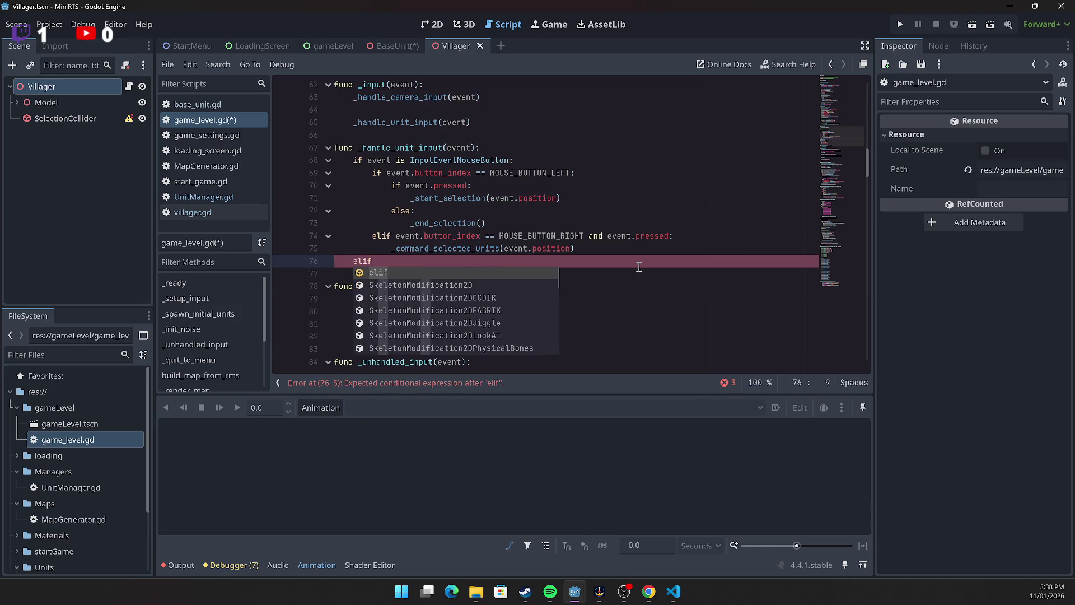
{"action": "type", "text": " even"}
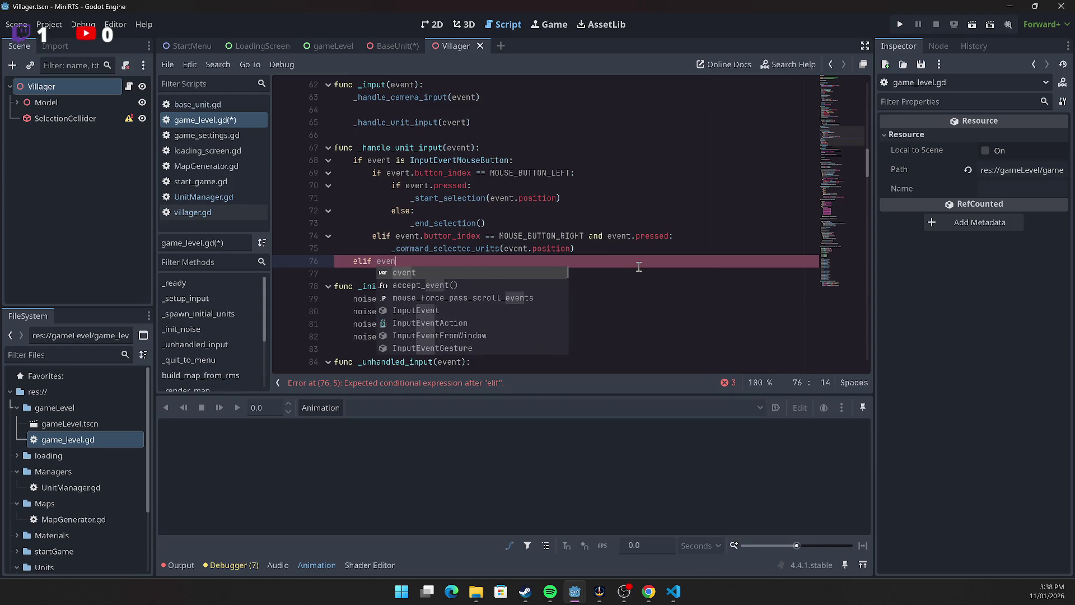
{"action": "type", "text": "t is In"}
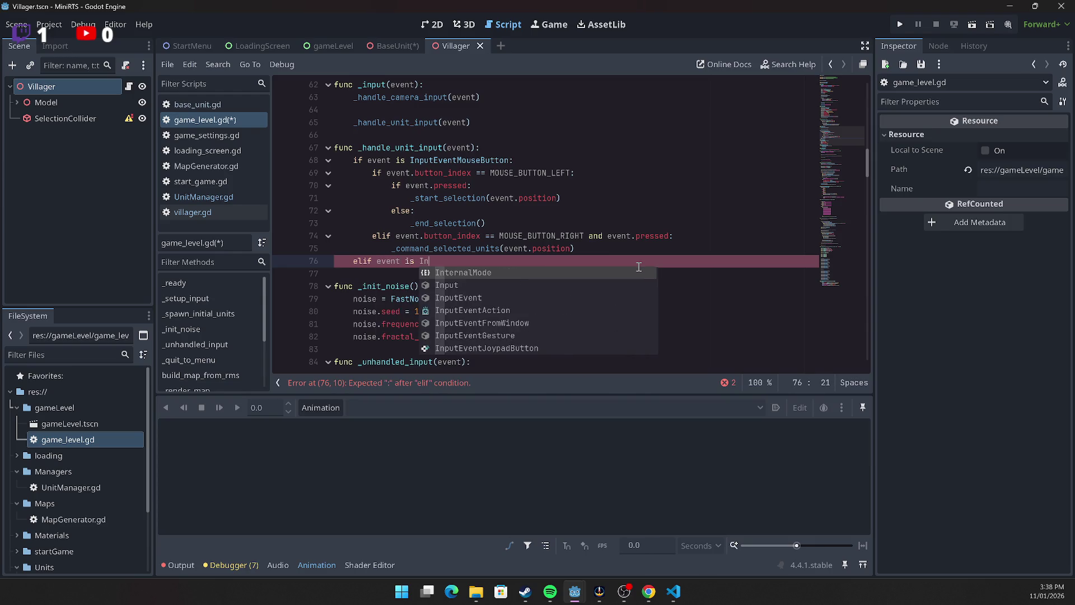
{"action": "type", "text": "putEventMous"}
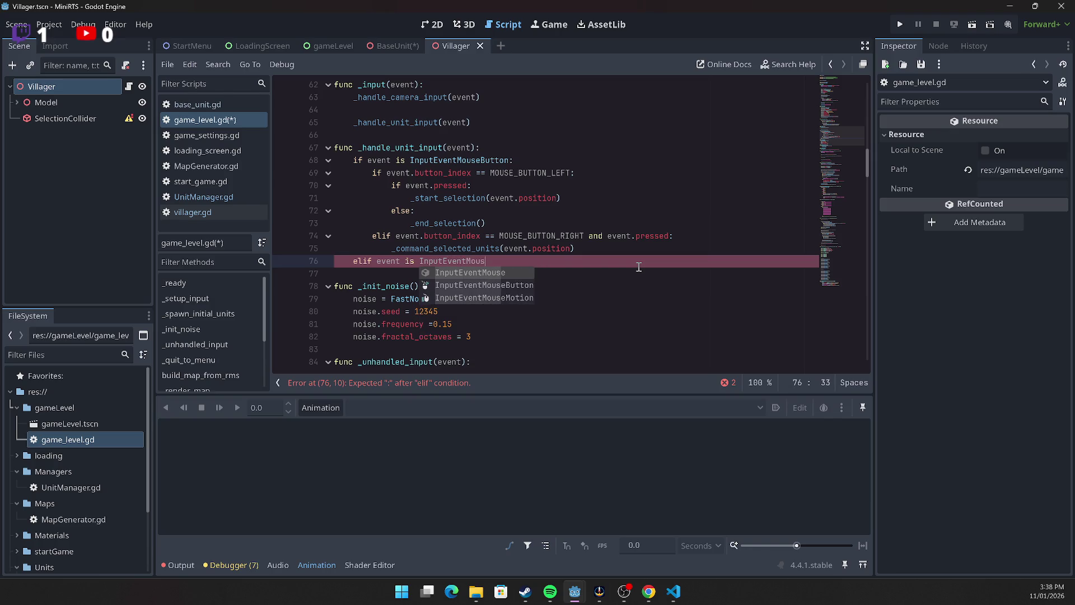
{"action": "type", "text": "eMo"}
{"action": "key", "text": "Return"}
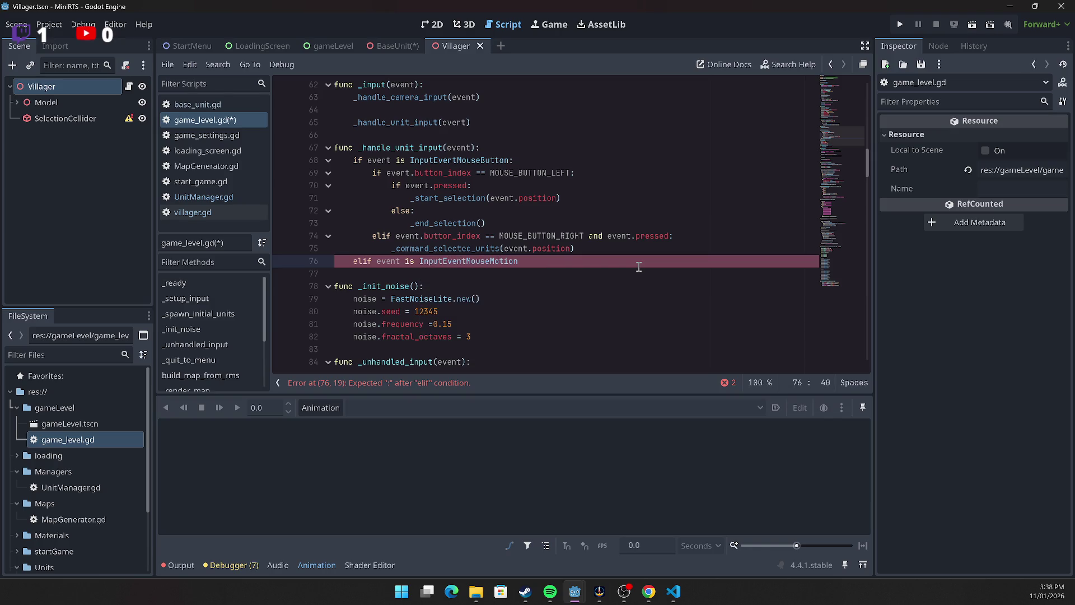
{"action": "type", "text": ":"}
{"action": "key", "text": "Return"}
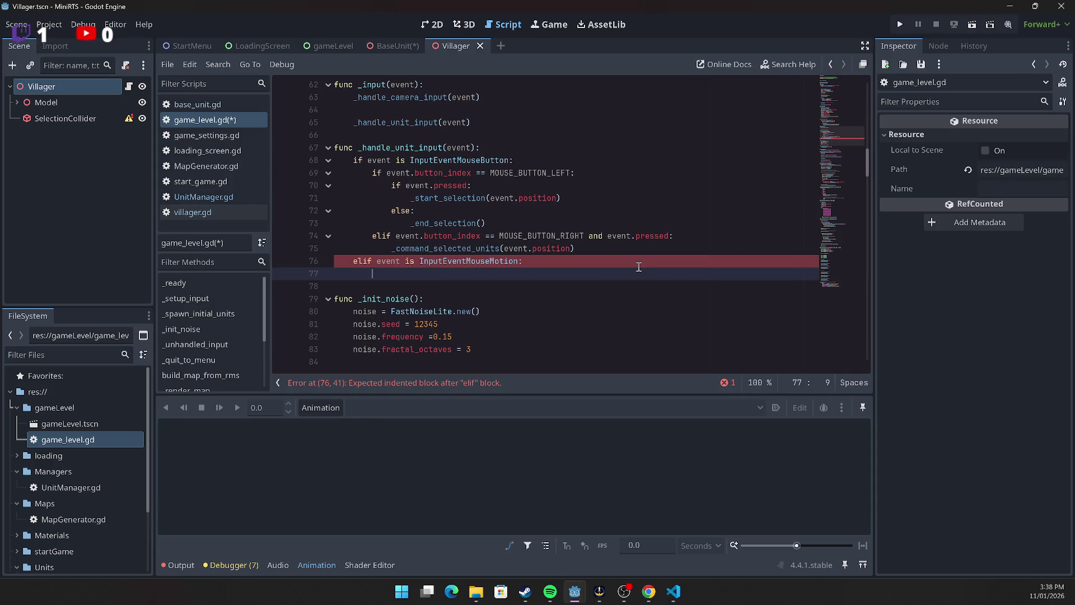
{"action": "type", "text": "if Input"}
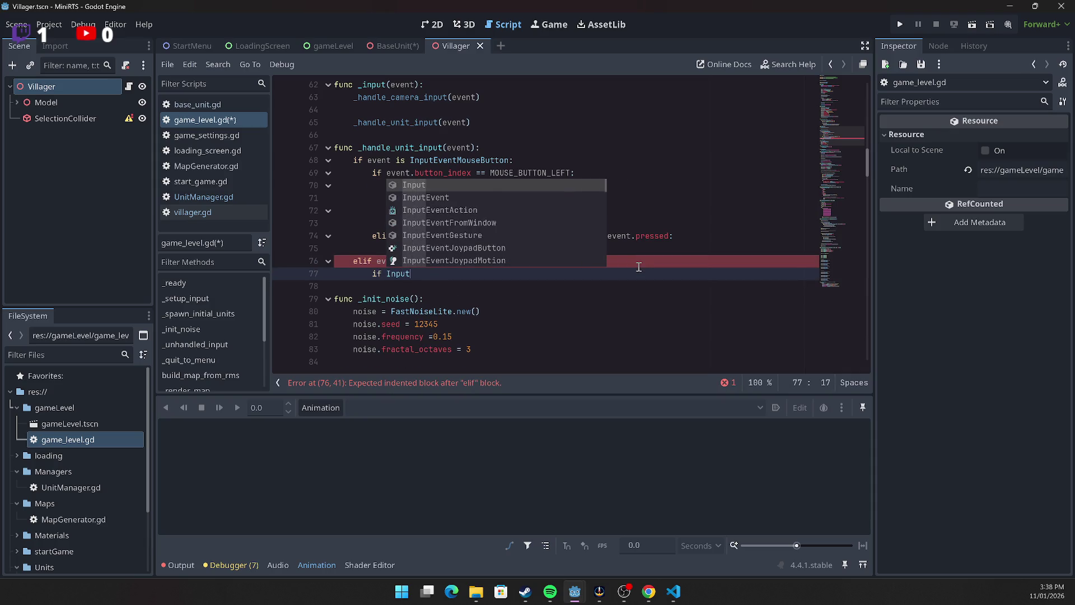
{"action": "type", "text": ".is_mouse"}
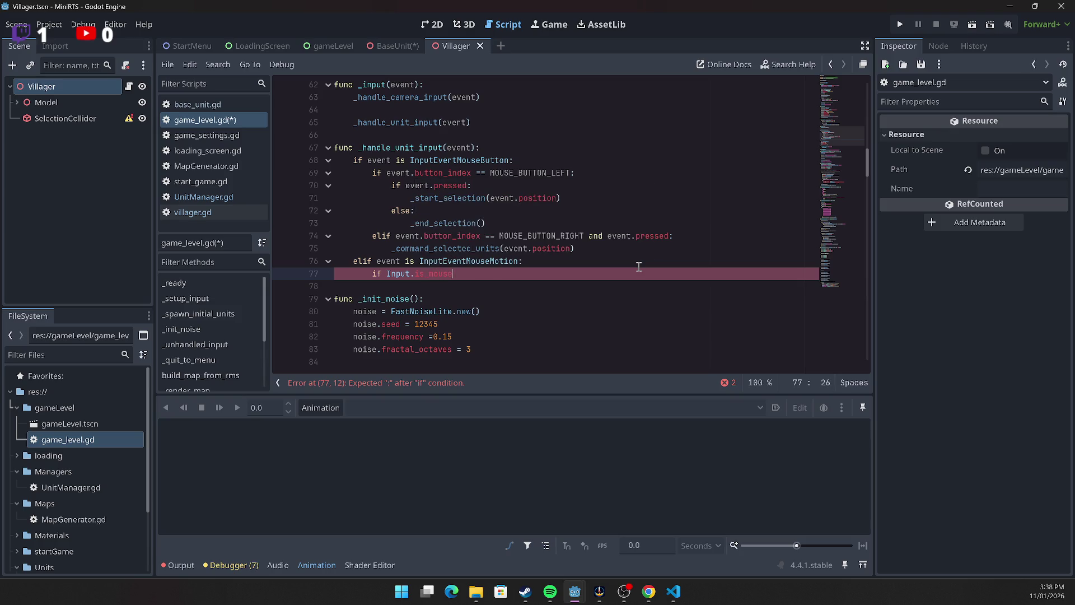
{"action": "type", "text": "_button_pr"}
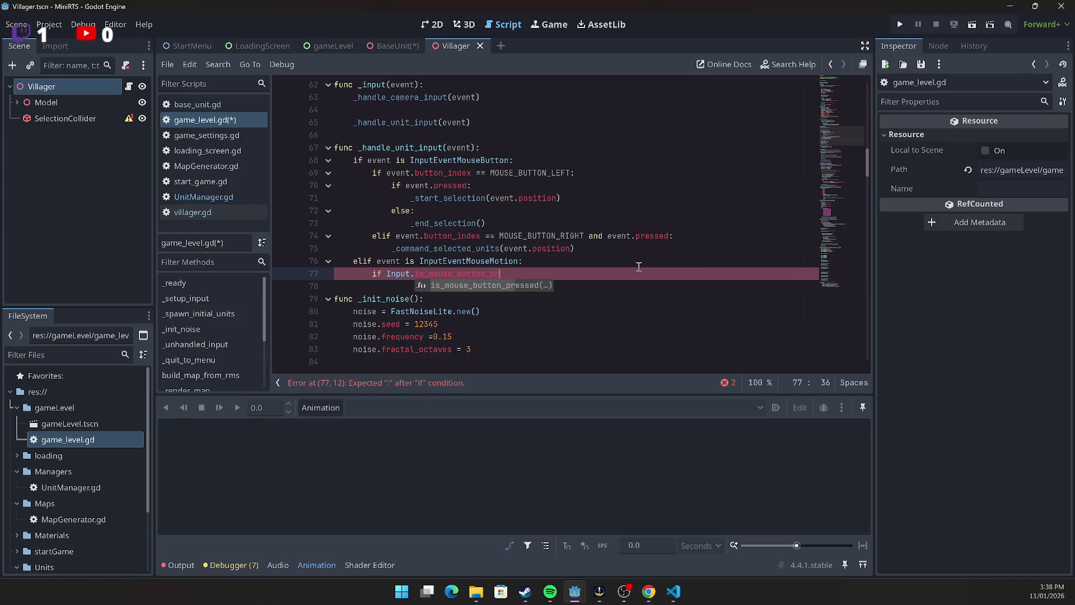
{"action": "type", "text": "essen"}
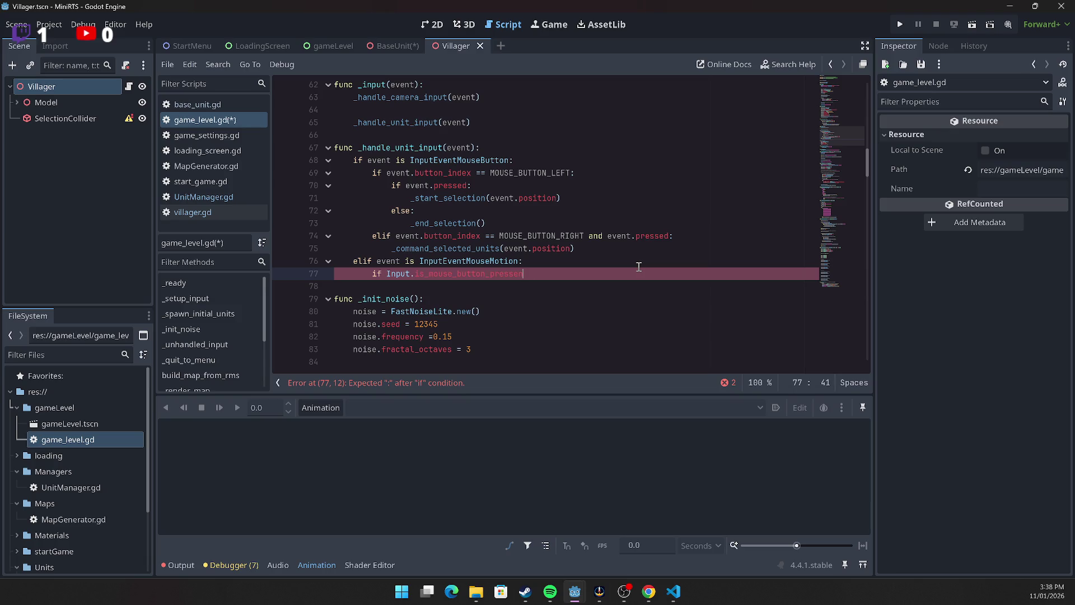
{"action": "type", "text": "("}
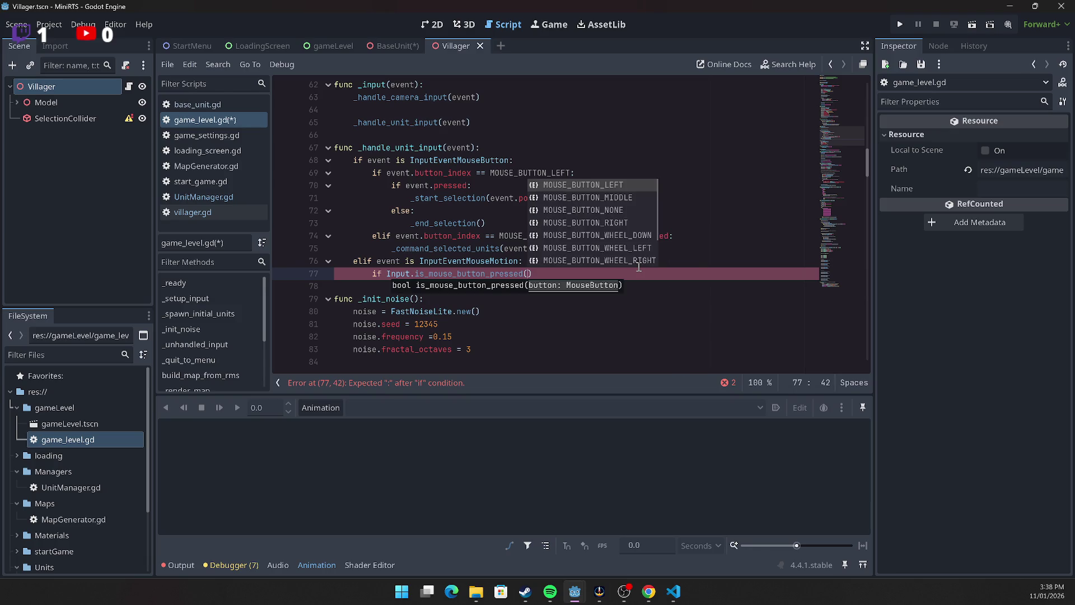
{"action": "type", "text": "MOU"}
{"action": "key", "text": "Down"}
{"action": "key", "text": "Down"}
{"action": "key", "text": "Down"}
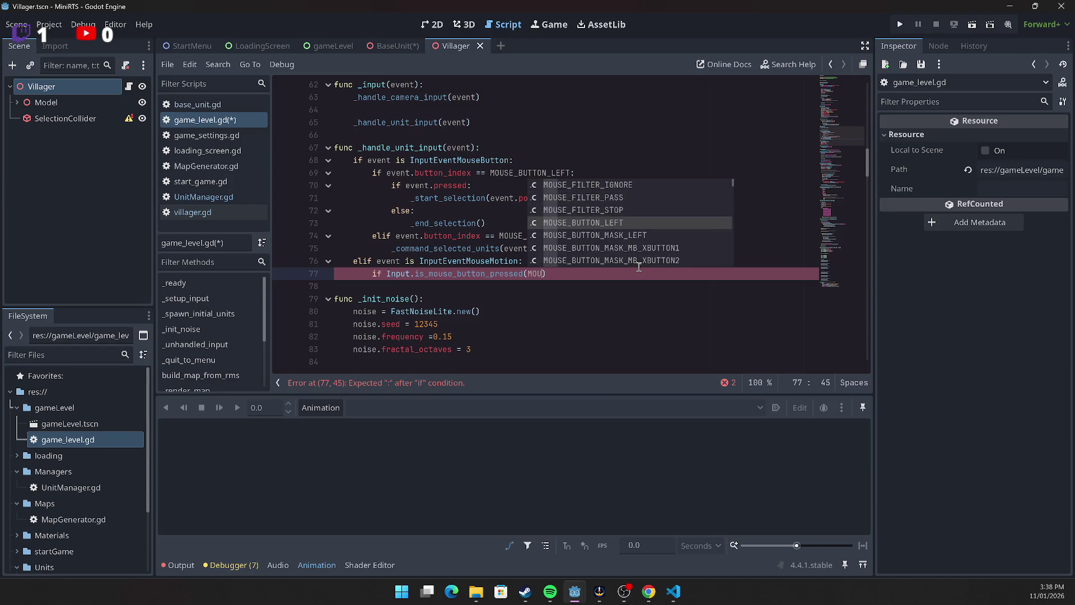
{"action": "key", "text": "Return"}
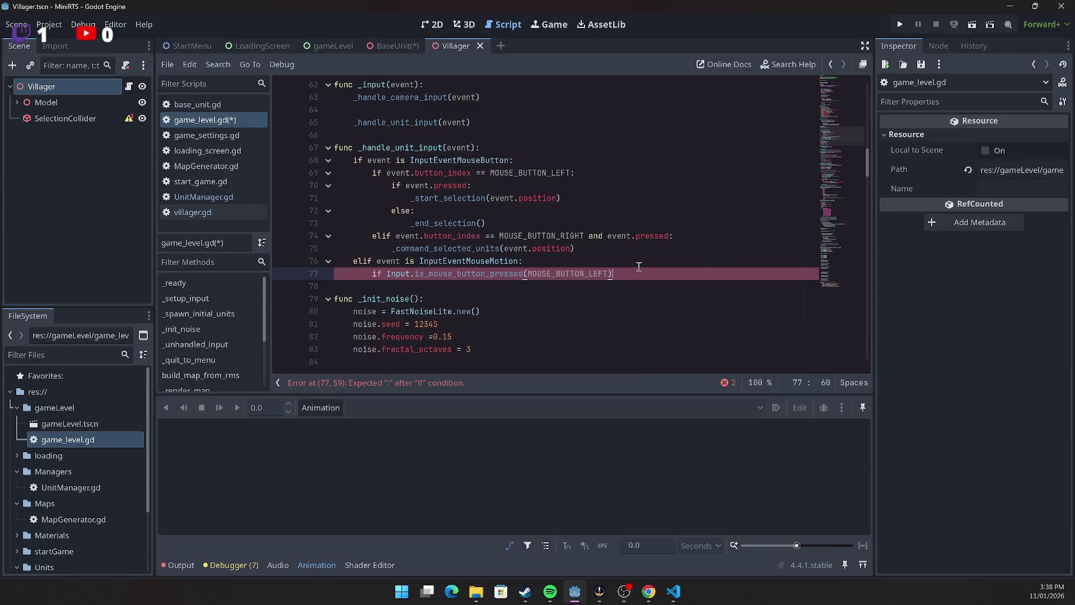
{"action": "type", "text": ":"}
{"action": "key", "text": "Return"}
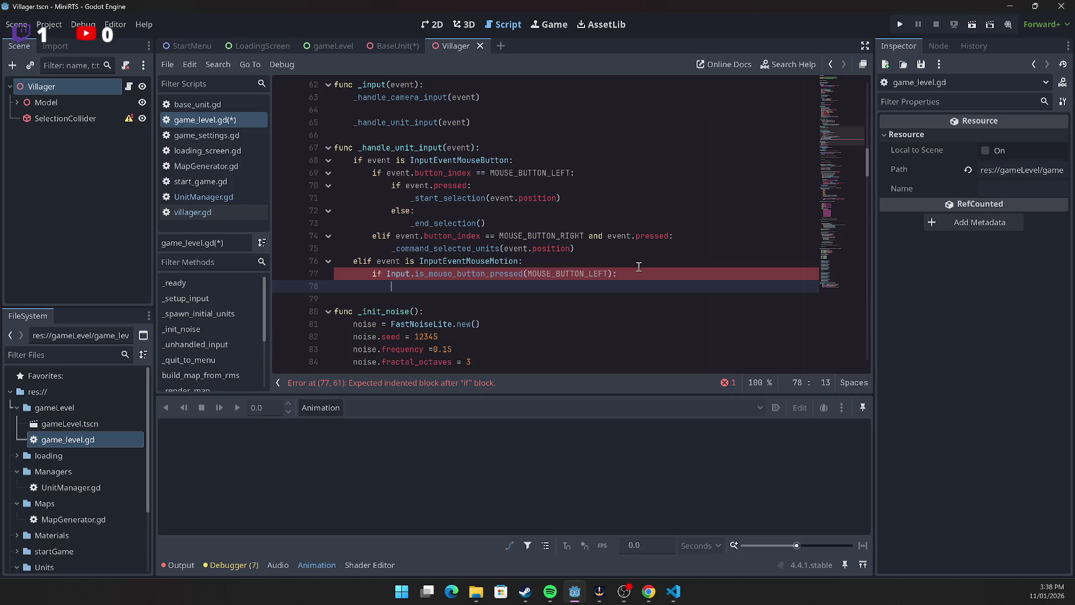
{"action": "type", "text": "_update_"}
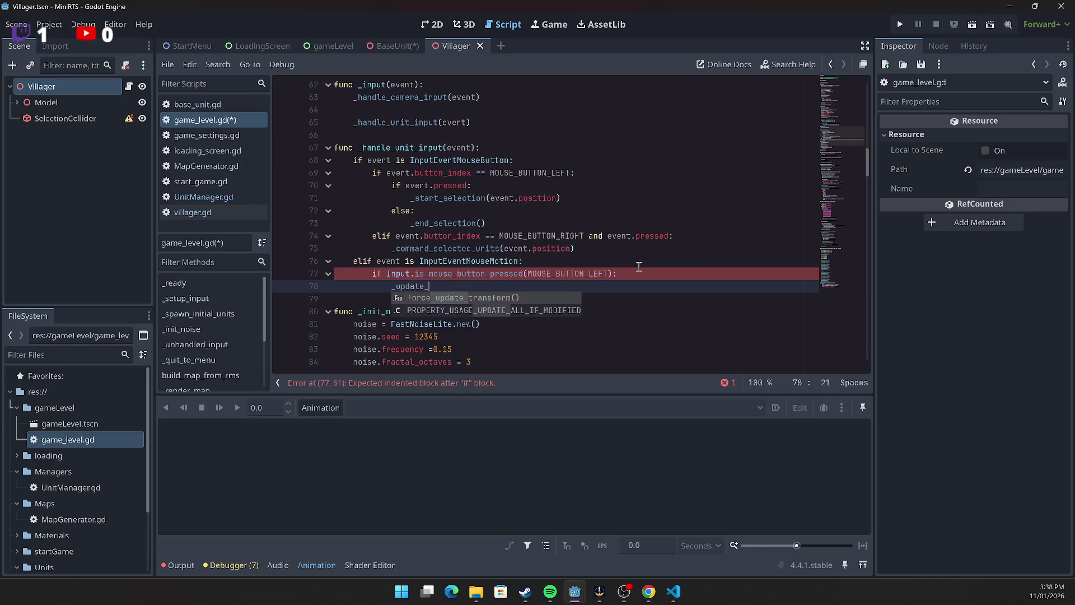
{"action": "type", "text": "selection(eve"}
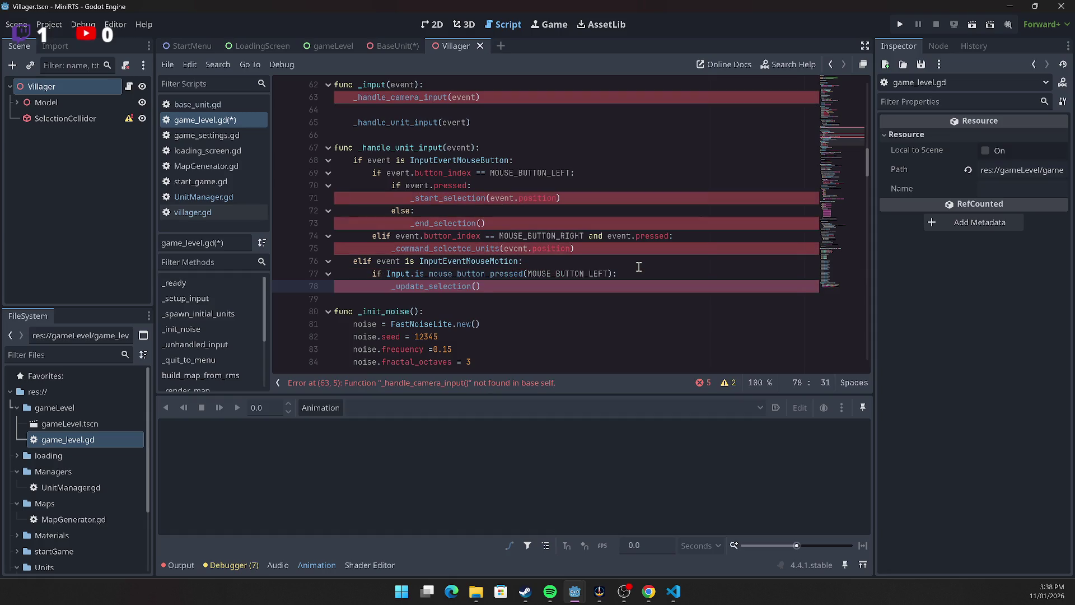
{"action": "type", "text": "nt.postiojn)"}
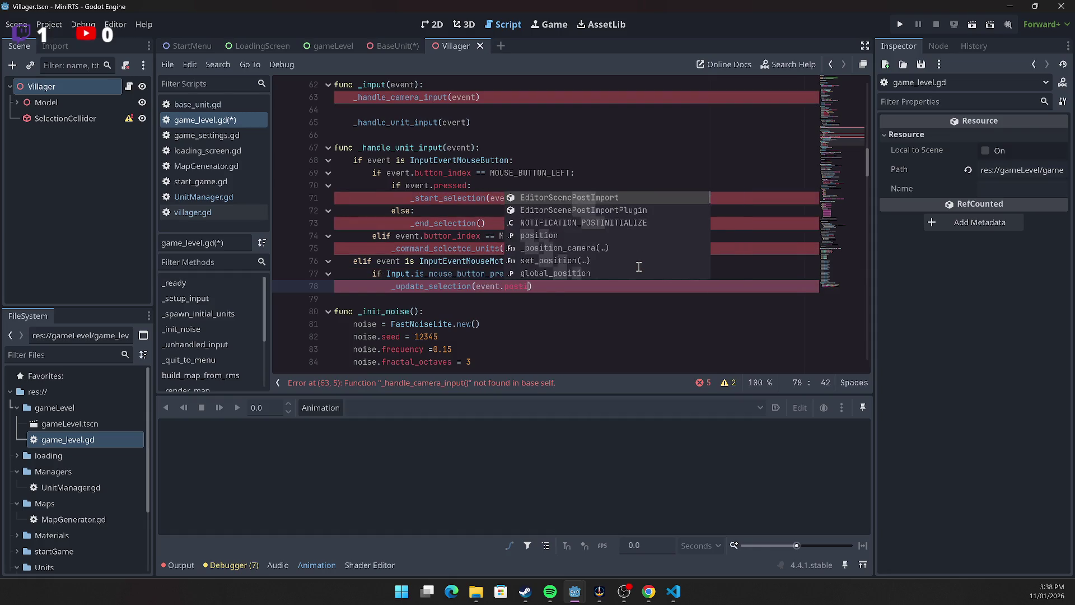
{"action": "type", "text": ")"}
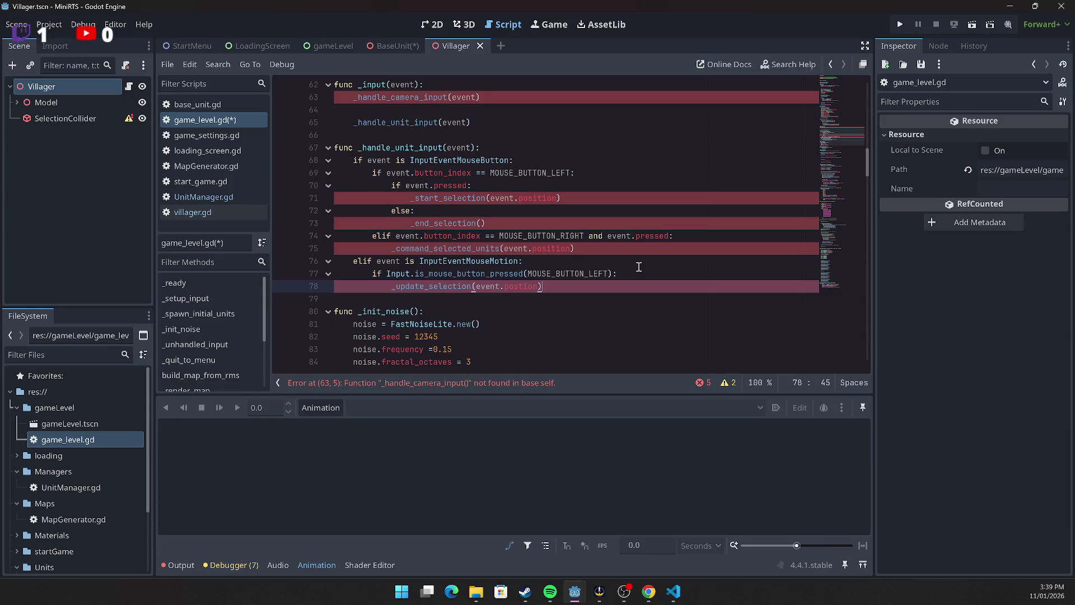
{"action": "key", "text": "Return"}
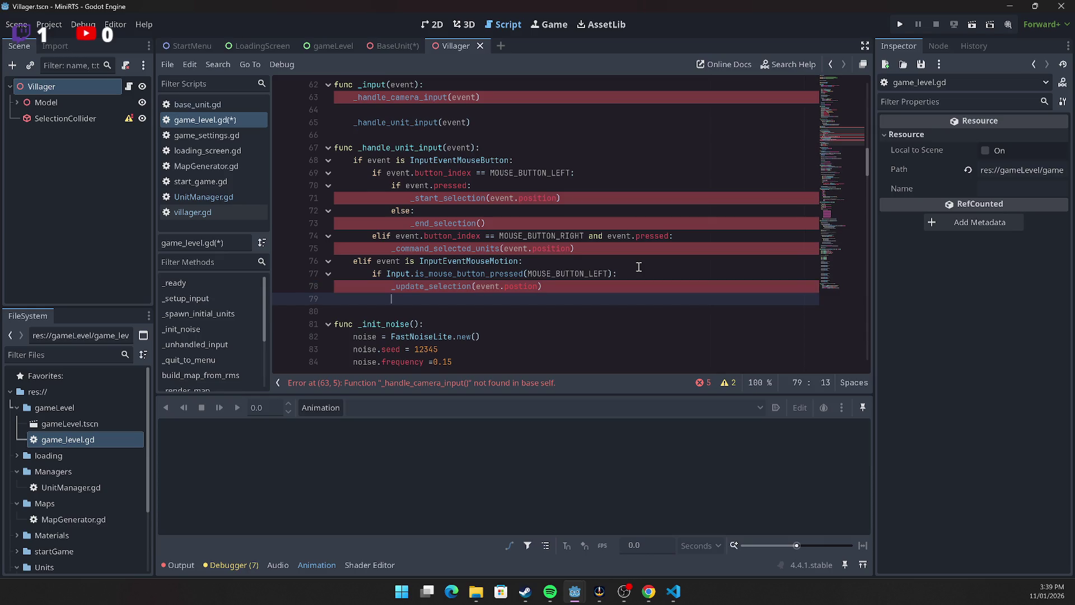
Add a func _start_selection(mouse_pos: Vector2): header.
{"action": "key", "text": "Return"}
{"action": "key", "text": "BackSpace"}
{"action": "key", "text": "BackSpace"}
{"action": "key", "text": "BackSpace"}
{"action": "type", "text": "func _sta"}
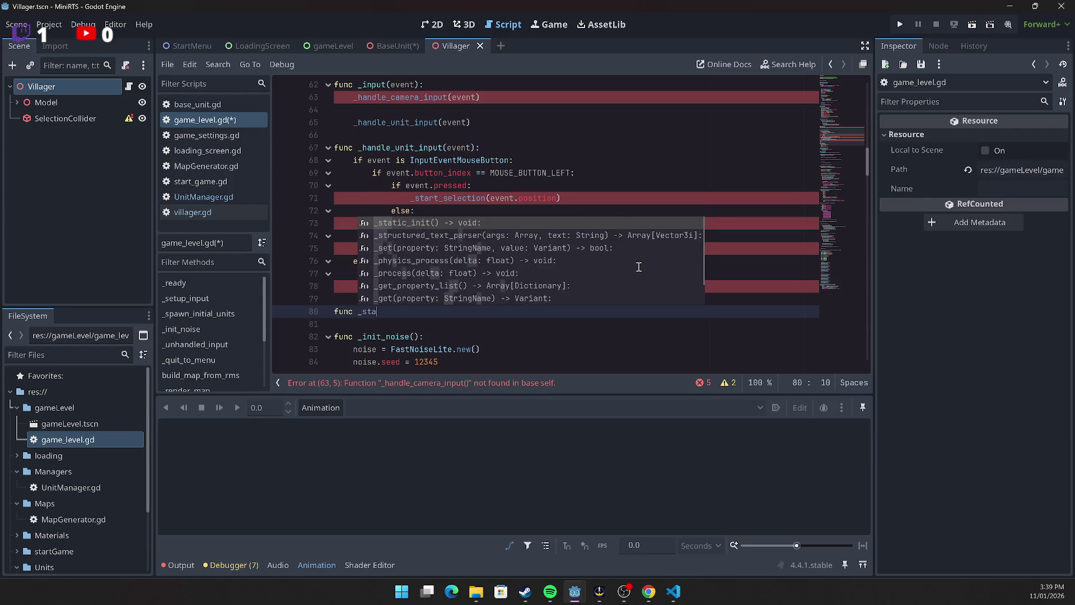
{"action": "type", "text": "rt_selection("}
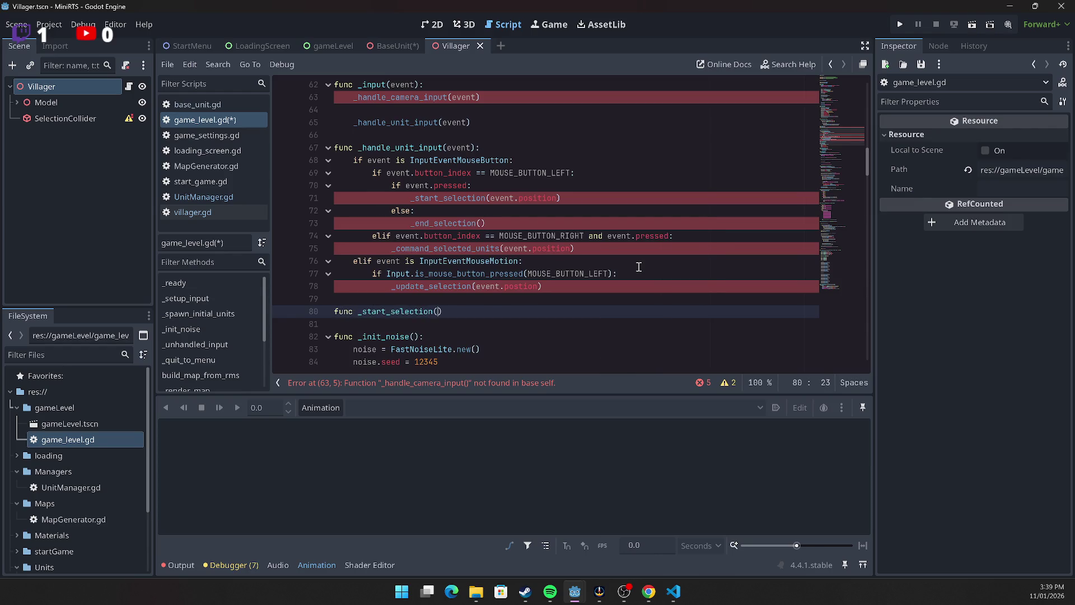
{"action": "type", "text": "mouse_po"}
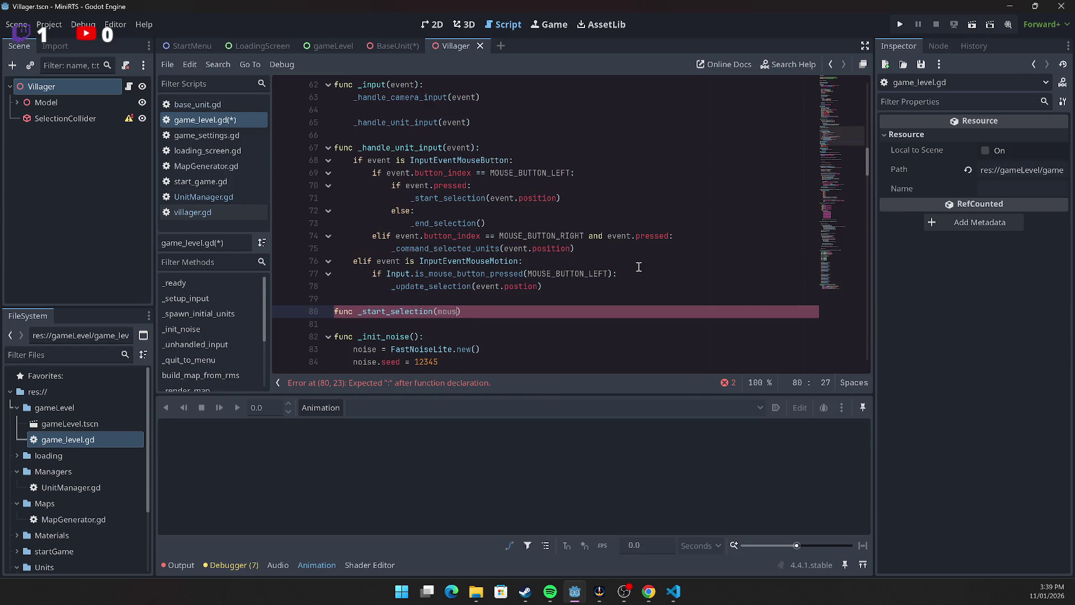
{"action": "type", "text": "s: Vecto"}
{"action": "key", "text": "BackSpace"}
{"action": "type", "text": "2):\""}
{"action": "key", "text": "Return"}
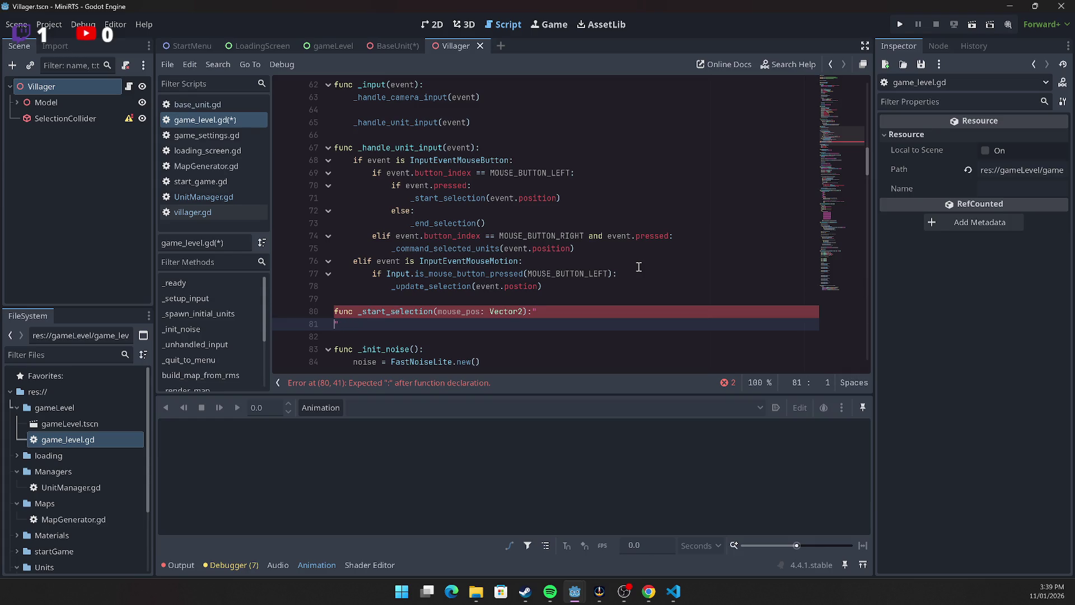
{"action": "key", "text": "BackSpace"}
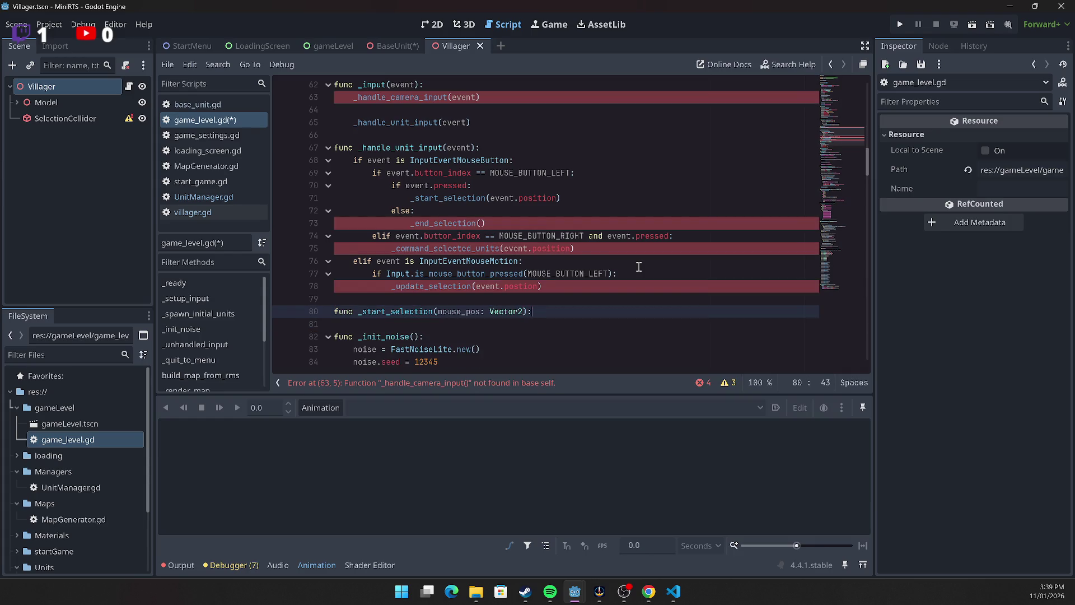
{"action": "key", "text": "Return"}
Deselect all units through the unit manager and set selection_rect.position = mouse_pos.
{"action": "type", "text": "un"}
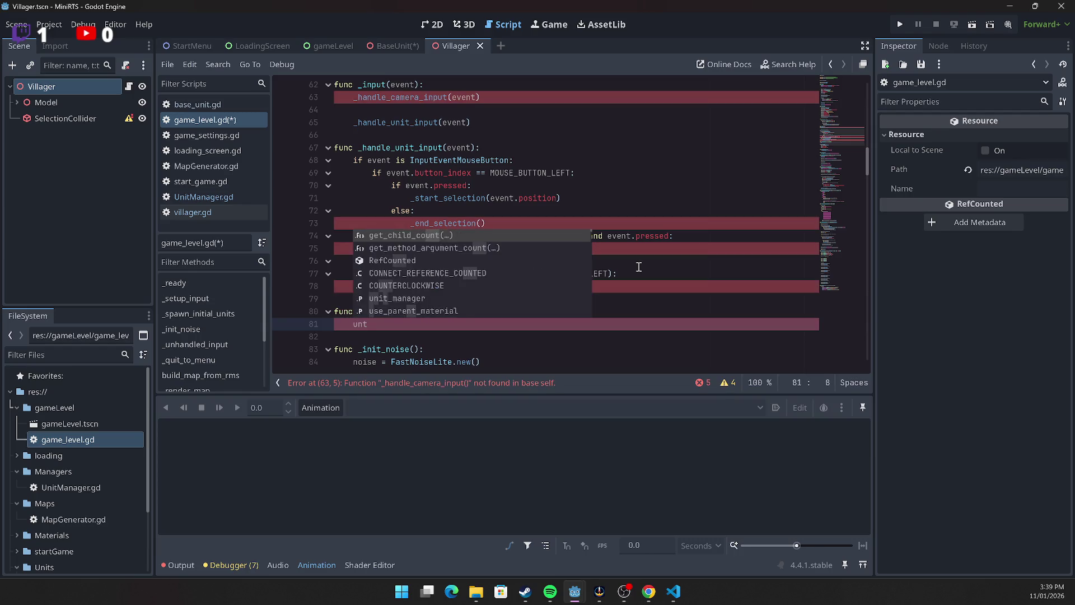
{"action": "type", "text": "it"}
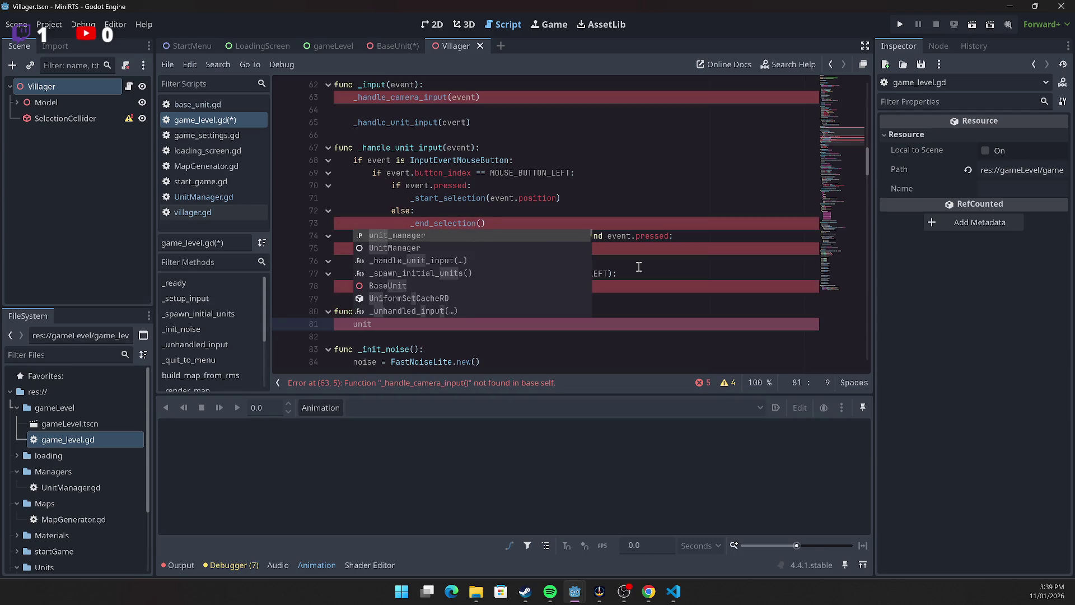
{"action": "type", "text": "_manger"}
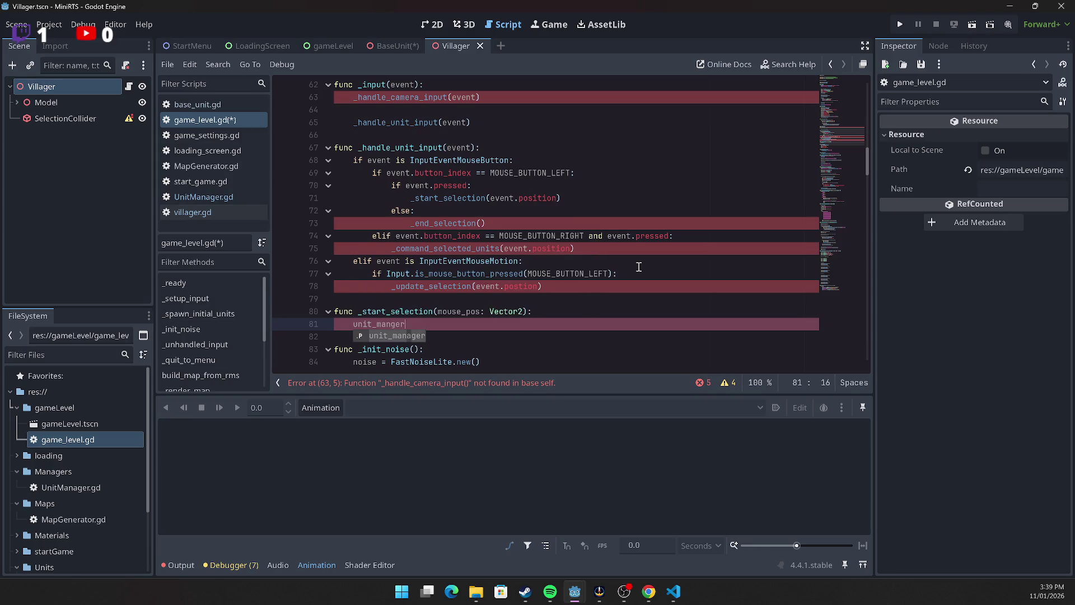
{"action": "type", "text": ".des"}
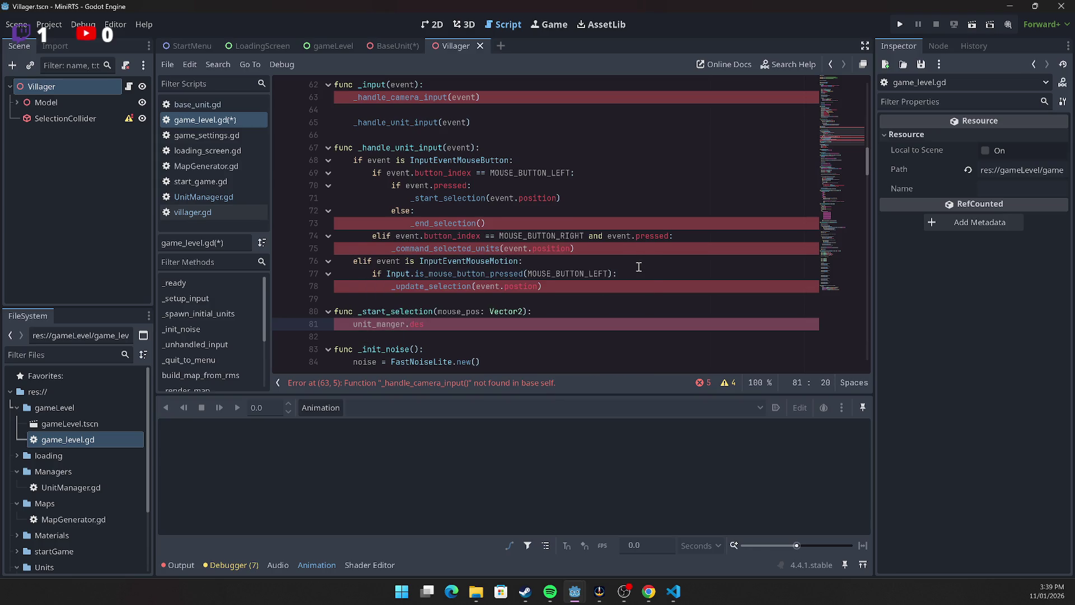
{"action": "type", "text": "elet_all"}
{"action": "type", "text": "_units()"}
{"action": "key", "text": "Return"}
{"action": "type", "text": "se.ect\\"}
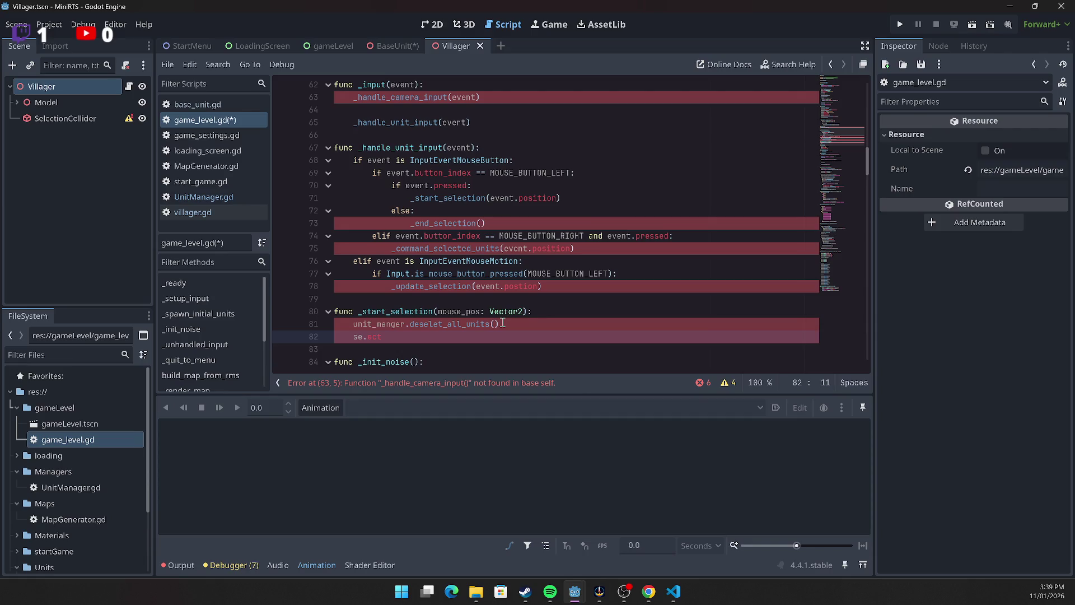
{"action": "key", "text": "BackSpace"}
{"action": "key", "text": "BackSpace"}
{"action": "key", "text": "BackSpace"}
{"action": "type", "text": "letion_rect."}
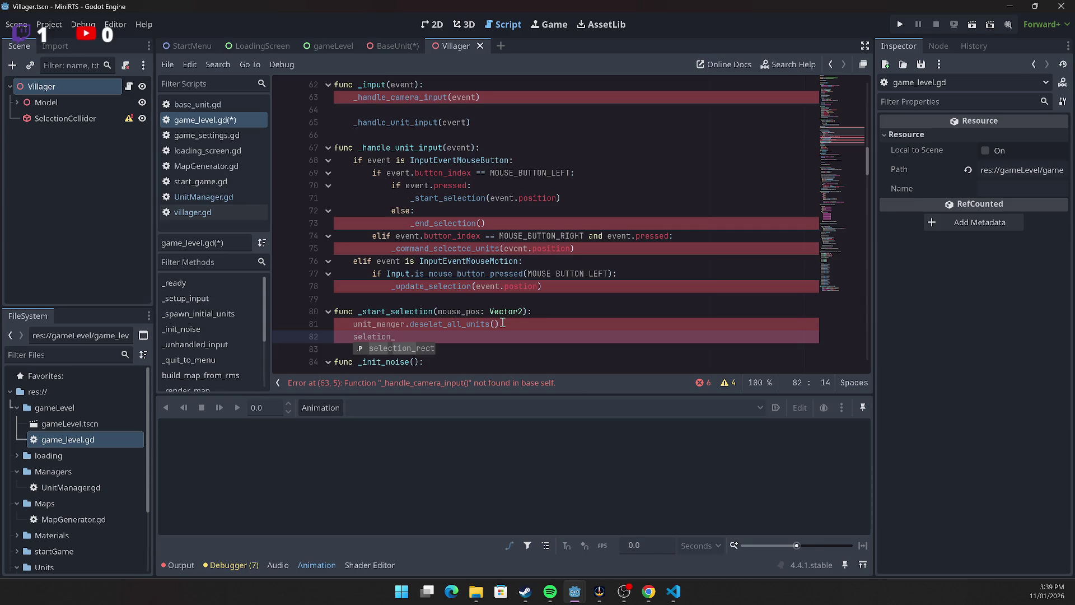
{"action": "type", "text": "posit"}
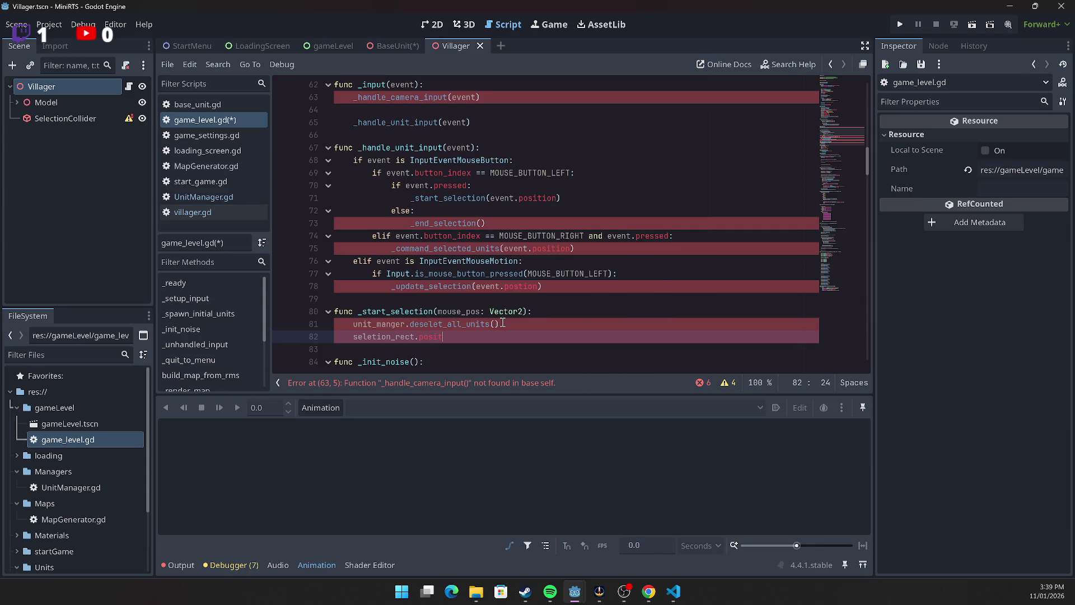
{"action": "type", "text": "tion"}
{"action": "type", "text": "= mouse_pos"}
{"action": "key", "text": "Escape"}
Set selection_rect.size = Vector2.ZERO and selection_rect.visible = true.
{"action": "key", "text": "Return"}
{"action": "type", "text": "seletion_r"}
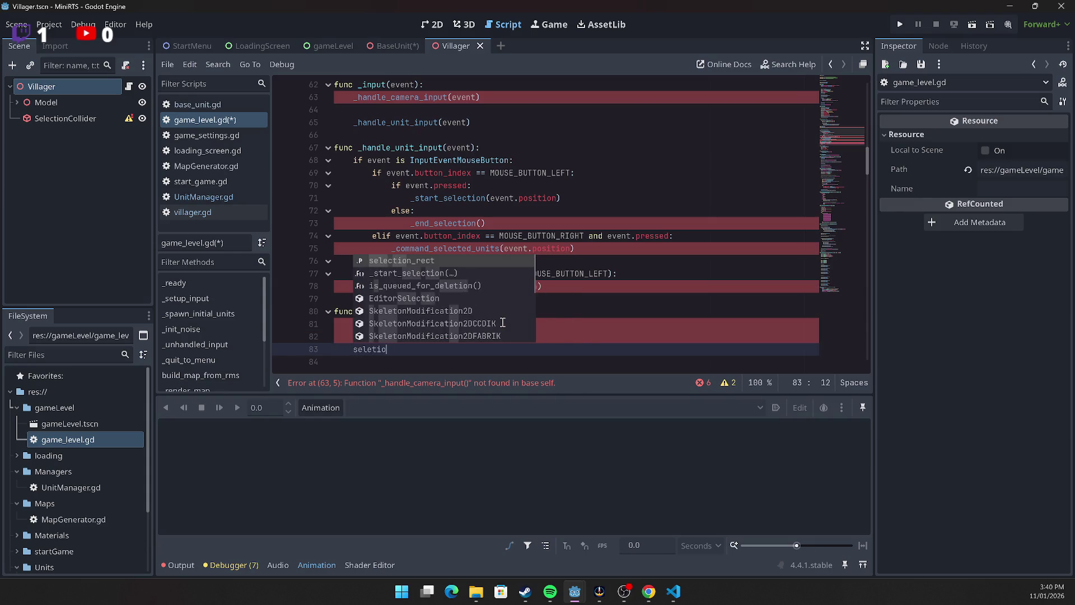
{"action": "type", "text": "ect"}
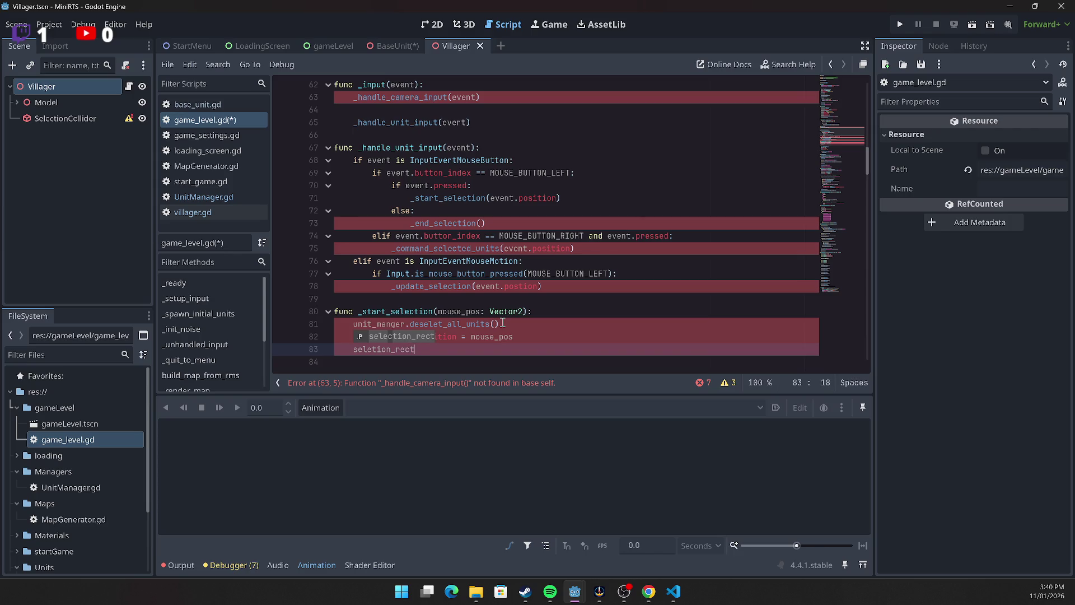
{"action": "type", "text": ".size = Vecto"}
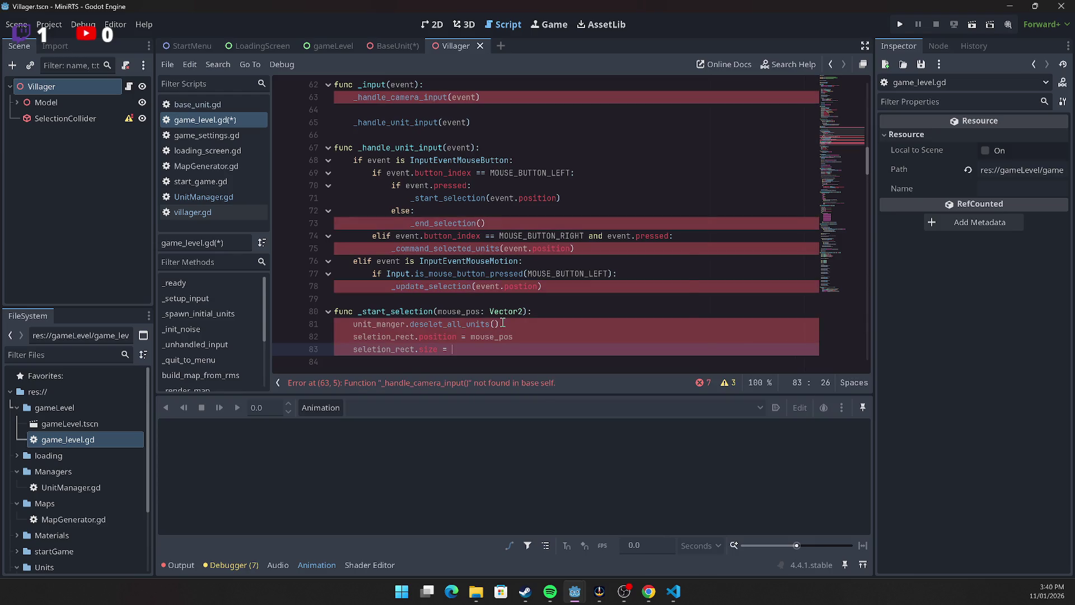
{"action": "type", "text": "r2."}
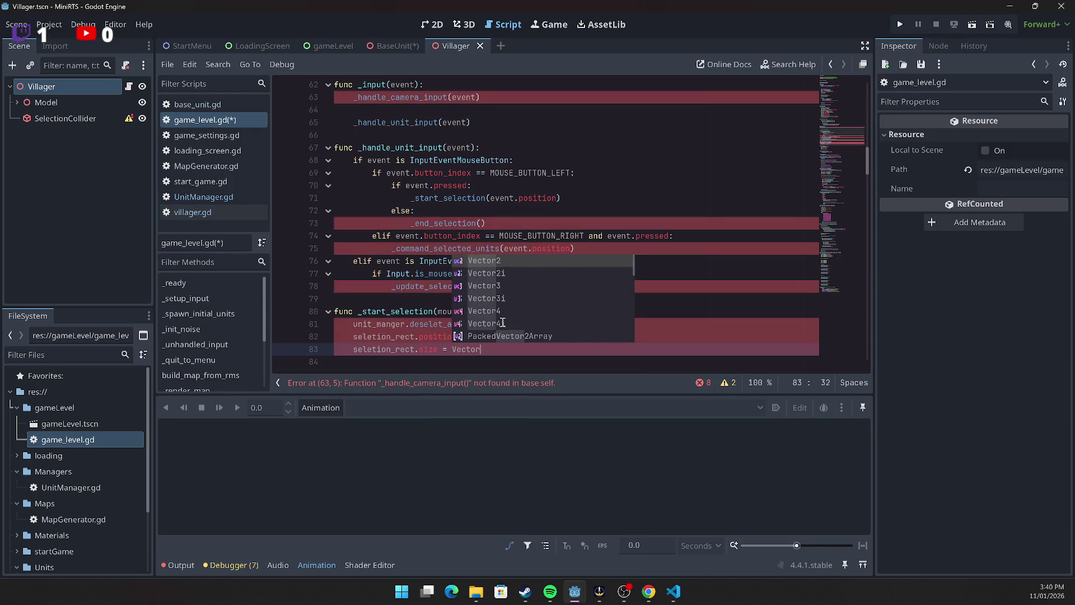
{"action": "key", "text": "Escape"}
{"action": "type", "text": "ZE"}
{"action": "key", "text": "Return"}
{"action": "key", "text": "Return"}
{"action": "type", "text": "s"}
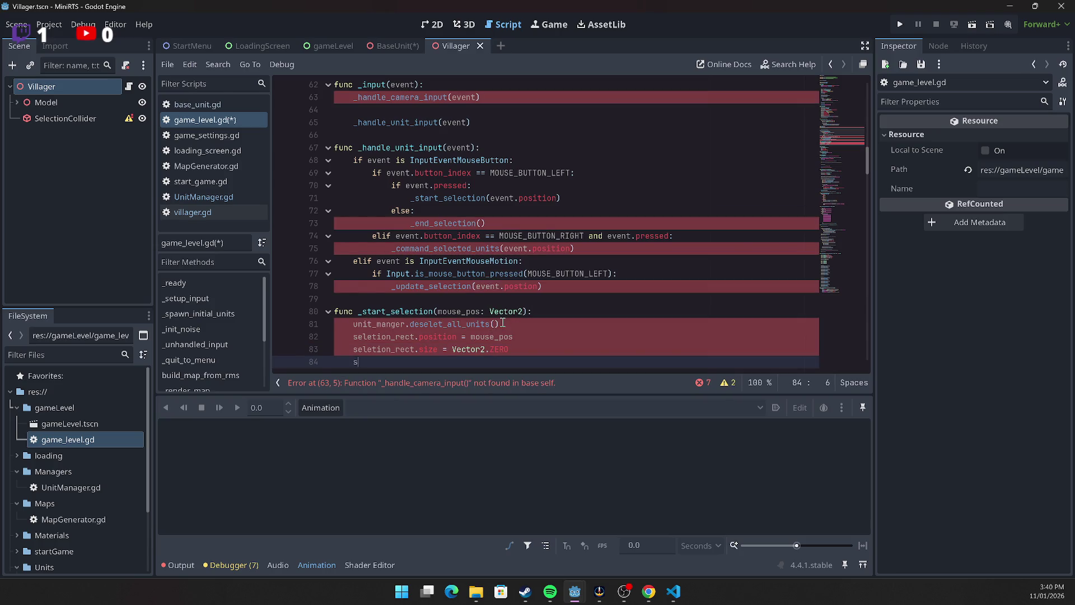
{"action": "type", "text": "election_rect.v"}
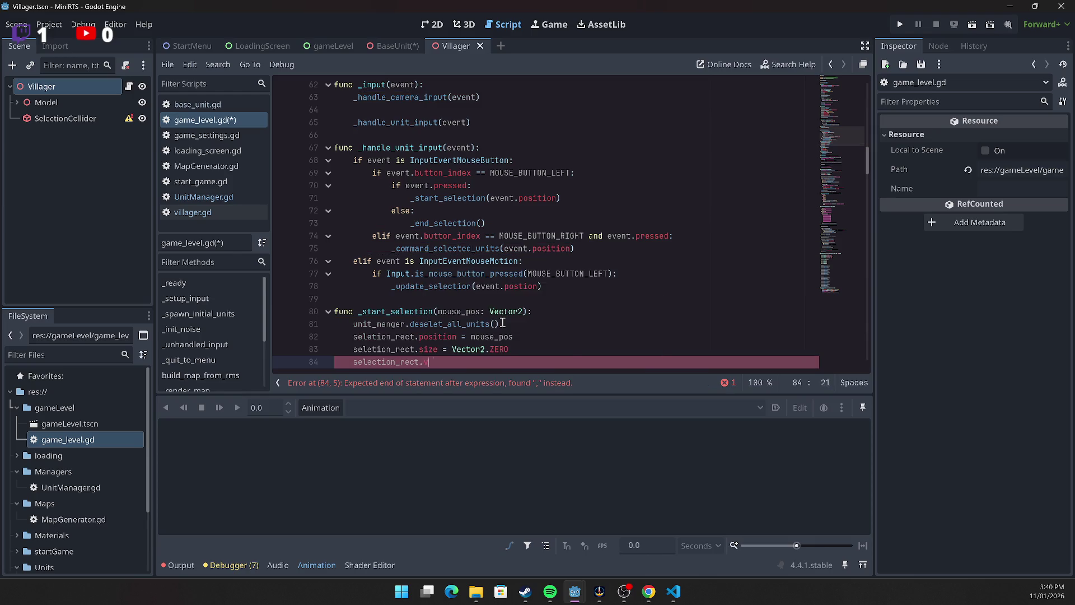
{"action": "type", "text": "isible = truel"}
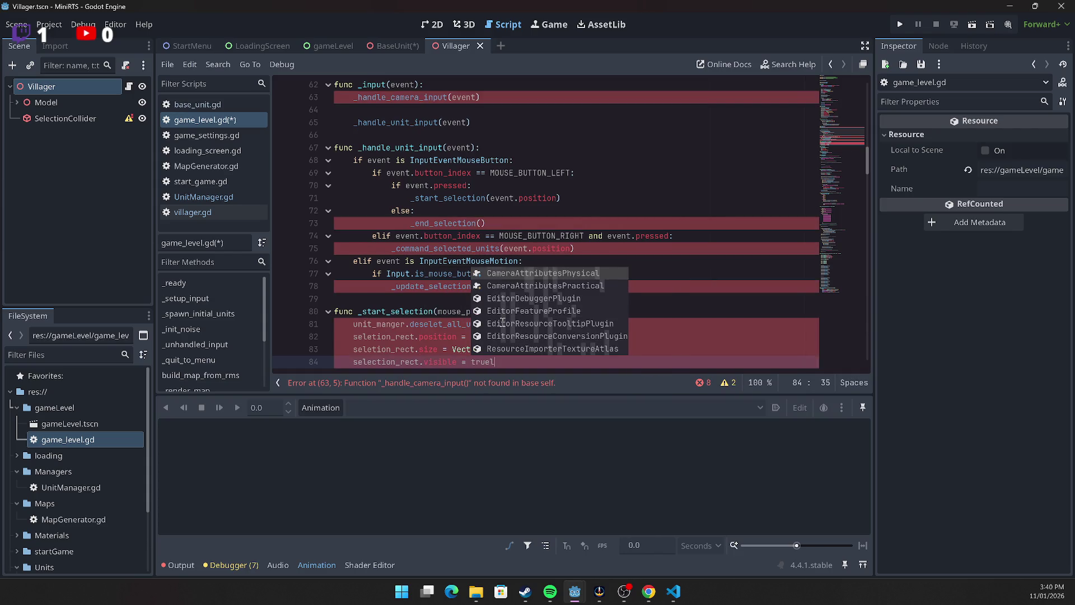
{"action": "key", "text": "Return"}
{"action": "key", "text": "Return"}
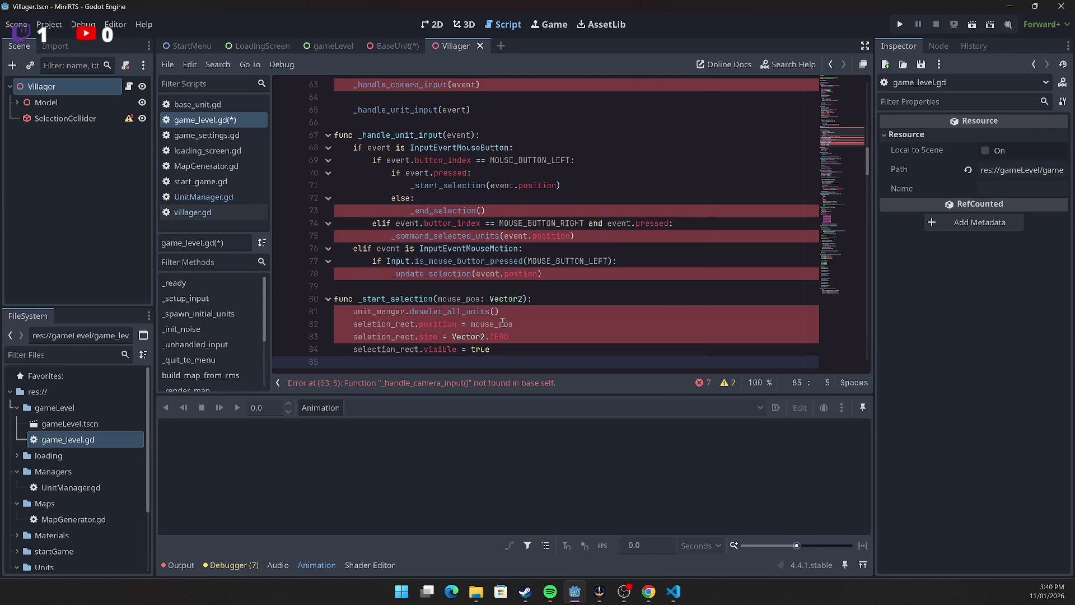
{"action": "key", "text": "Return"}
Add a func _update_selection(mouse_pos: Vector2): header below _start_selection.
{"action": "key", "text": "BackSpace"}
{"action": "type", "text": "fu"}
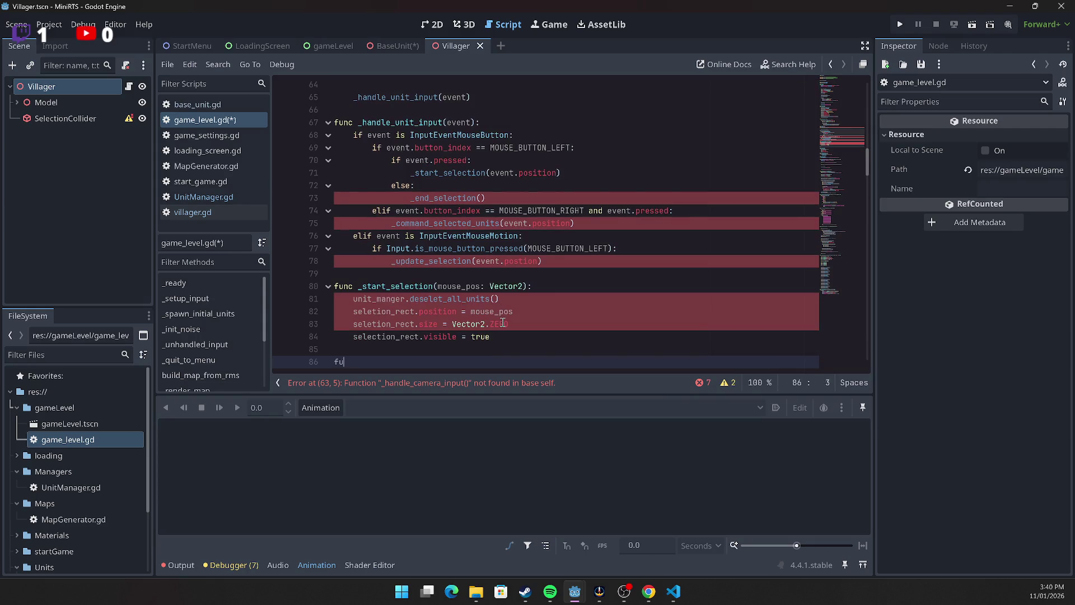
{"action": "type", "text": "nc _u"}
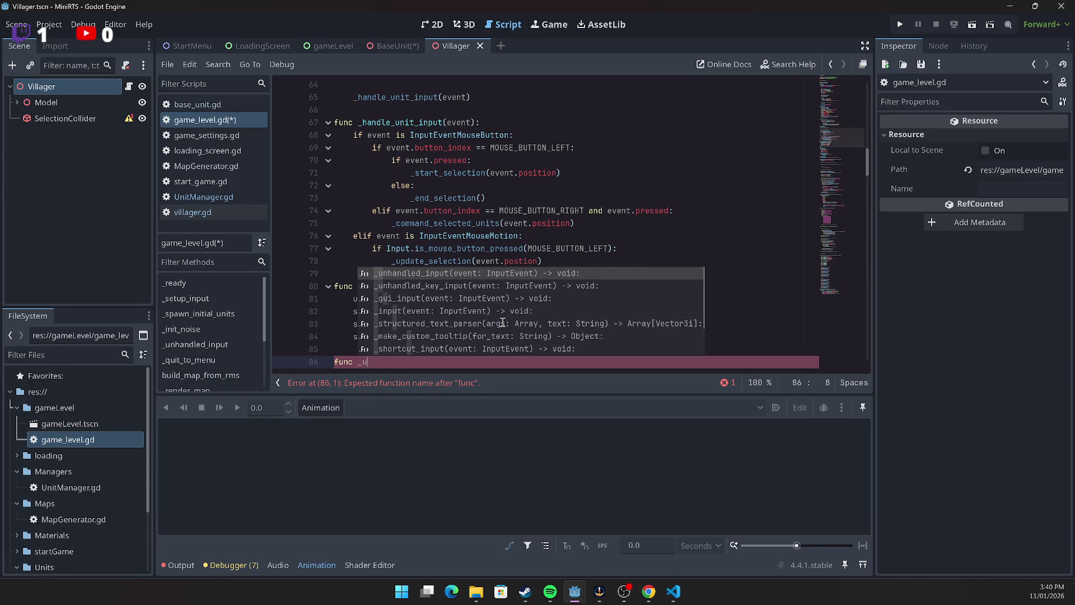
{"action": "type", "text": "pdate_select"}
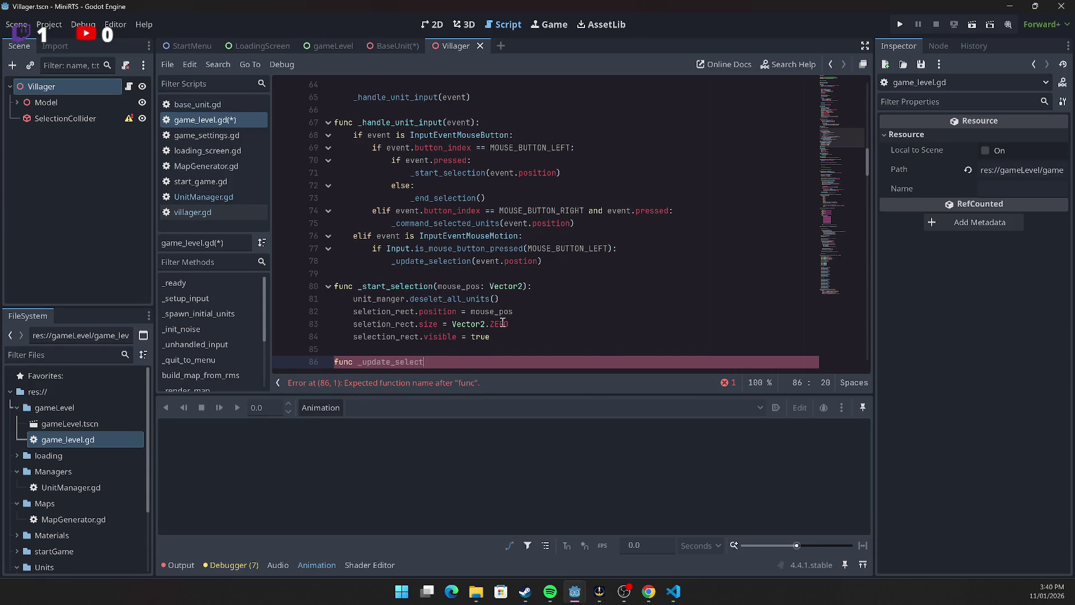
{"action": "type", "text": "ion(mouse_"}
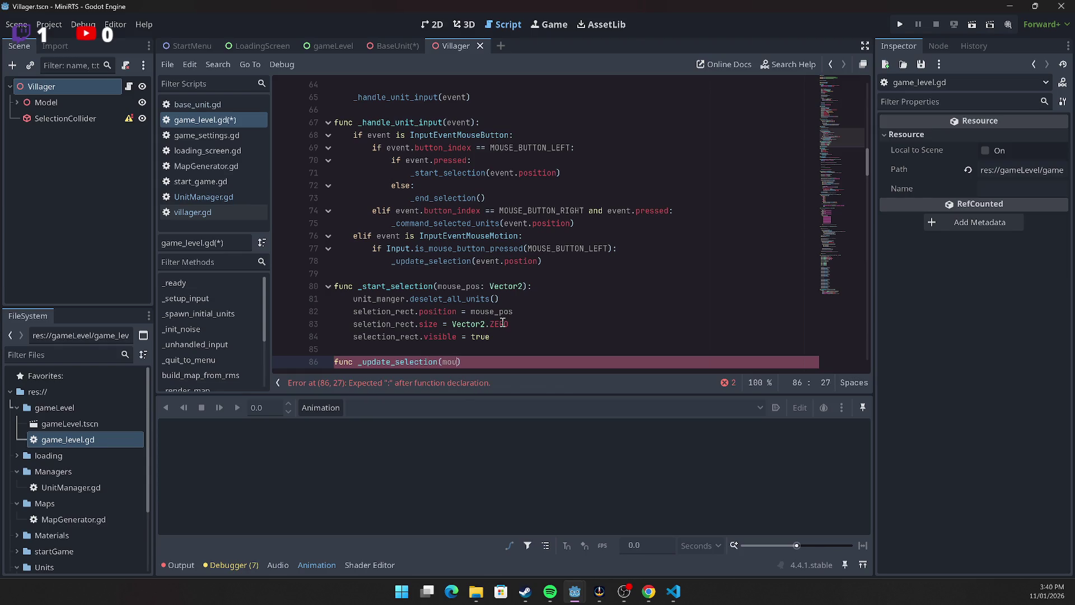
{"action": "type", "text": "pos:"}
{"action": "type", "text": "Vector2"}
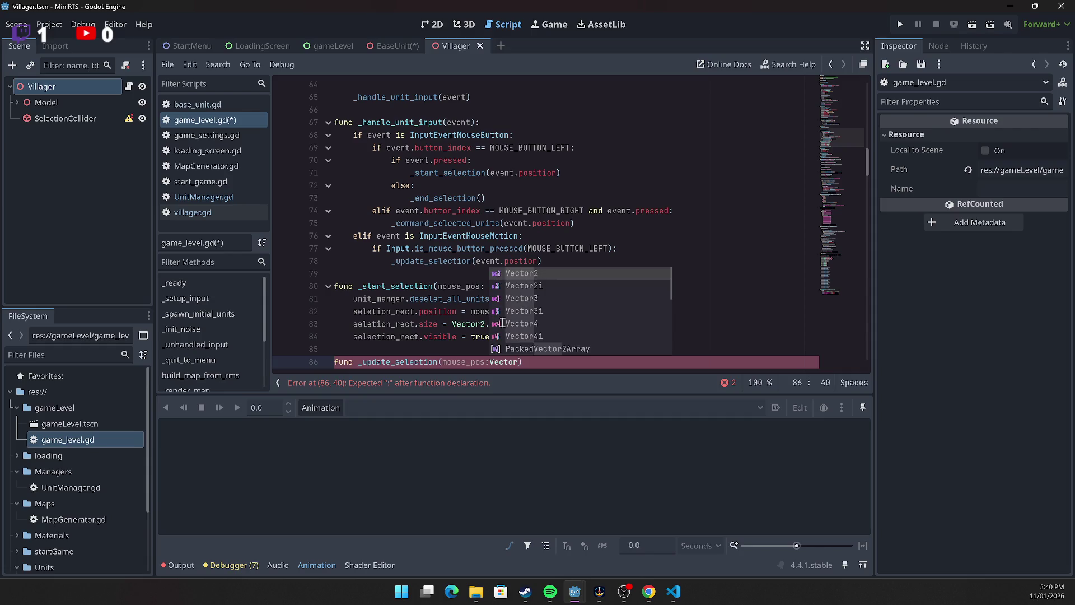
{"action": "key", "text": "End"}
{"action": "type", "text": ":"}
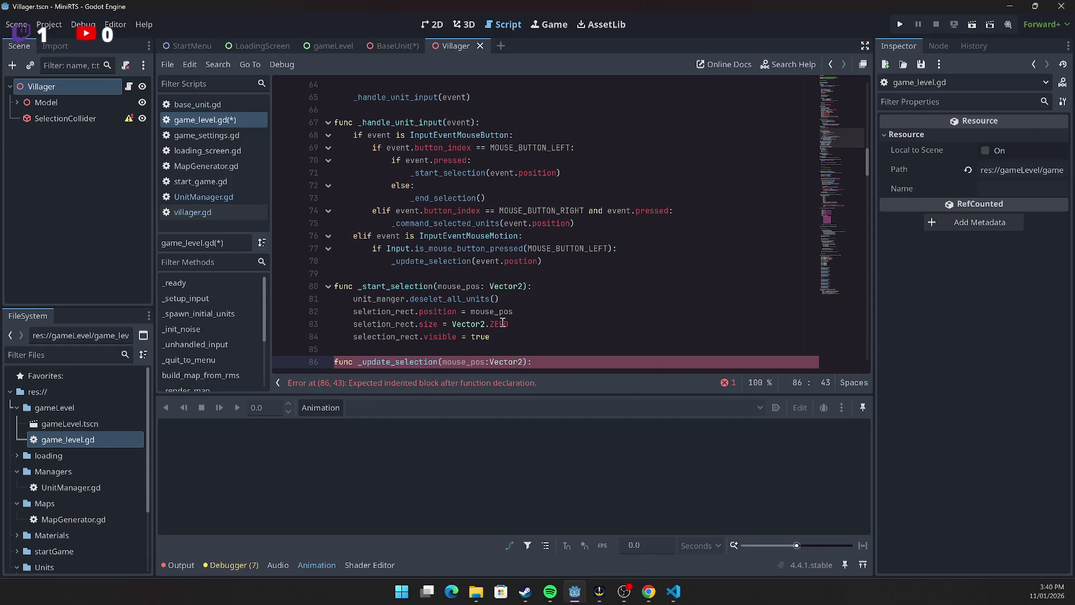
{"action": "key", "text": "Return"}
Set selection_rect.size = mouse_pos - selection_rect.position inside _update_selection.
{"action": "type", "text": "selecti"}
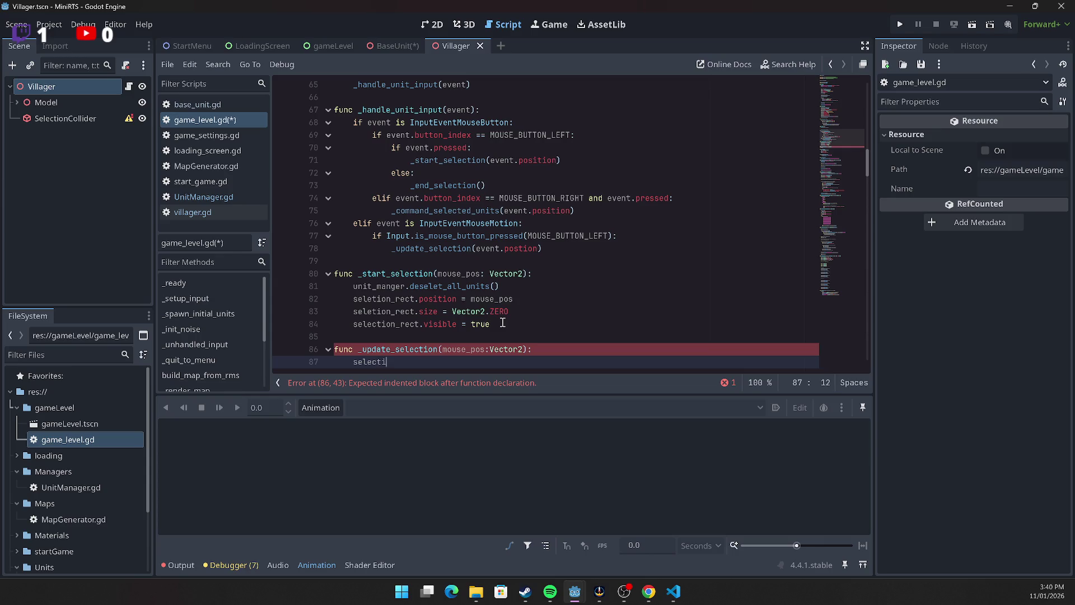
{"action": "type", "text": "on_rect.s"}
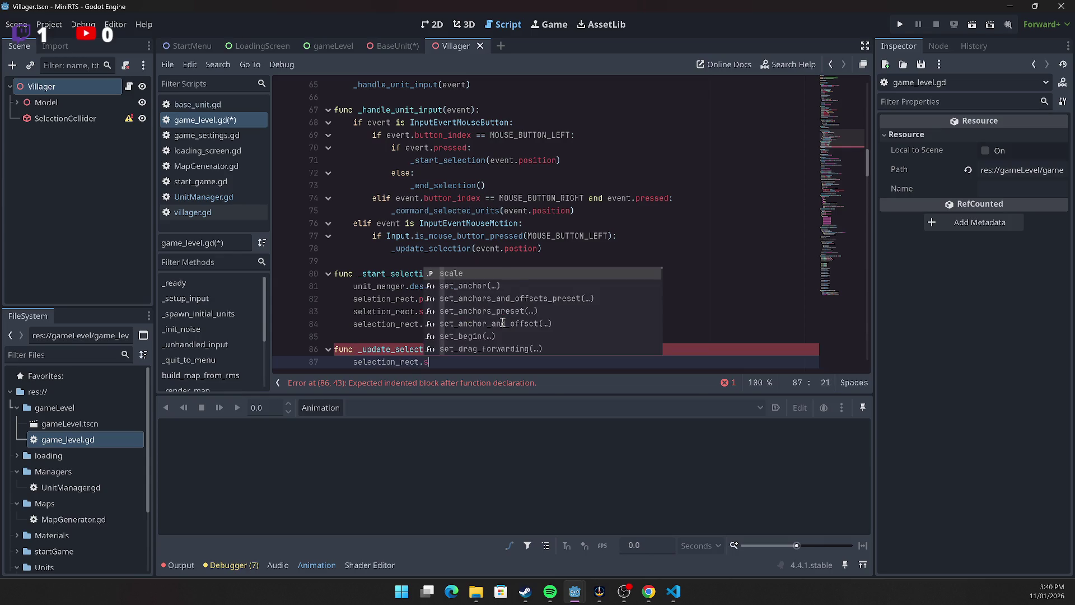
{"action": "type", "text": "ize = mouse"}
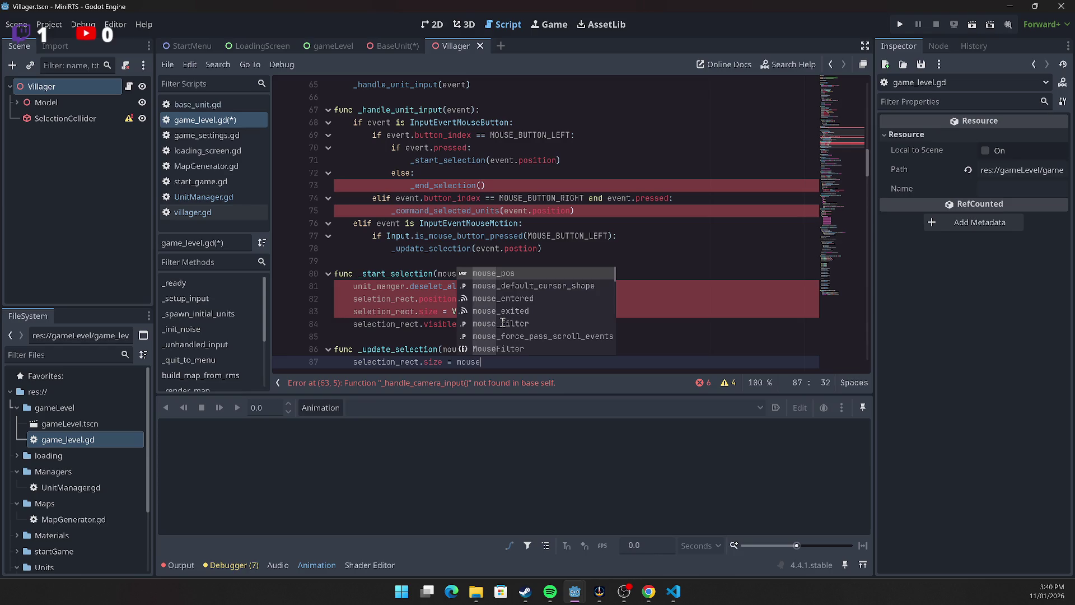
{"action": "type", "text": "_pos ="}
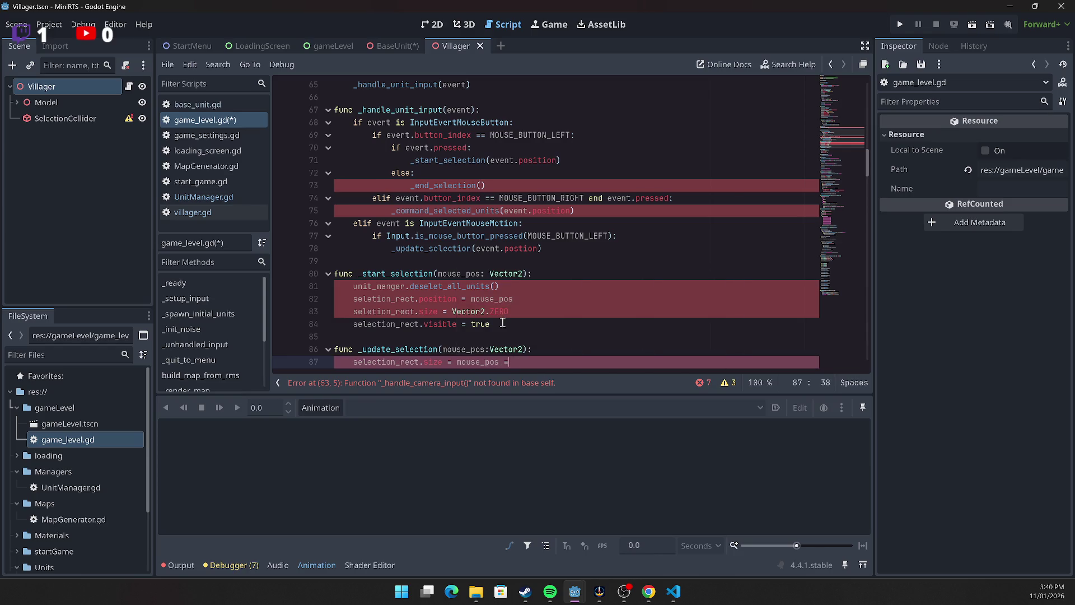
{"action": "type", "text": "-  selecti"}
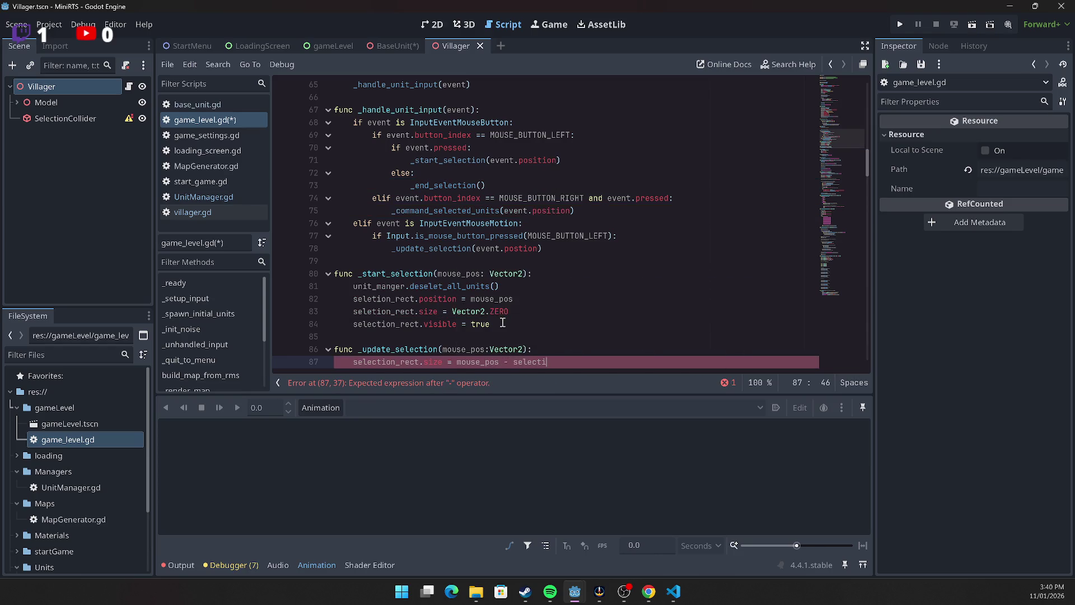
{"action": "type", "text": "on_rect."}
{"action": "type", "text": "stioj"}
{"action": "key", "text": "BackSpace"}
{"action": "key", "text": "BackSpace"}
{"action": "key", "text": "BackSpace"}
{"action": "type", "text": "ition"}
{"action": "key", "text": "Return"}
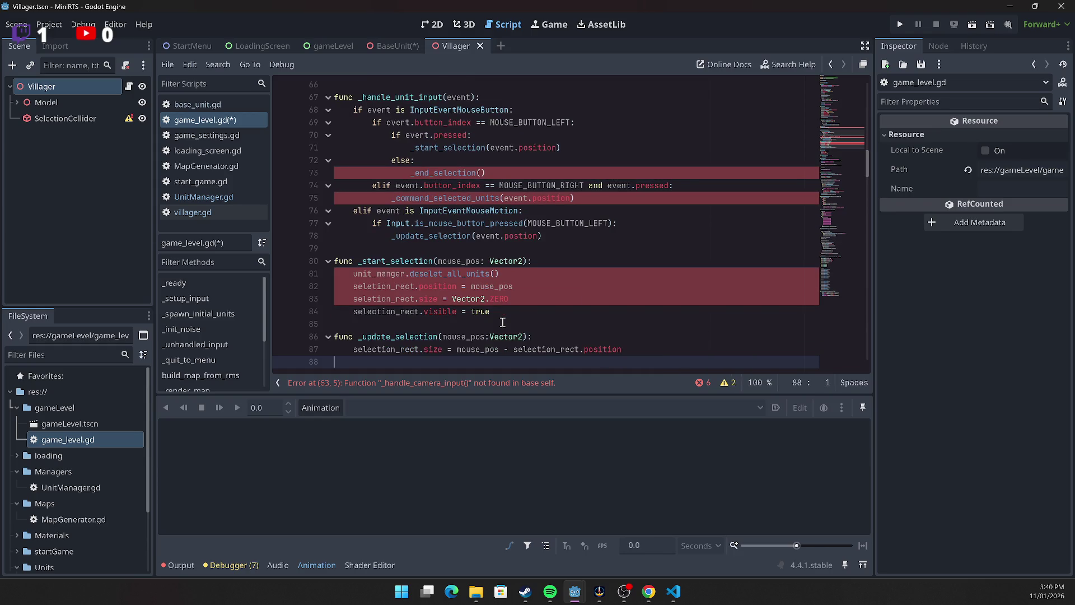
{"action": "key", "text": "Return"}
{"action": "type", "text": "fun"}
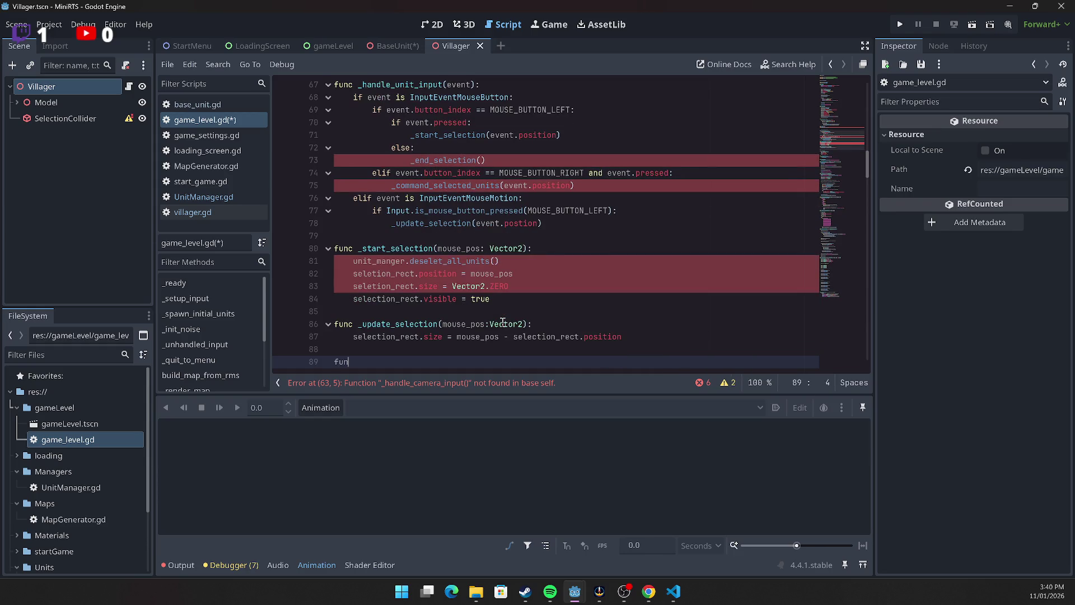
{"action": "type", "text": "c _end_selection("}
{"action": "type", "text": "):"}
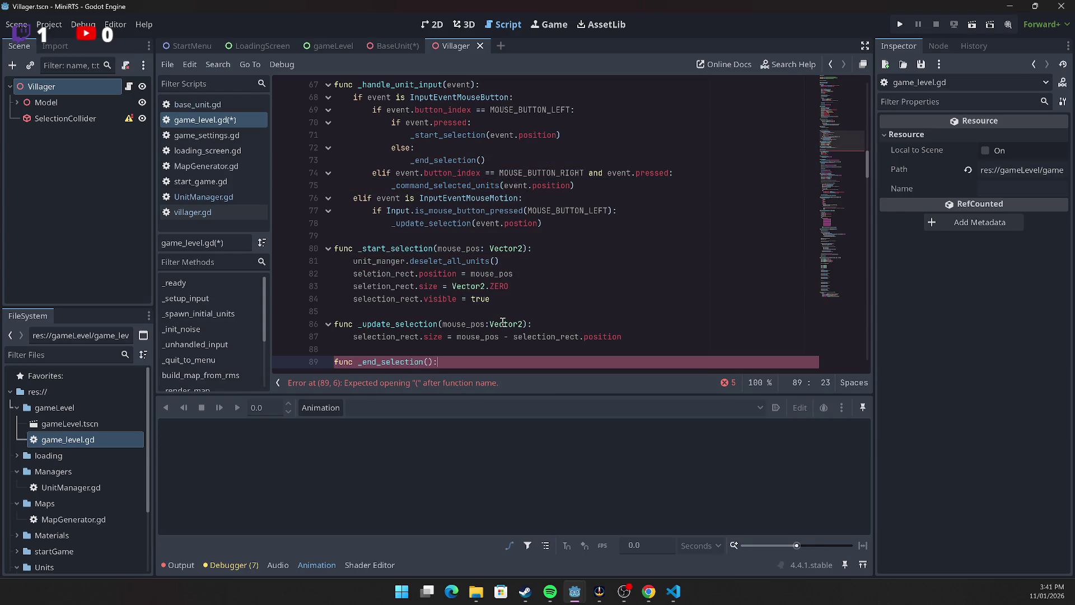
Give _end_selection the lines selection_rect.visible = false and if selection_rect.size.length() < 5:.
{"action": "key", "text": "Return"}
{"action": "type", "text": "selection_rec"}
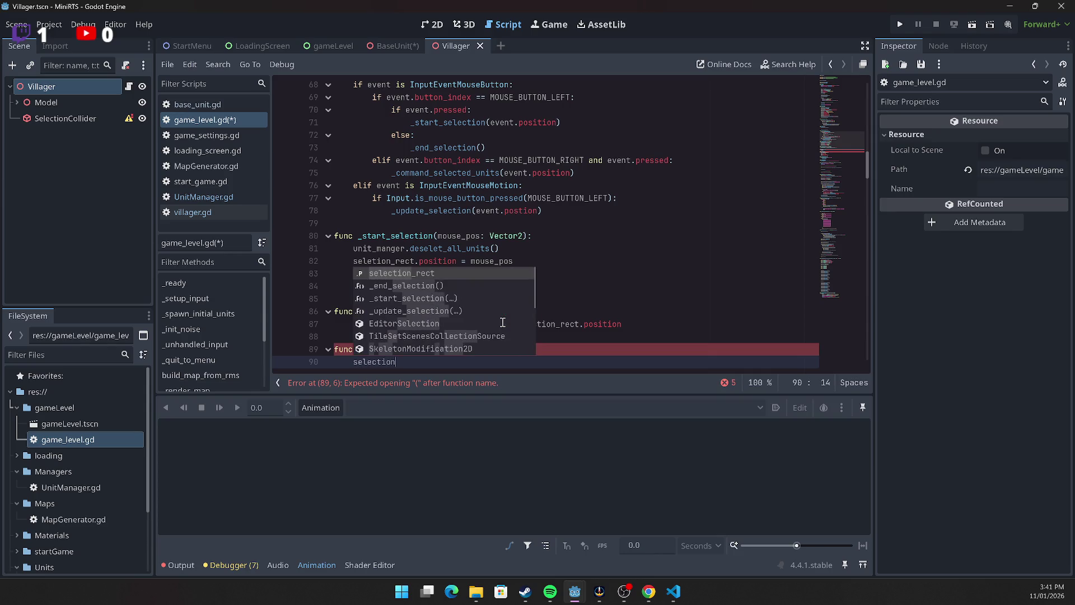
{"action": "type", "text": "t"}
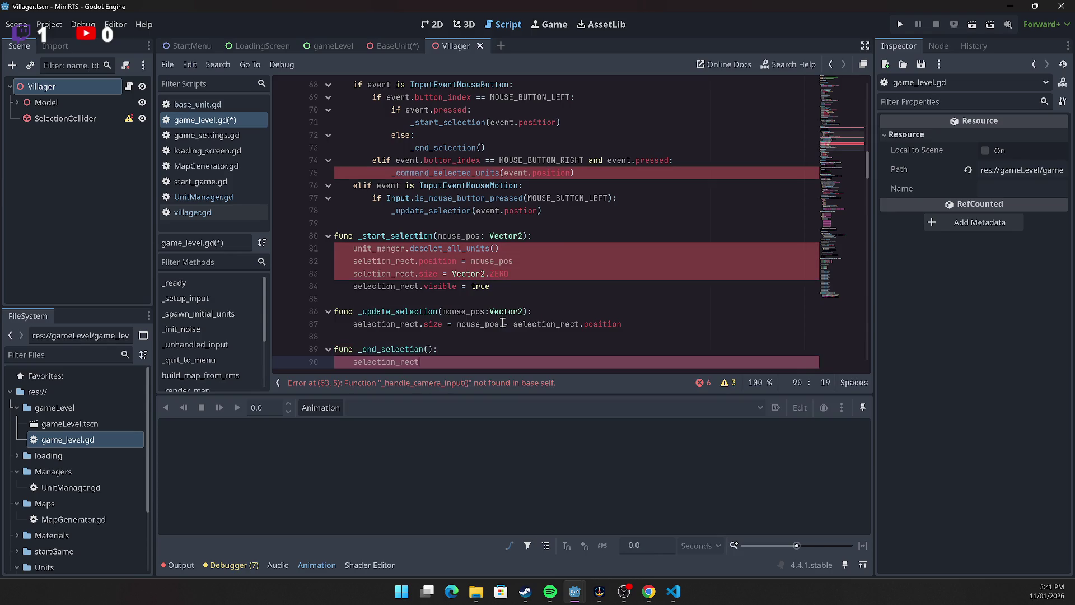
{"action": "type", "text": ".visibl"}
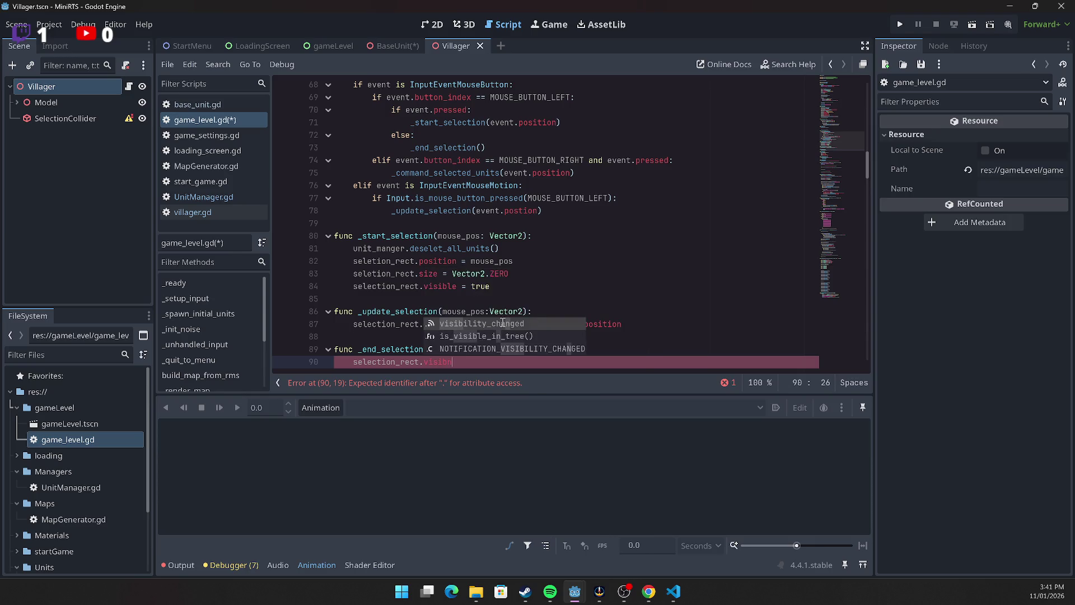
{"action": "type", "text": "e = false"}
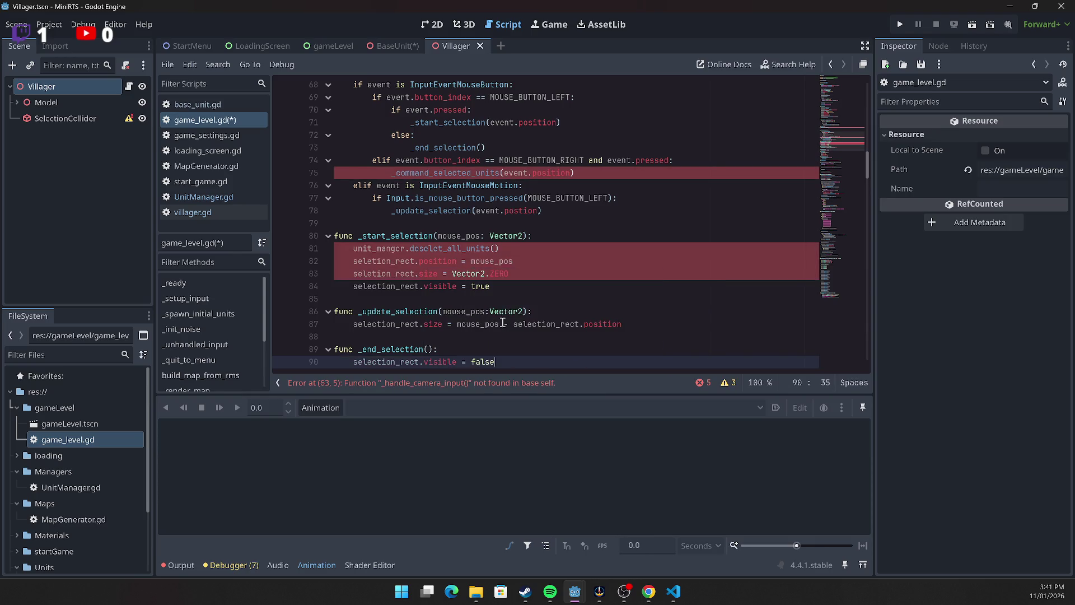
{"action": "key", "text": "Return"}
{"action": "key", "text": "Return"}
{"action": "type", "text": "if "}
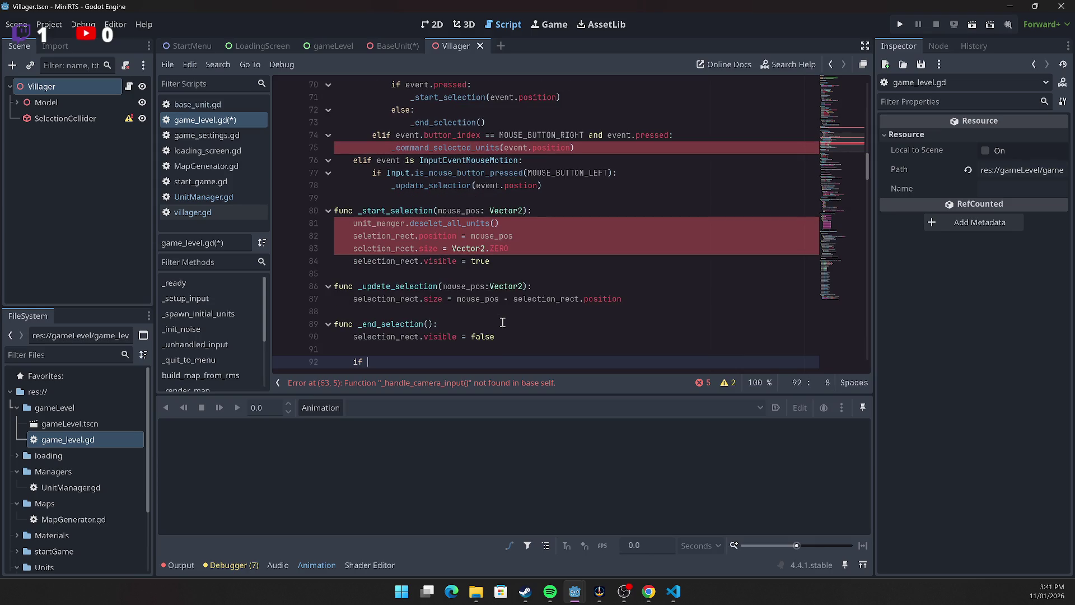
{"action": "type", "text": "selection_"}
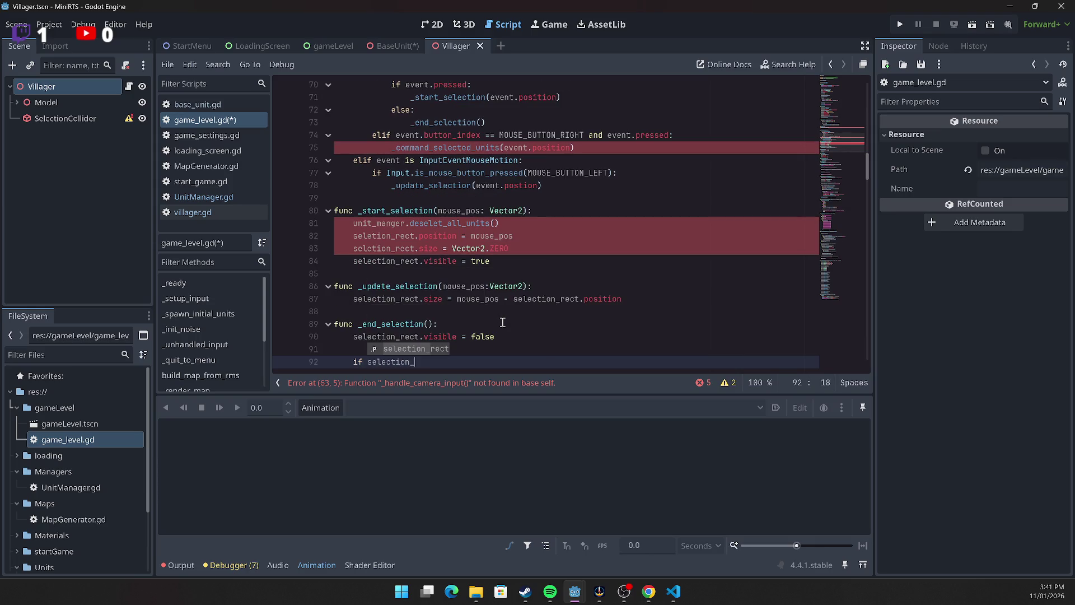
{"action": "type", "text": "rect.size.leg"}
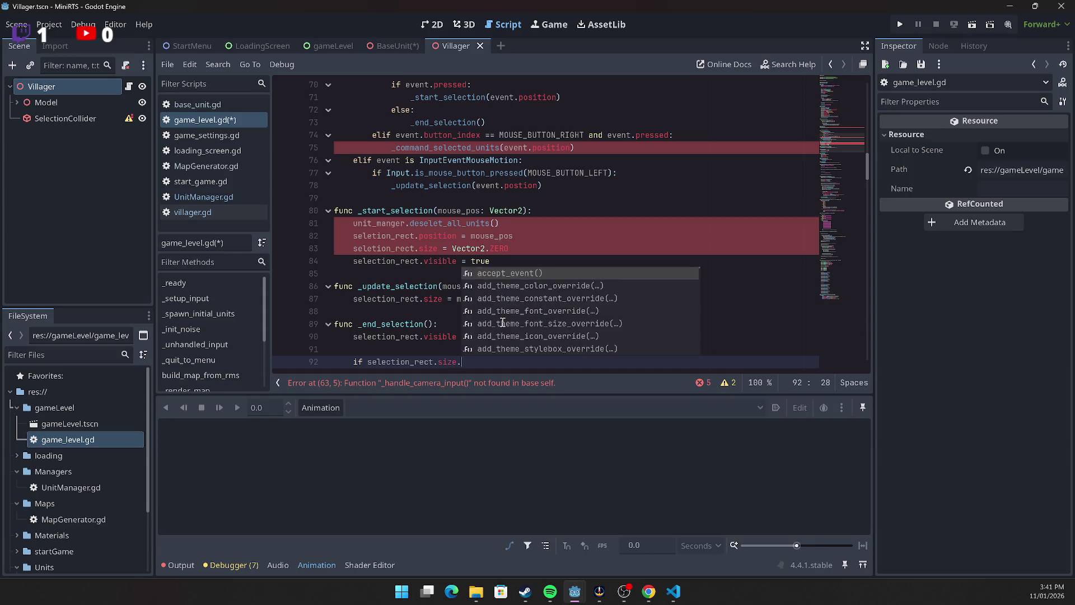
{"action": "key", "text": "Return"}
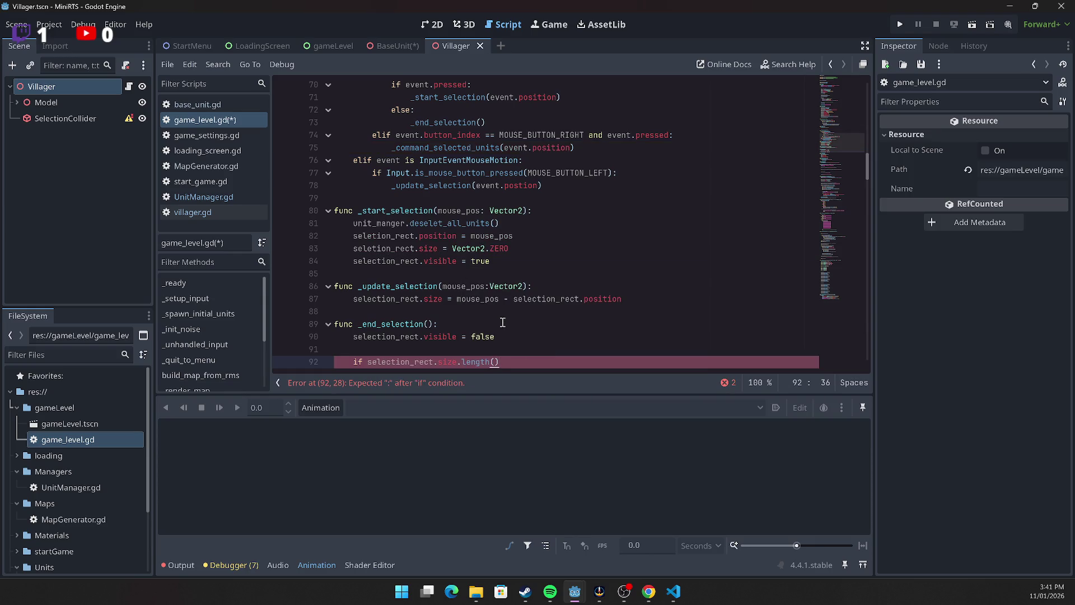
{"action": "type", "text": "5:"}
{"action": "key", "text": "Return"}
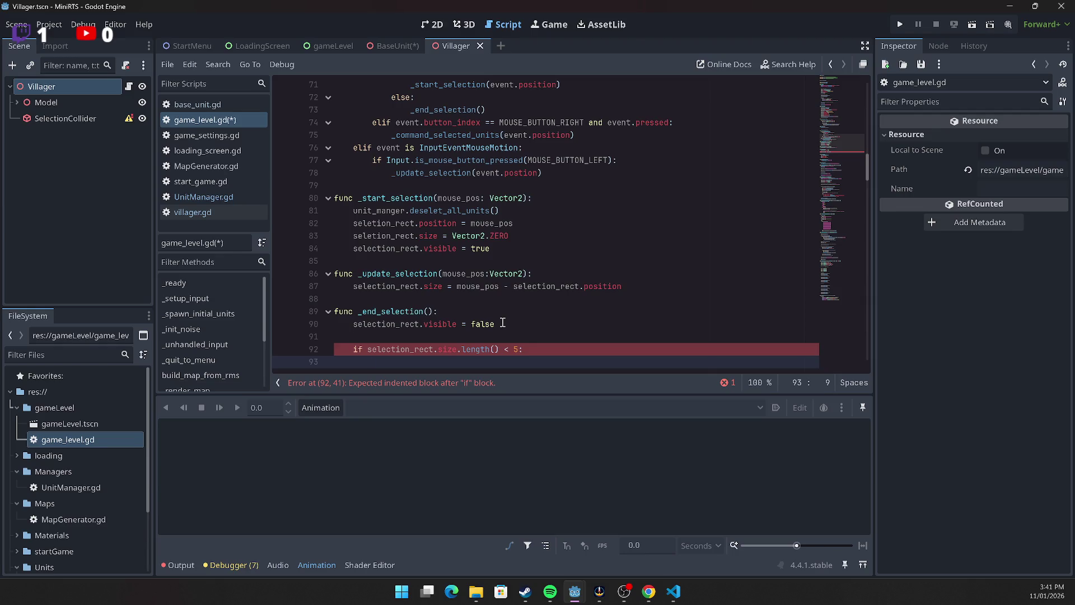
Add a single-click comment and fetch the unit with _get_unit_at_screen_postion(selection_rect.position).
{"action": "type", "text": "# "}
{"action": "type", "text": "Single c"}
{"action": "type", "text": "lick m"}
{"action": "key", "text": "BackSpace"}
{"action": "key", "text": "BackSpace"}
{"action": "key", "text": "BackSpace"}
{"action": "key", "text": "BackSpace"}
{"action": "type", "text": "This "}
{"action": "type", "text": "must be a "}
{"action": "type", "text": "single click"}
{"action": "type", "text": " - select th "}
{"action": "type", "text": "unit under "}
{"action": "type", "text": "cursor"}
{"action": "key", "text": "Return"}
{"action": "type", "text": "var unti = _"}
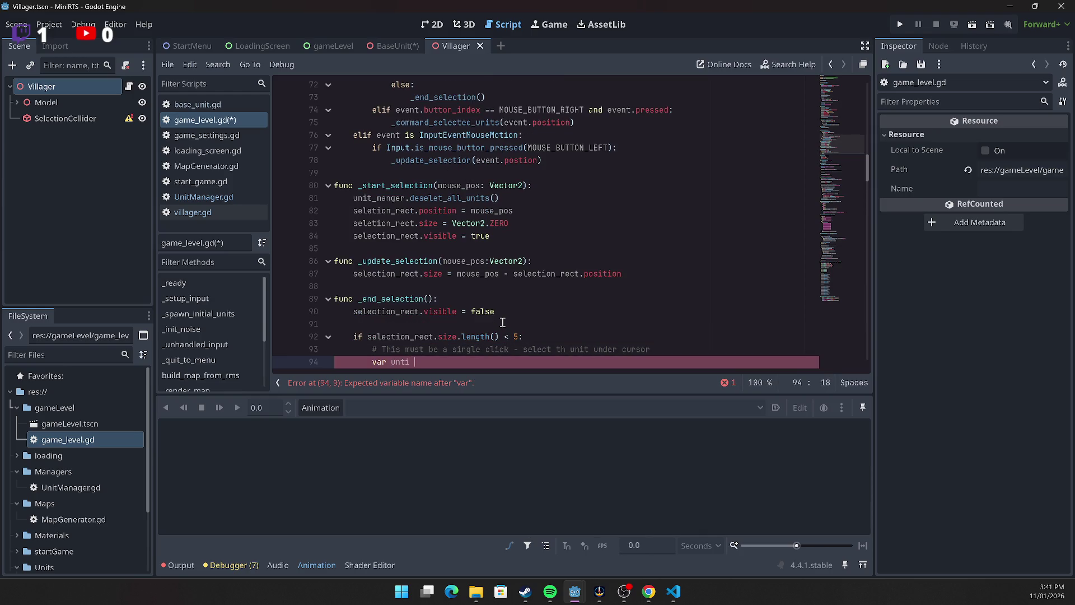
{"action": "type", "text": "get_"}
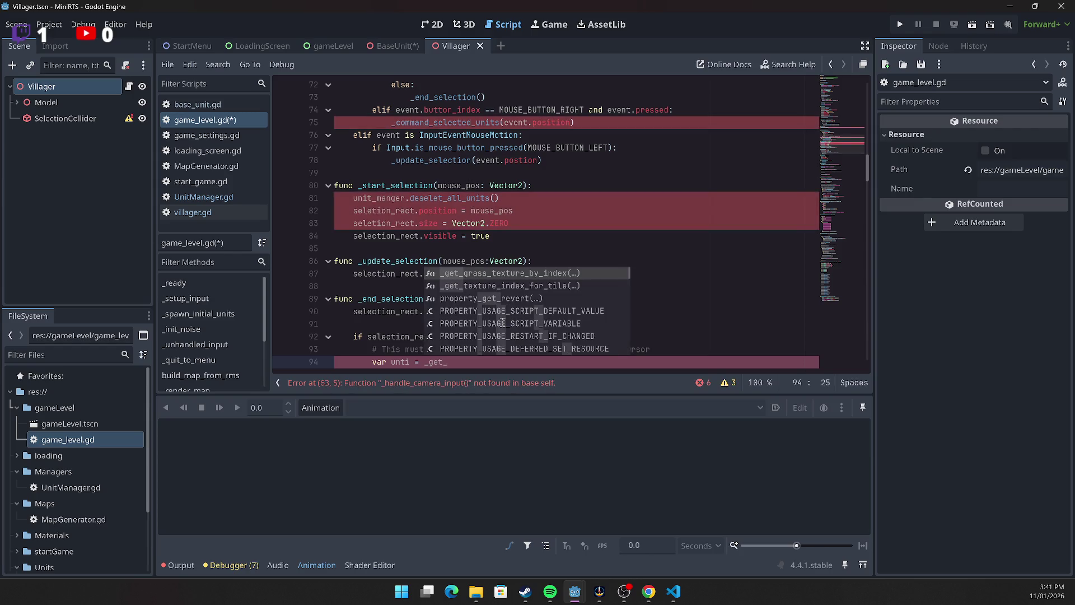
{"action": "type", "text": "uunit"}
{"action": "key", "text": "BackSpace"}
{"action": "key", "text": "BackSpace"}
{"action": "key", "text": "BackSpace"}
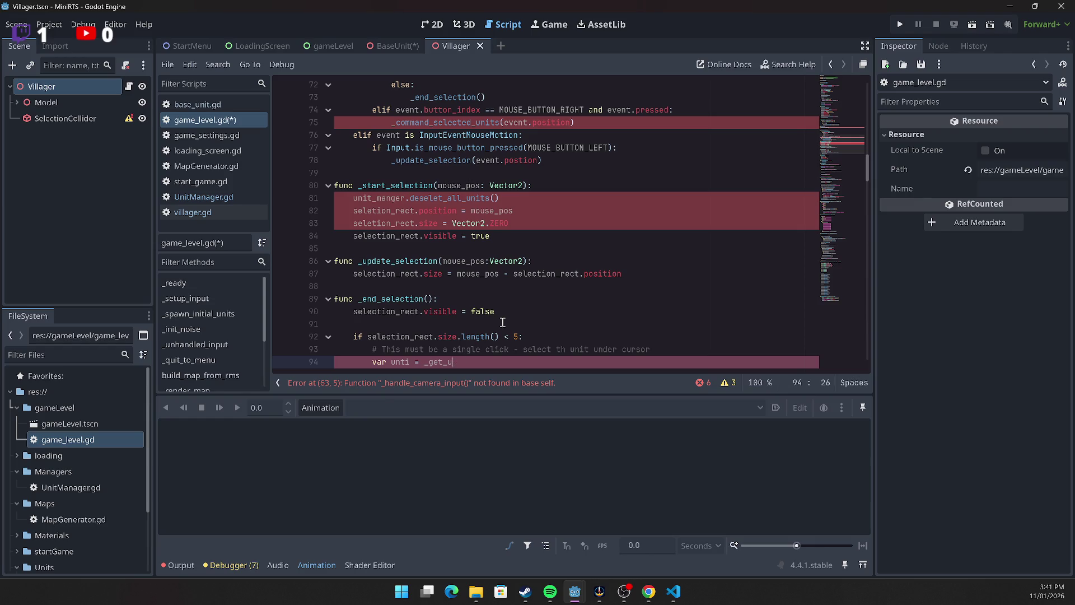
{"action": "type", "text": "at_scr"}
{"action": "type", "text": "een_postion()"}
{"action": "key", "text": "BackSpace"}
{"action": "type", "text": "seletion_rect"}
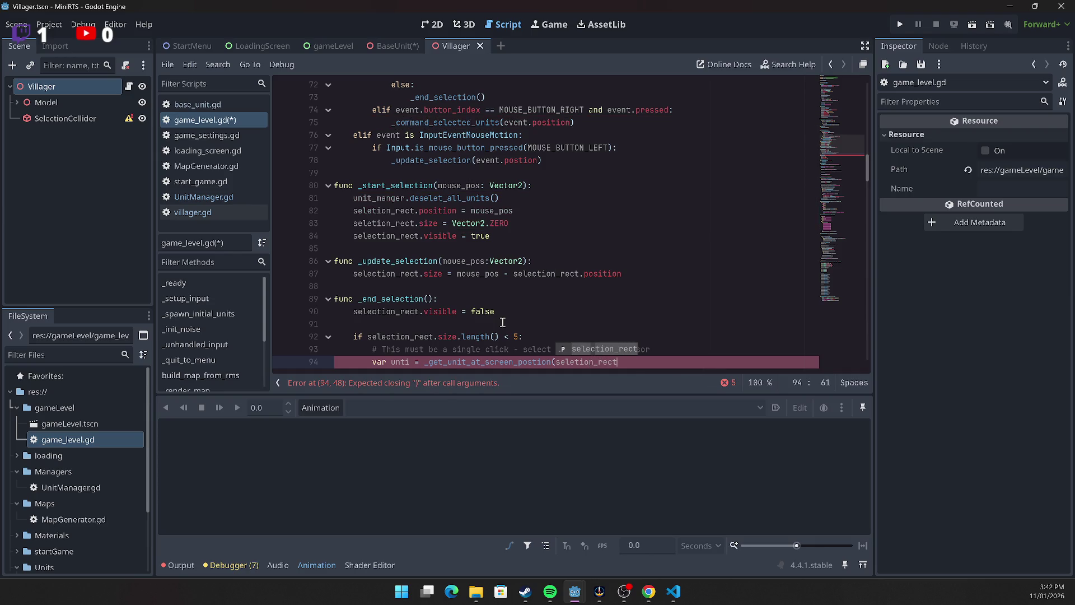
{"action": "type", "text": ",."}
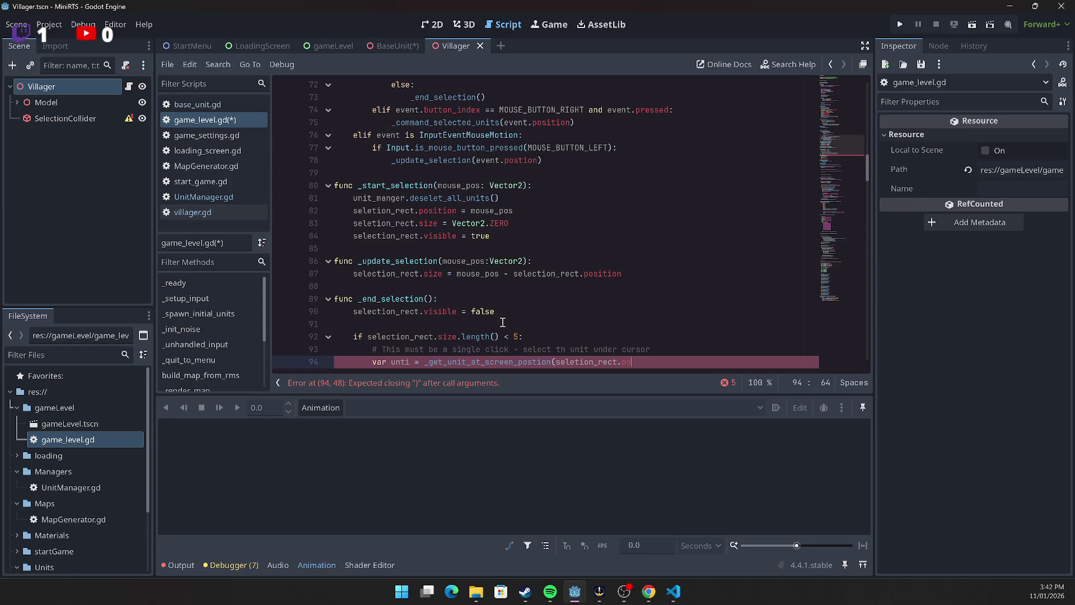
{"action": "key", "text": "BackSpace"}
{"action": "key", "text": "BackSpace"}
{"action": "key", "text": "BackSpace"}
{"action": "type", "text": "n)"}
Add an 'if unit:' block calling unit_manager.select_unit(unit).
{"action": "key", "text": "Return"}
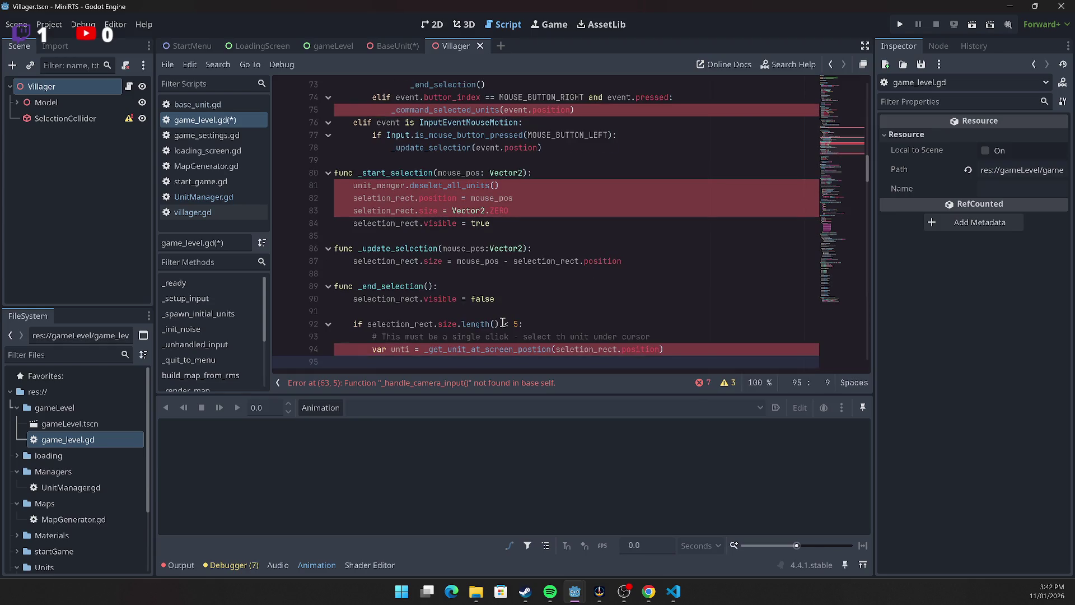
{"action": "type", "text": "if unit:"}
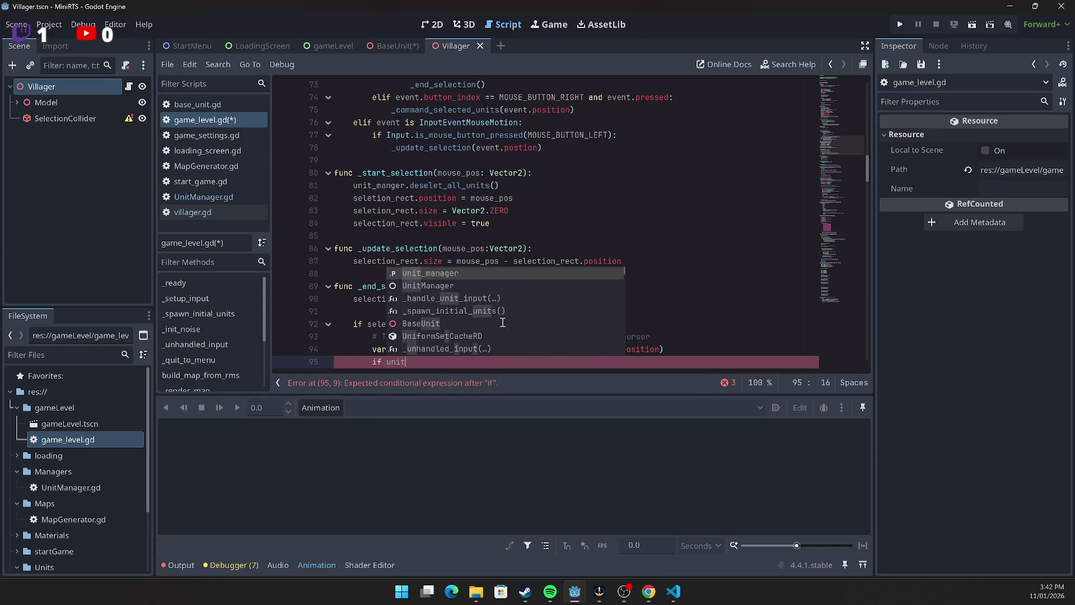
{"action": "key", "text": "Return"}
{"action": "type", "text": "unit"}
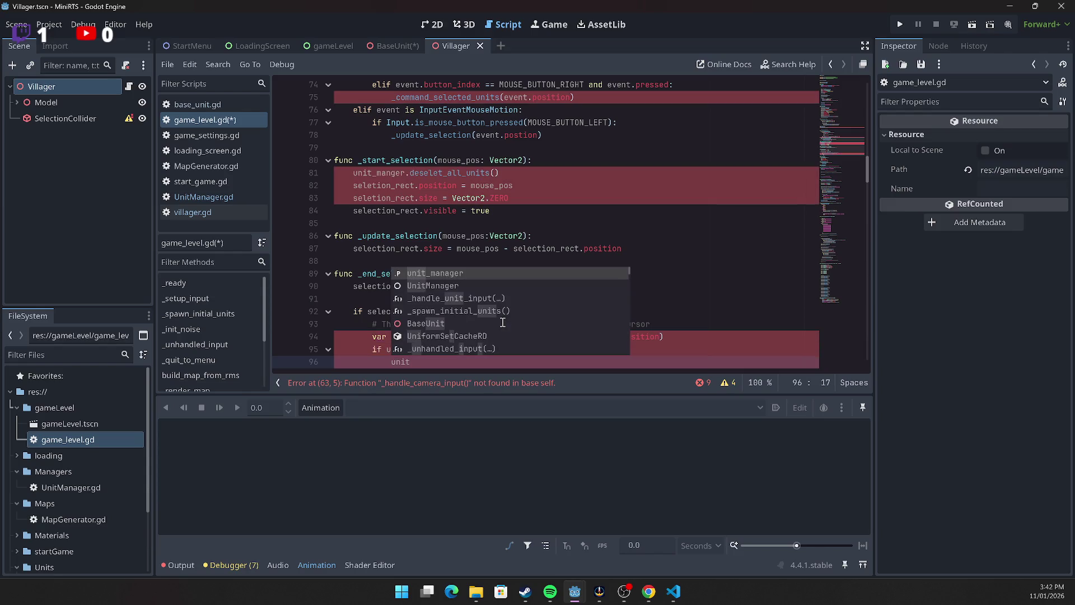
{"action": "type", "text": "_manager"}
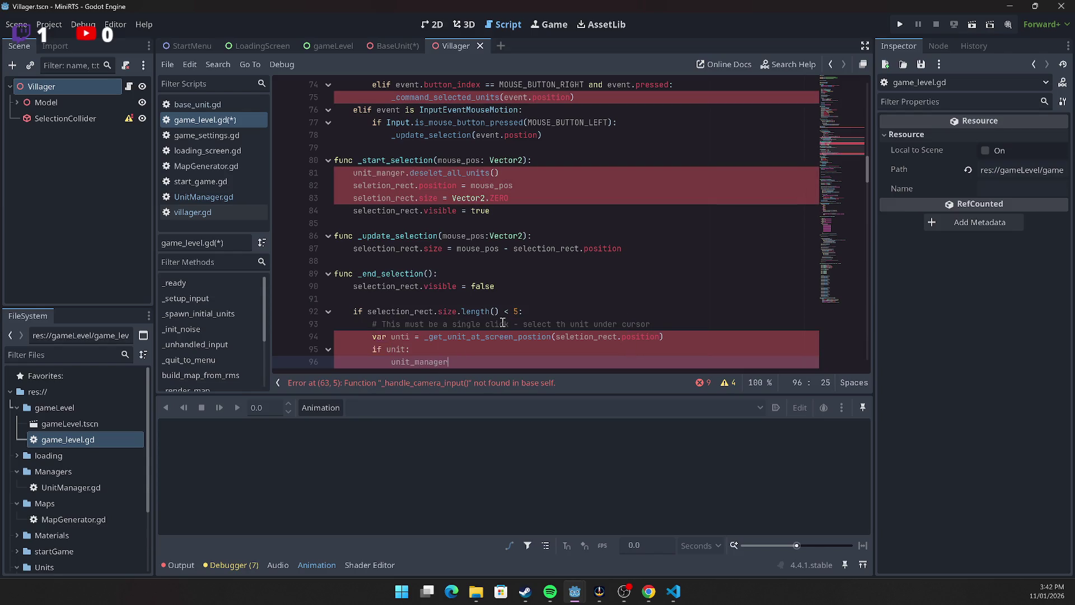
{"action": "type", "text": ".select_unit"}
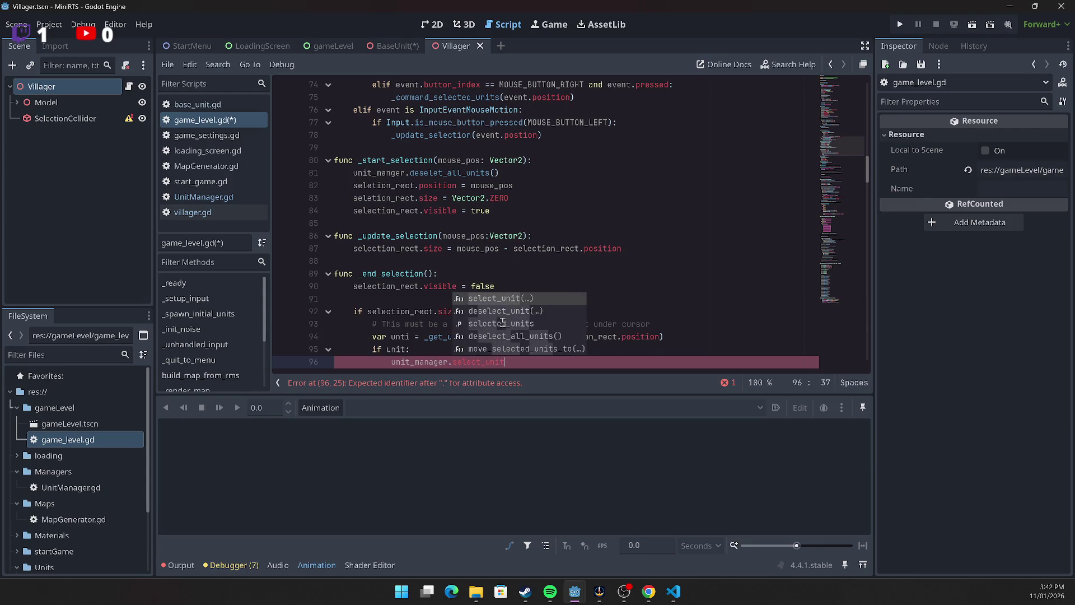
{"action": "key", "text": "Return"}
{"action": "type", "text": "u"}
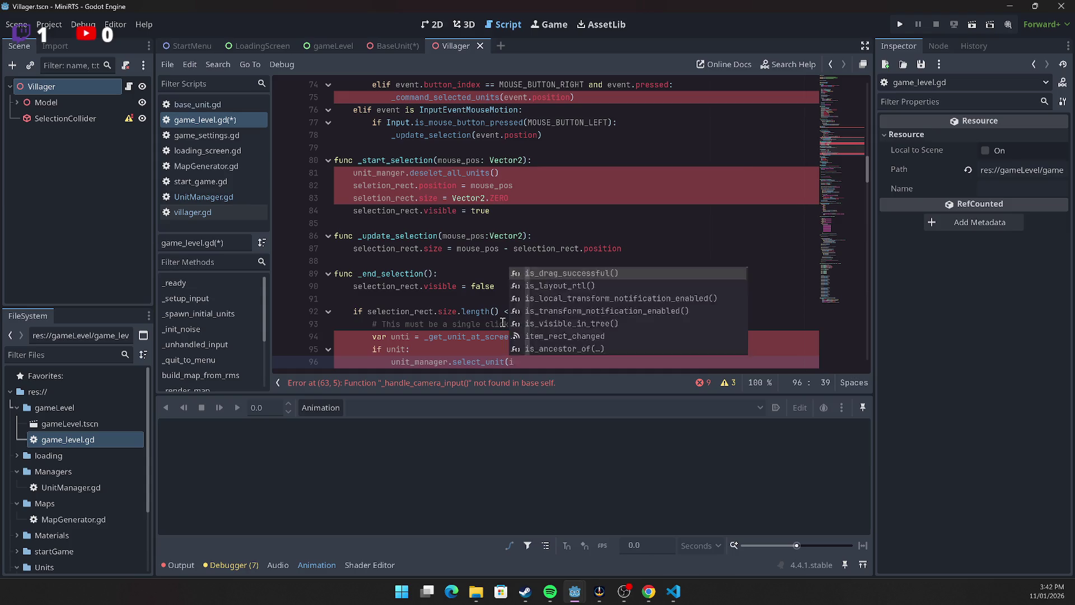
{"action": "type", "text": "no"}
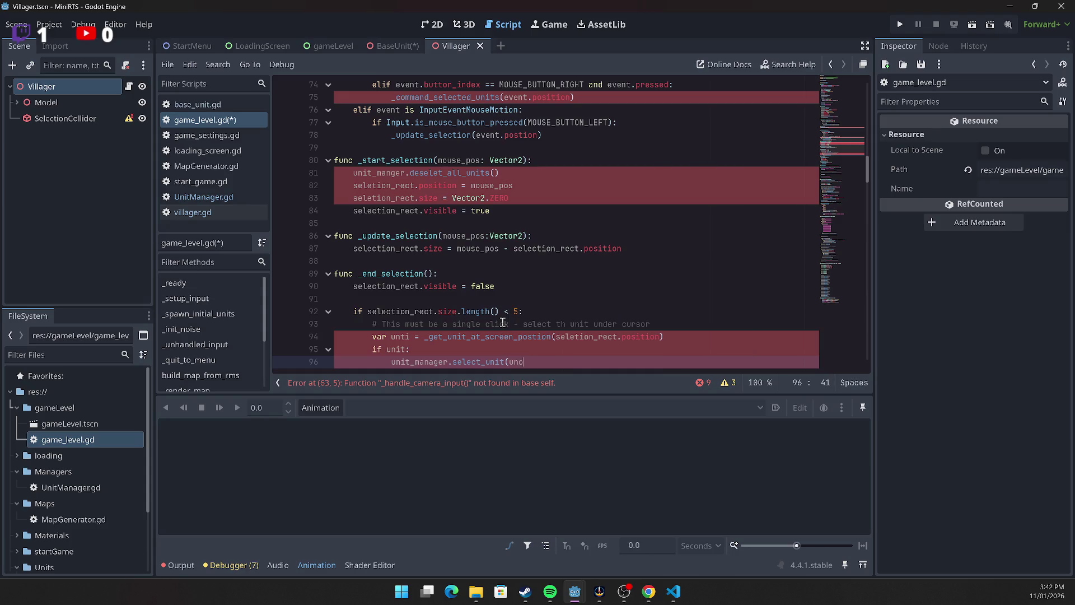
{"action": "key", "text": "BackSpace"}
{"action": "type", "text": "it)"}
{"action": "key", "text": "Return"}
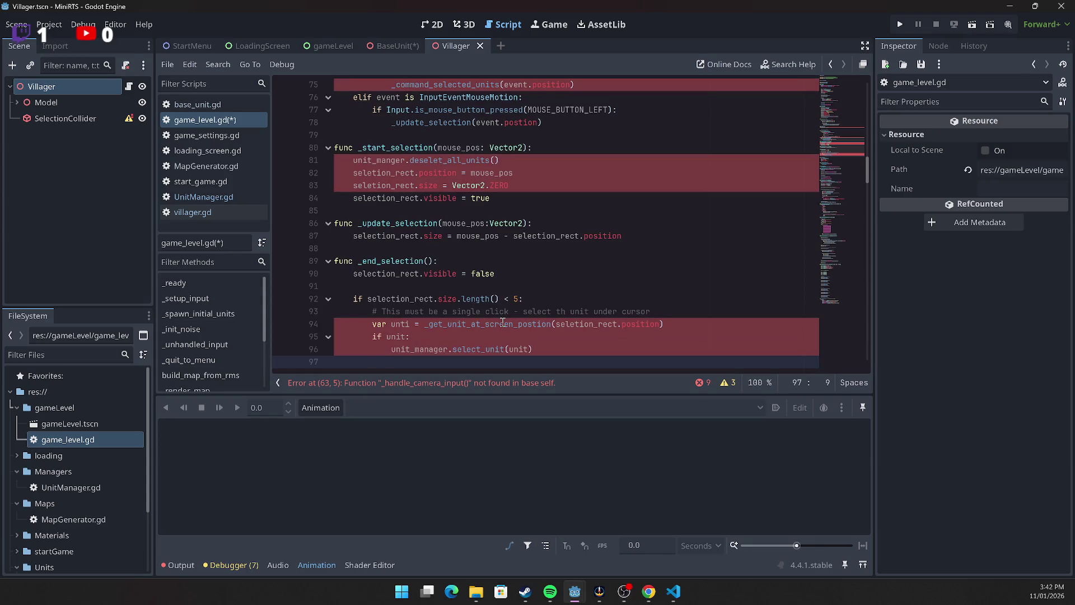
Write an else: branch with a box-selection comment that calls _select_units_in_rectangle(selection_rect).
{"action": "type", "text": "else:"}
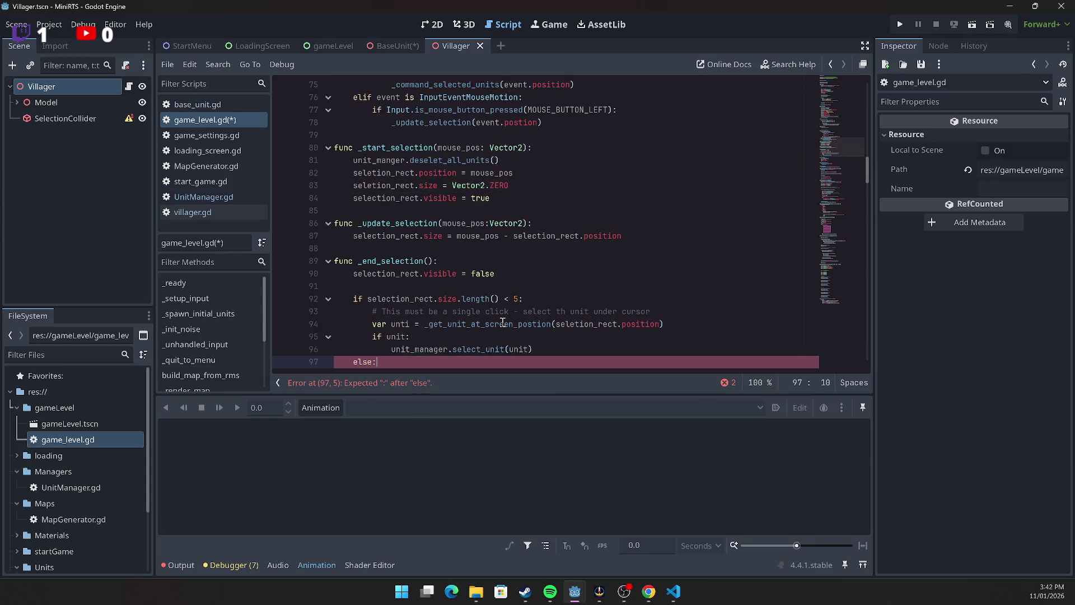
{"action": "key", "text": "Return"}
{"action": "type", "text": "# this"}
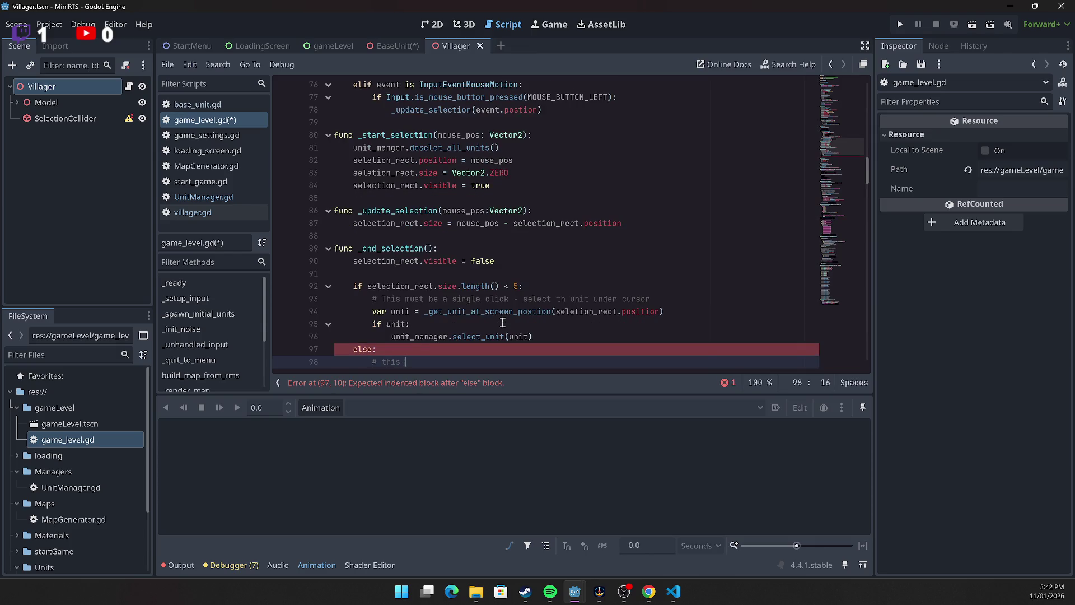
{"action": "type", "text": " is a box slec"}
{"action": "type", "text": "tion - select all u"}
{"action": "type", "text": "nits in tthe"}
{"action": "key", "text": "BackSpace"}
{"action": "key", "text": "BackSpace"}
{"action": "type", "text": "he rectangle"}
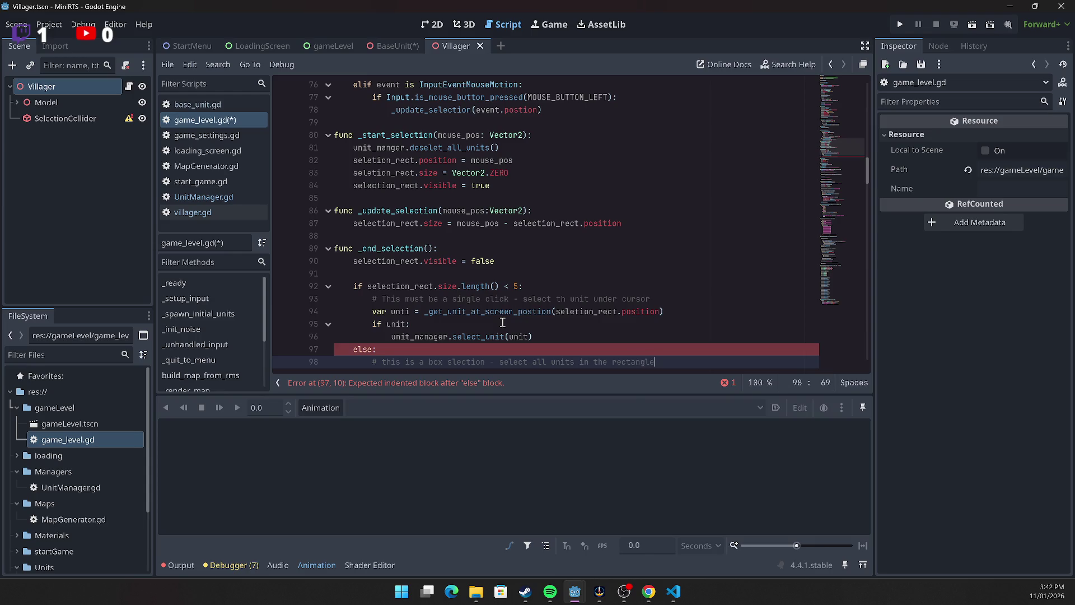
{"action": "key", "text": "Return"}
{"action": "type", "text": "_sel"}
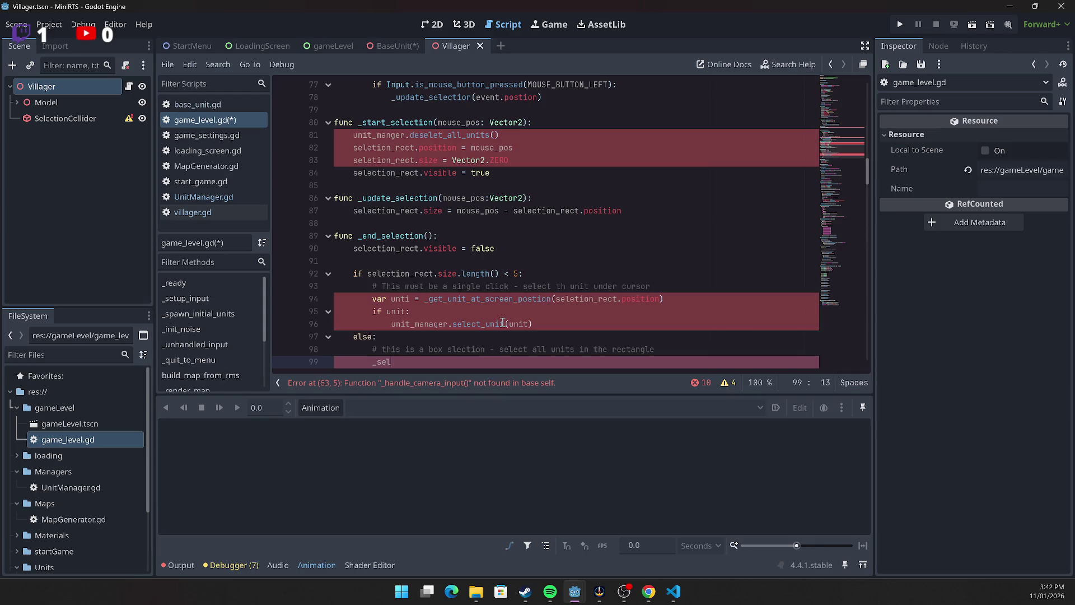
{"action": "type", "text": "ect_units"}
{"action": "type", "text": "_in_rectan"}
{"action": "type", "text": "gle()"}
{"action": "key", "text": "BackSpace"}
{"action": "type", "text": "selection"}
{"action": "type", "text": "_rect)"}
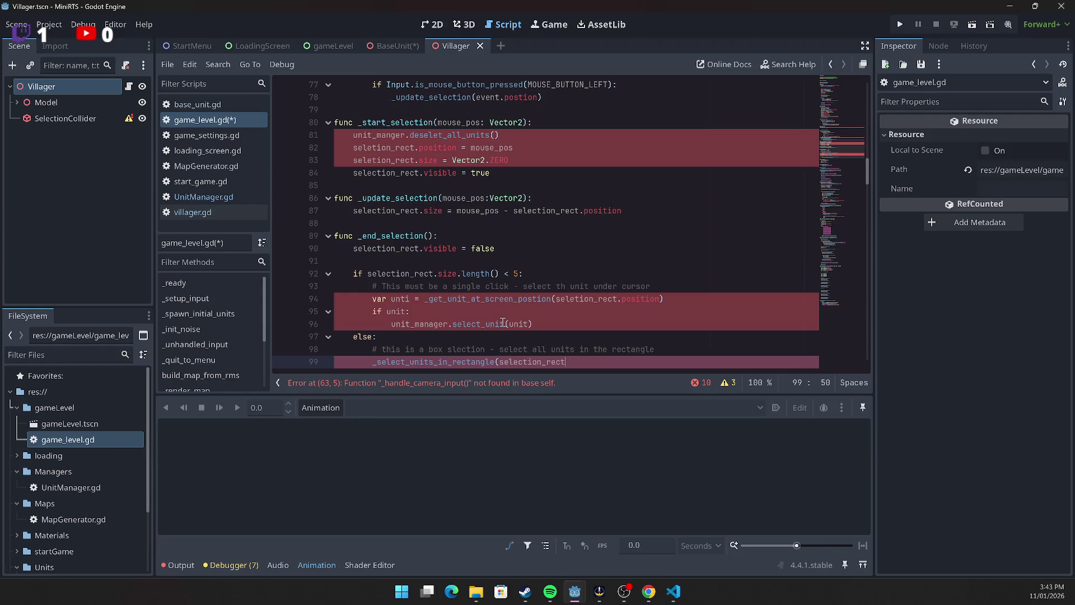
{"action": "key", "text": "Return"}
{"action": "key", "text": "Return"}
{"action": "key", "text": "BackSpace"}
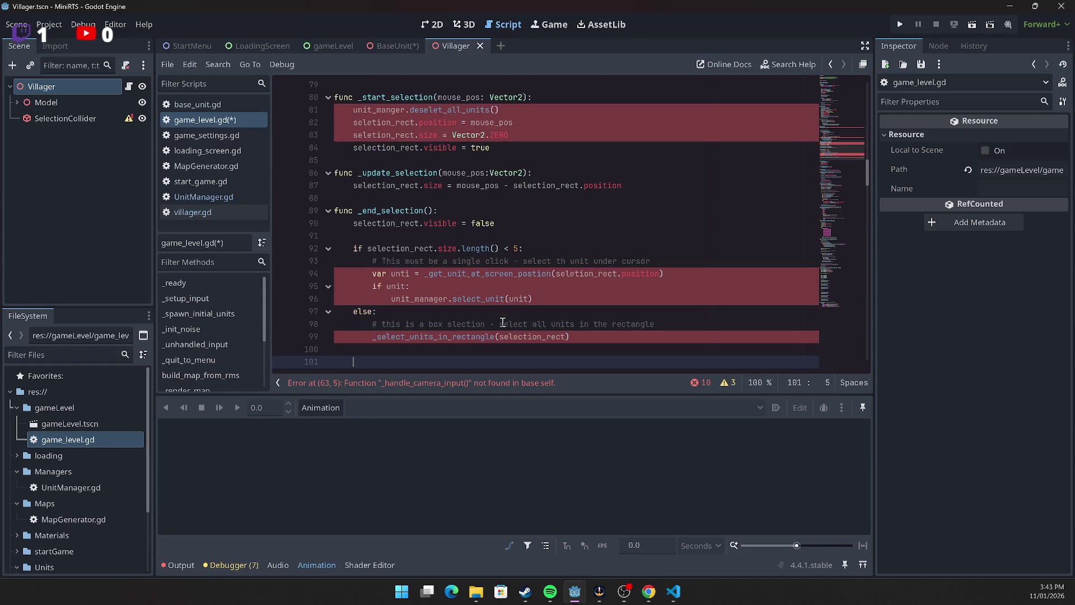
Declare _command_selected_units(mouse_pos: Vector2) and compute a world position via _screen_to_world_position(mouse_pos).
{"action": "type", "text": "func _"}
{"action": "type", "text": "com"}
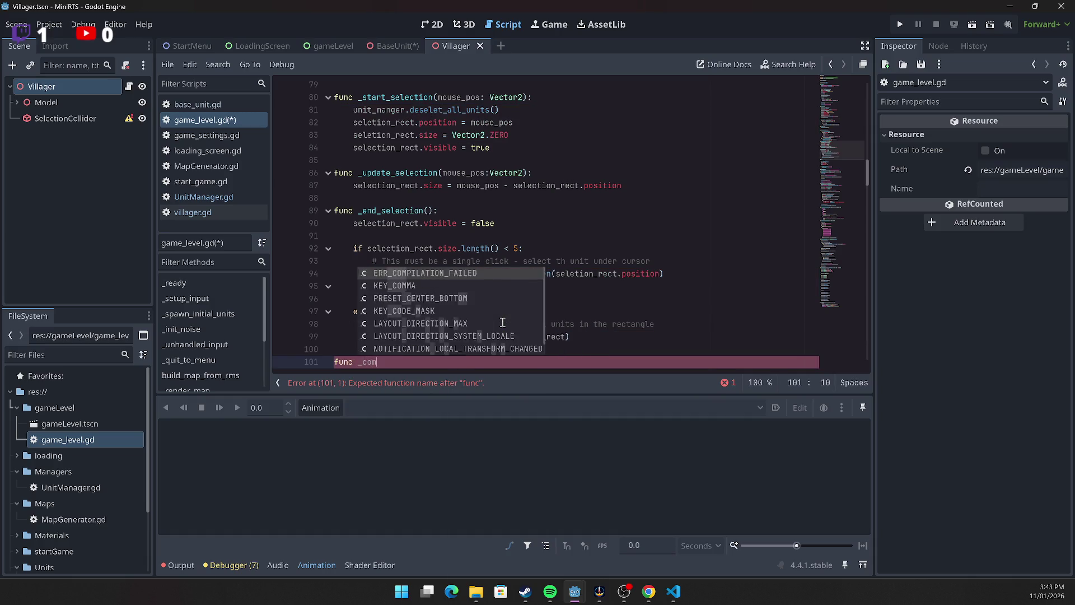
{"action": "type", "text": "mand_selecteD_units"}
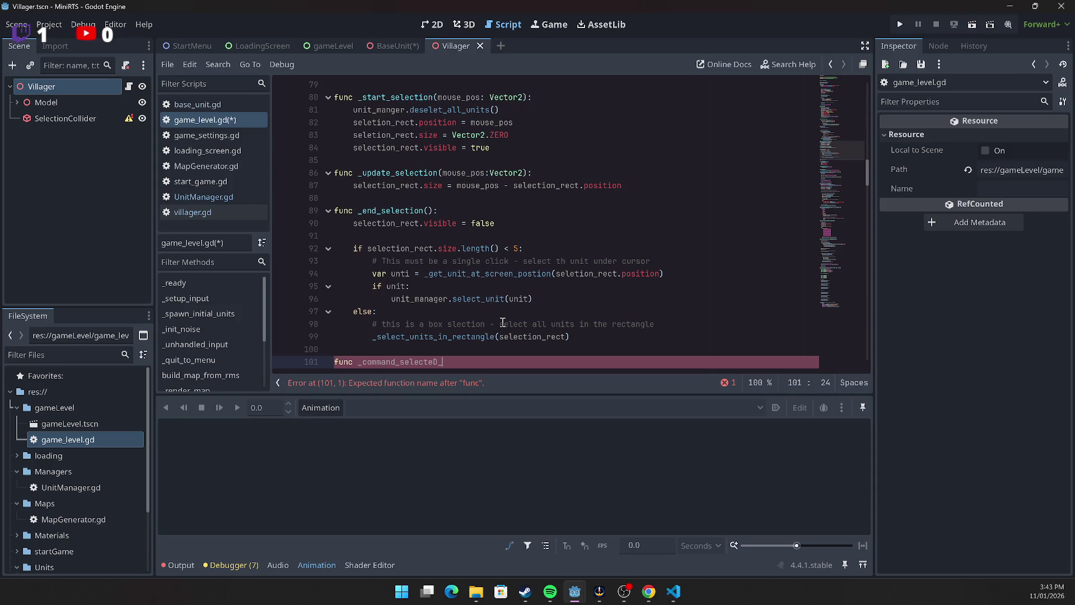
{"action": "key", "text": "BackSpace"}
{"action": "key", "text": "BackSpace"}
{"action": "key", "text": "BackSpace"}
{"action": "key", "text": "BackSpace"}
{"action": "key", "text": "BackSpace"}
{"action": "key", "text": "BackSpace"}
{"action": "type", "text": "d_"}
{"action": "type", "text": "units(mose_"}
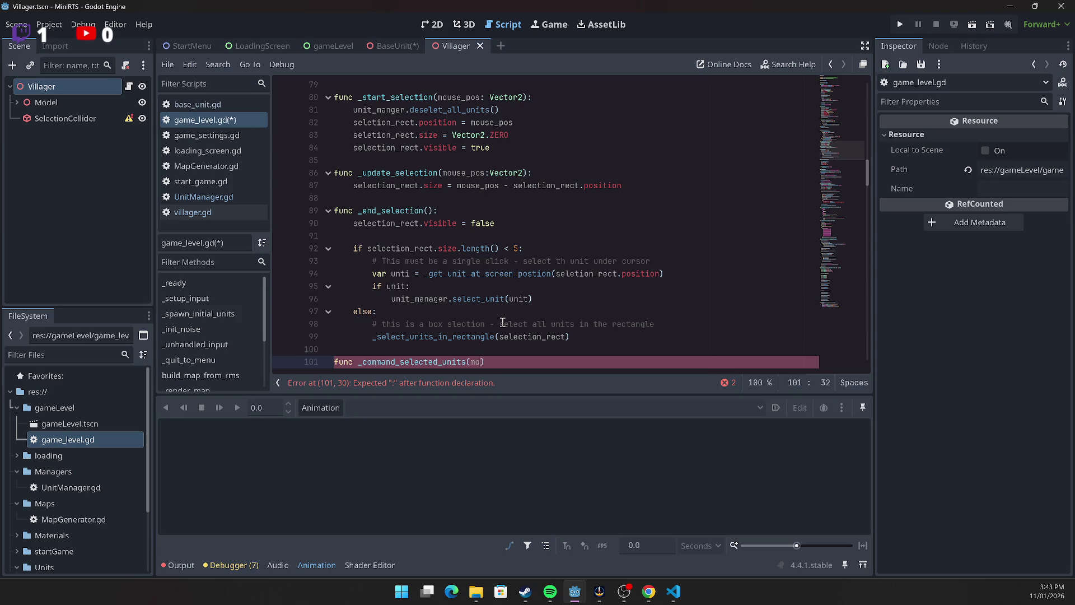
{"action": "type", "text": "pos: Vecto"}
{"action": "type", "text": "r2)"}
{"action": "type", "text": ":"}
{"action": "key", "text": "Return"}
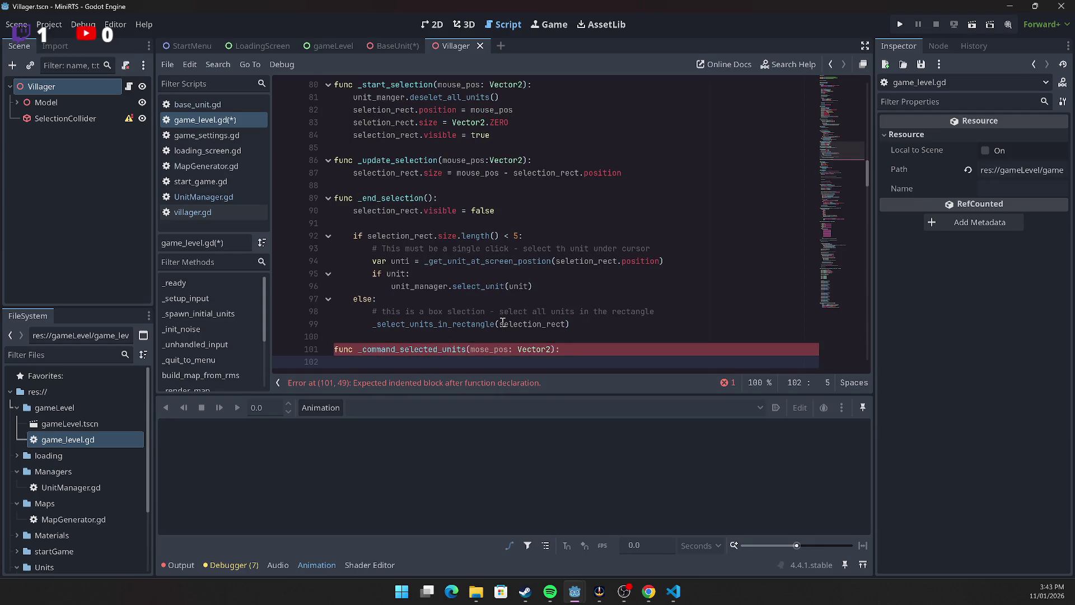
{"action": "type", "text": "# conver"}
{"action": "type", "text": "t screen"}
{"action": "type", "text": " poss"}
{"action": "type", "text": "ition into a"}
{"action": "type", "text": " world post"}
{"action": "key", "text": "BackSpace"}
{"action": "type", "text": "ition"}
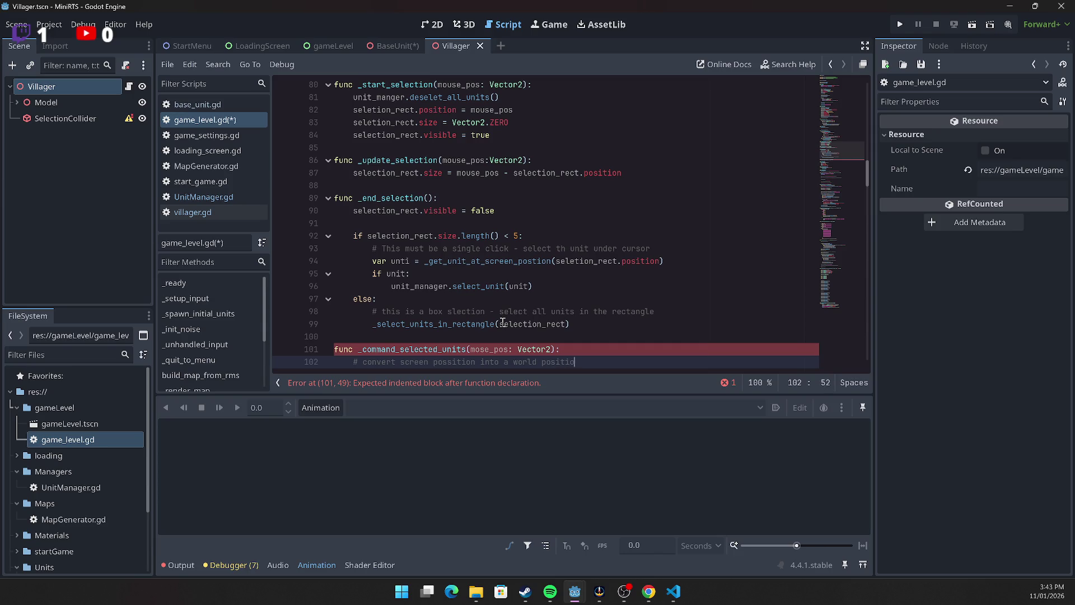
{"action": "key", "text": "Return"}
{"action": "type", "text": "var wor"}
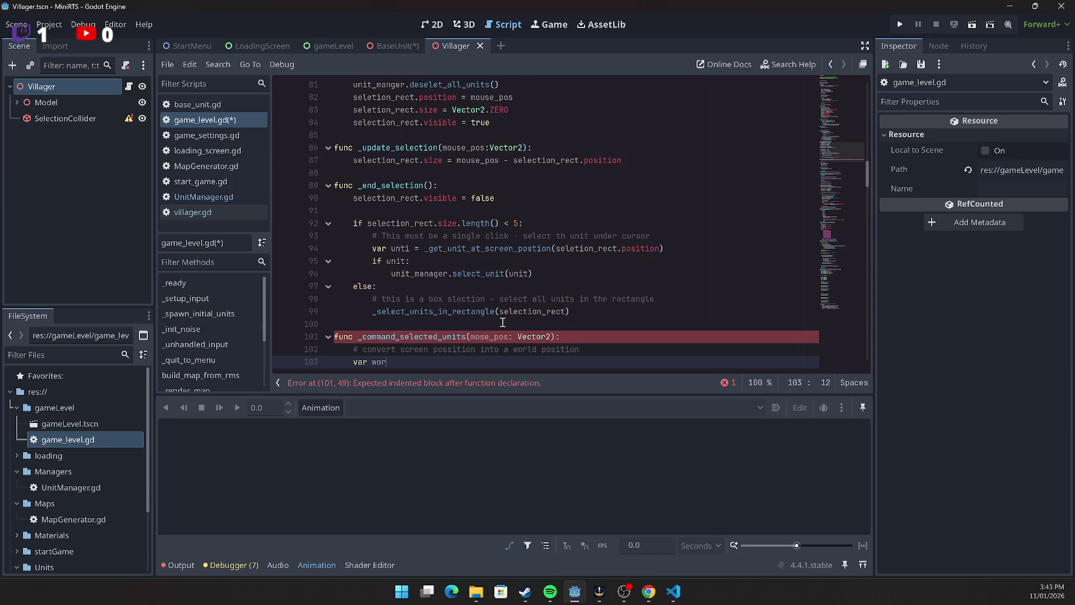
{"action": "type", "text": "d_poos = _"}
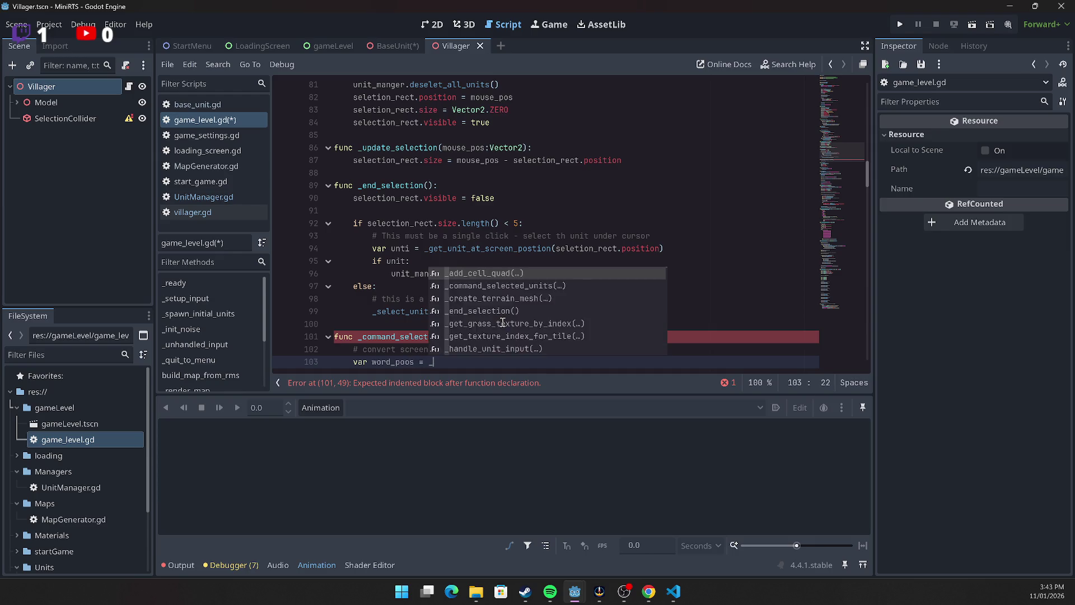
{"action": "type", "text": "screen_to"}
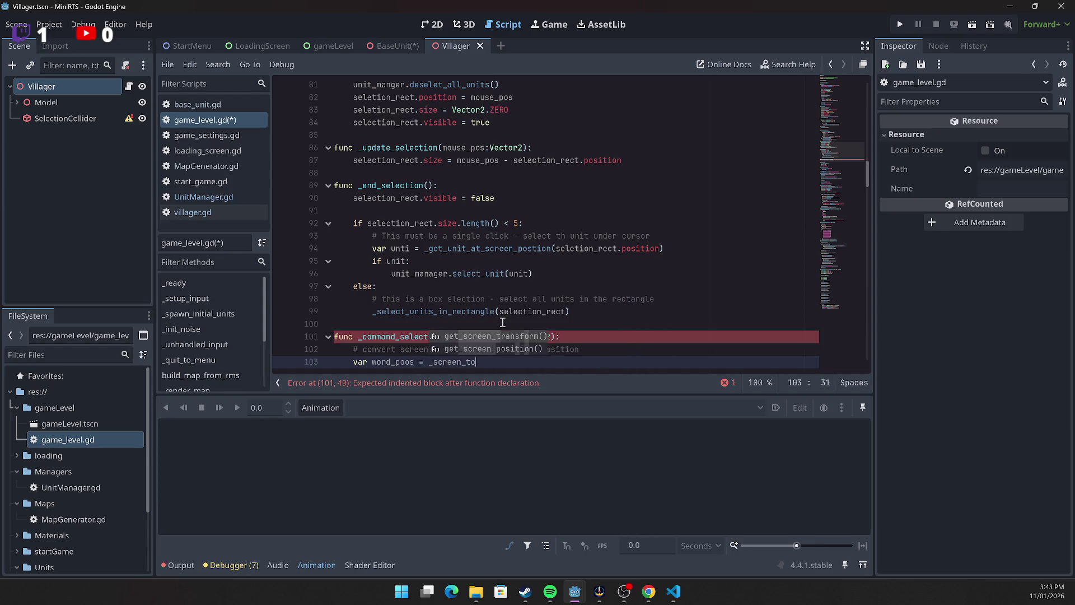
{"action": "type", "text": "_world_po"}
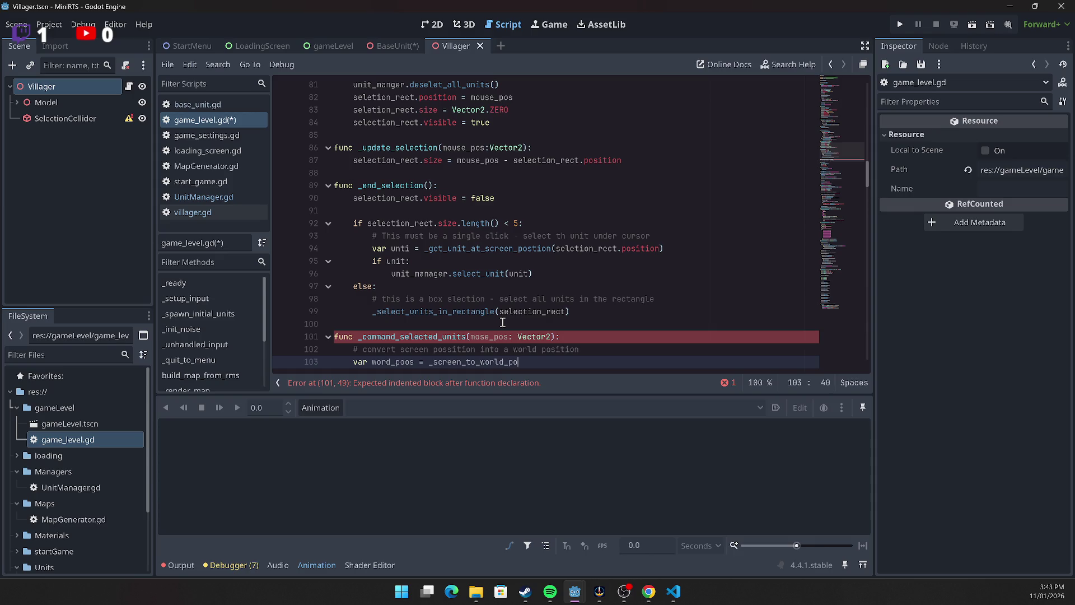
{"action": "type", "text": "sition(mouse_pos)_"}
{"action": "key", "text": "BackSpace"}
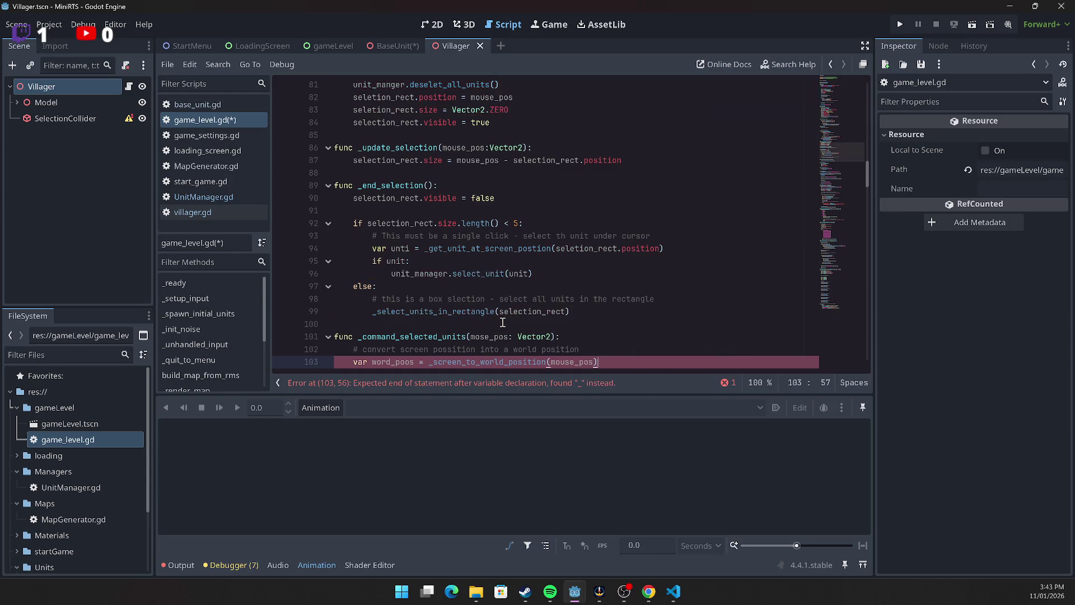
{"action": "key", "text": "Return"}
Under 'if world_pos:', call unit_manager.move_selected_units_to(world_pos).
{"action": "type", "text": "if w"}
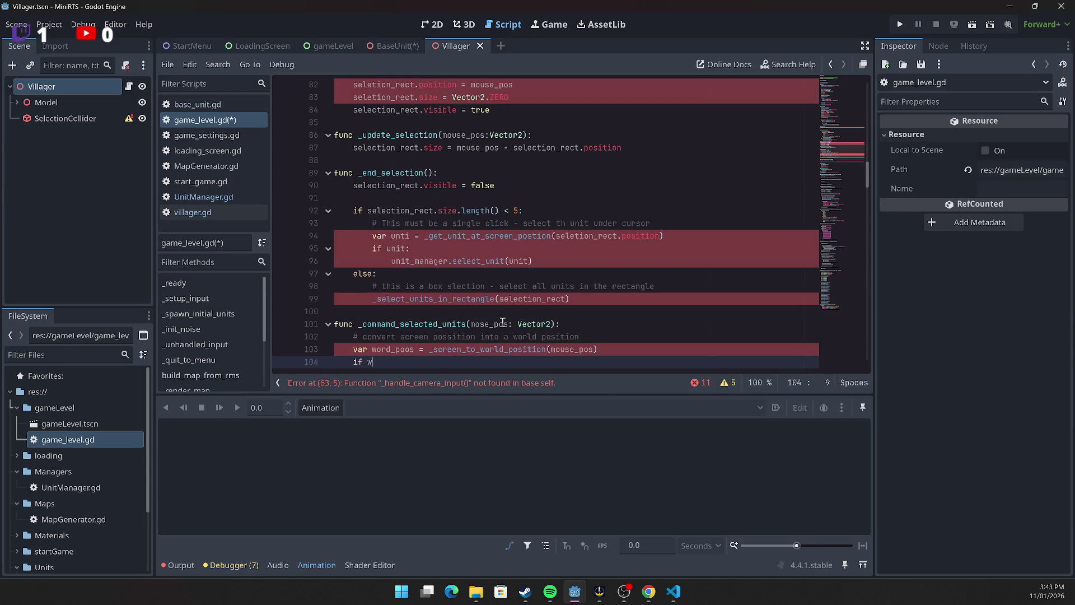
{"action": "type", "text": "orld_pos:"}
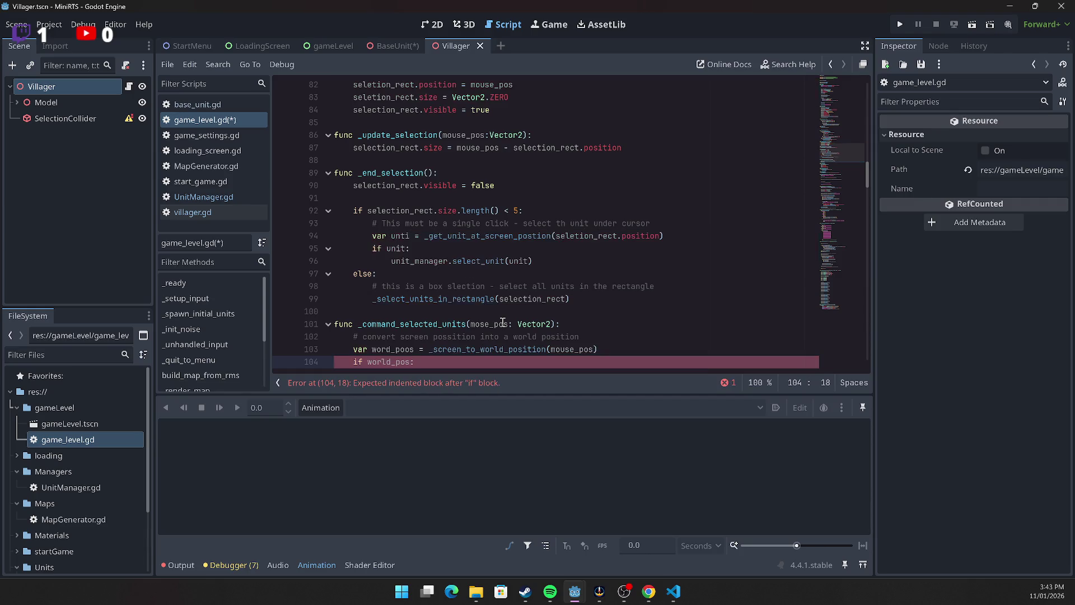
{"action": "key", "text": "Return"}
{"action": "type", "text": "un"}
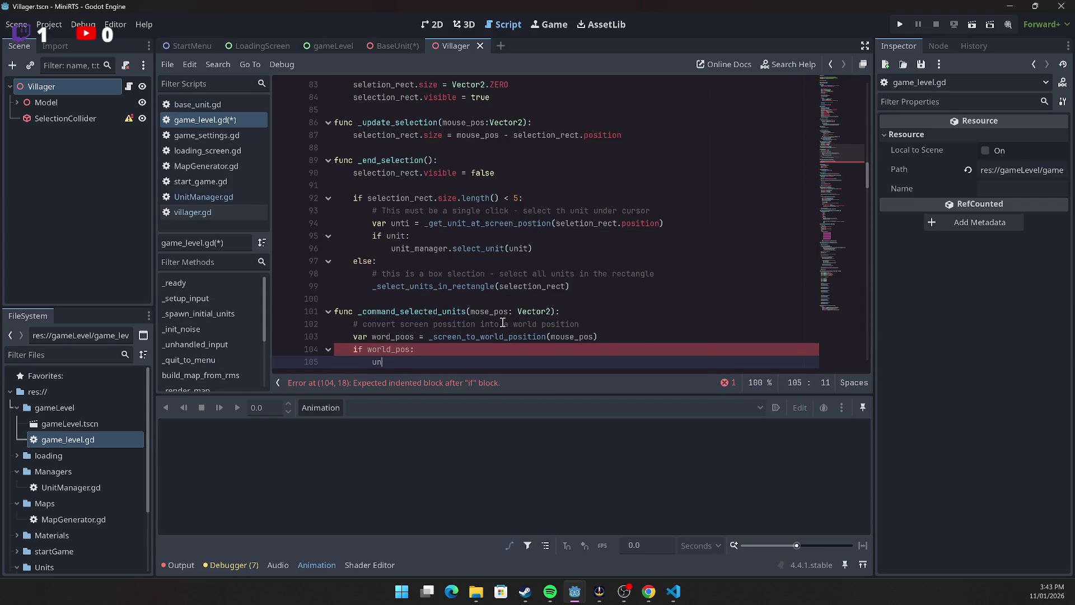
{"action": "type", "text": "it_manage"}
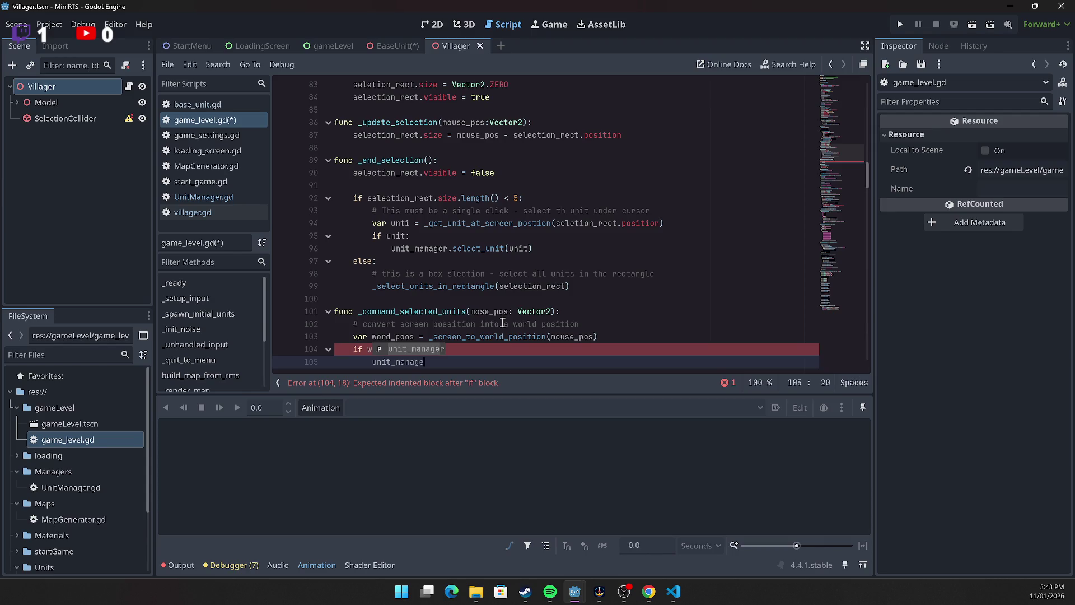
{"action": "type", "text": "r.move_"}
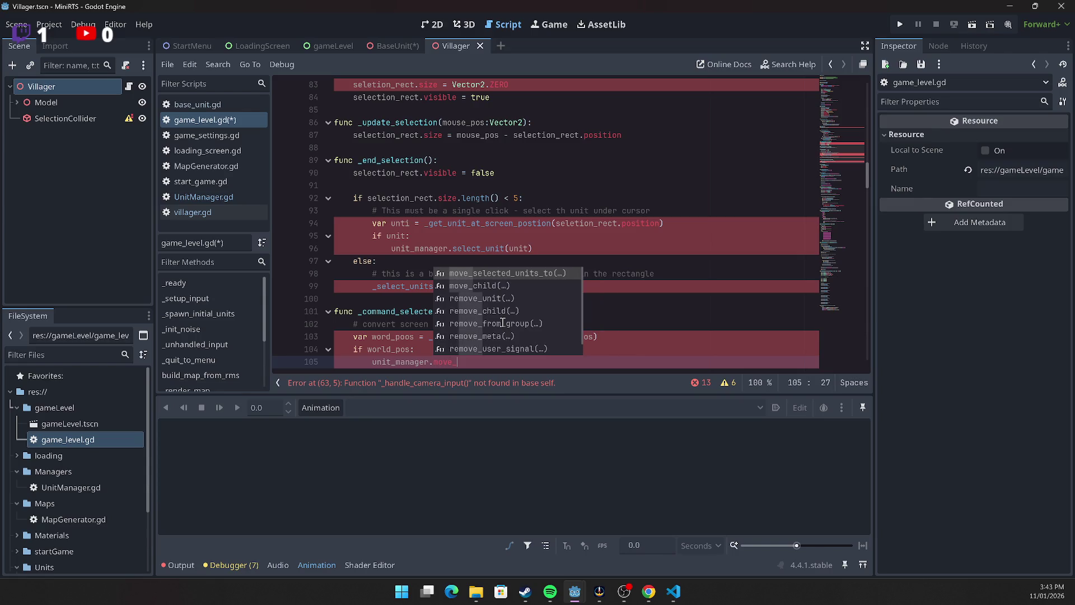
{"action": "type", "text": "selected_"}
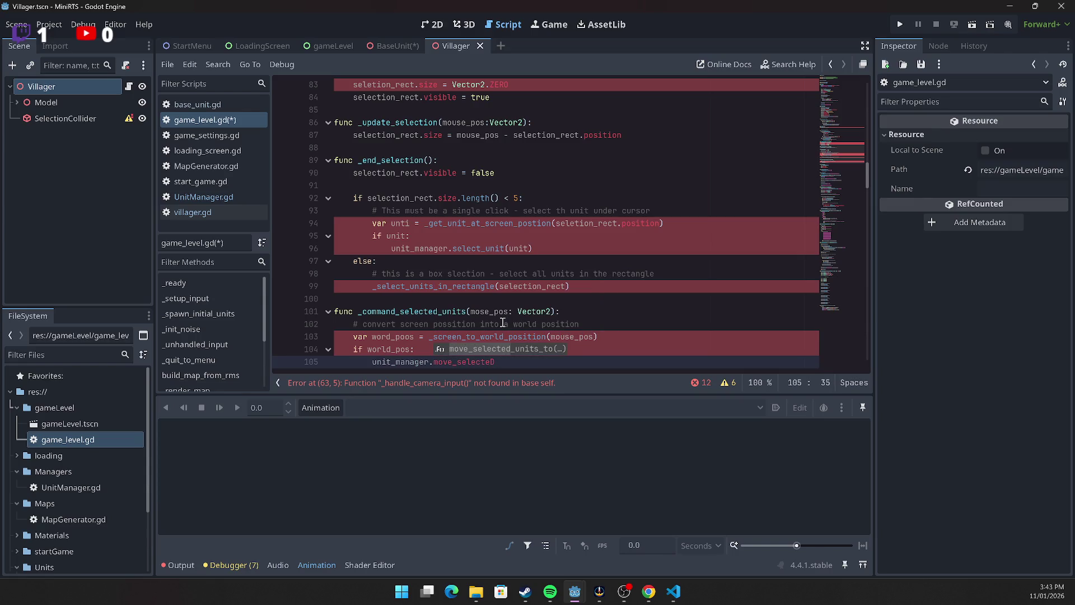
{"action": "type", "text": "units_to(q"}
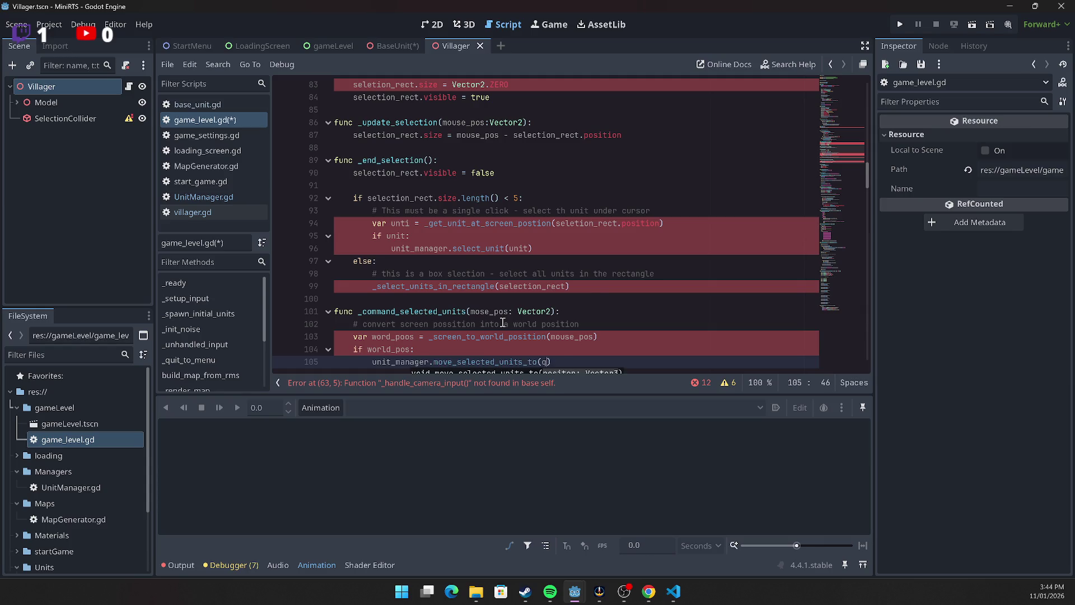
{"action": "key", "text": "Return"}
{"action": "type", "text": "world_oo"}
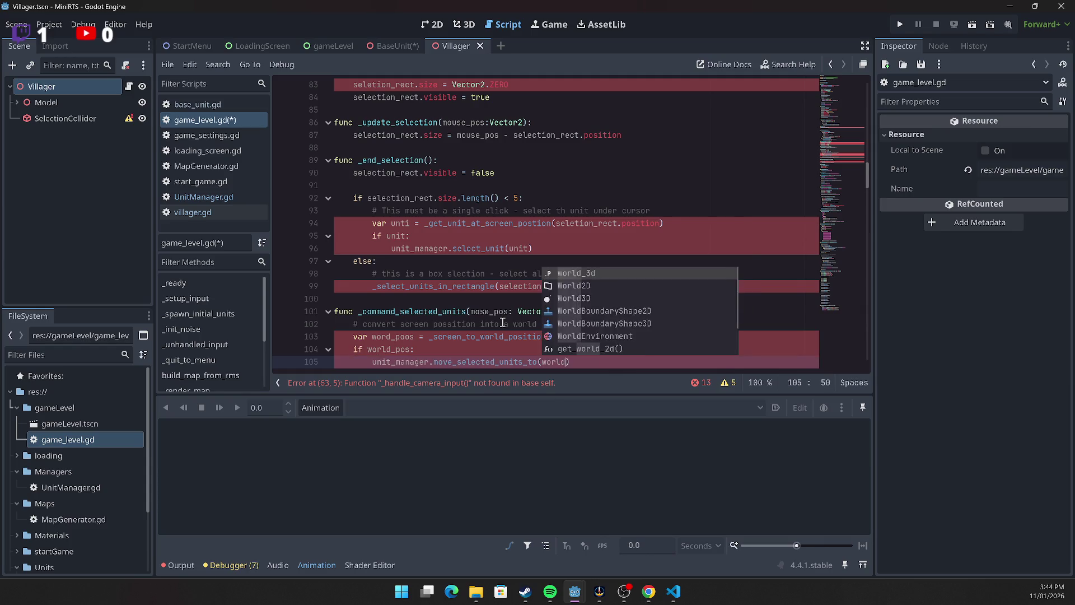
{"action": "key", "text": "BackSpace"}
{"action": "key", "text": "BackSpace"}
{"action": "type", "text": "pos"}
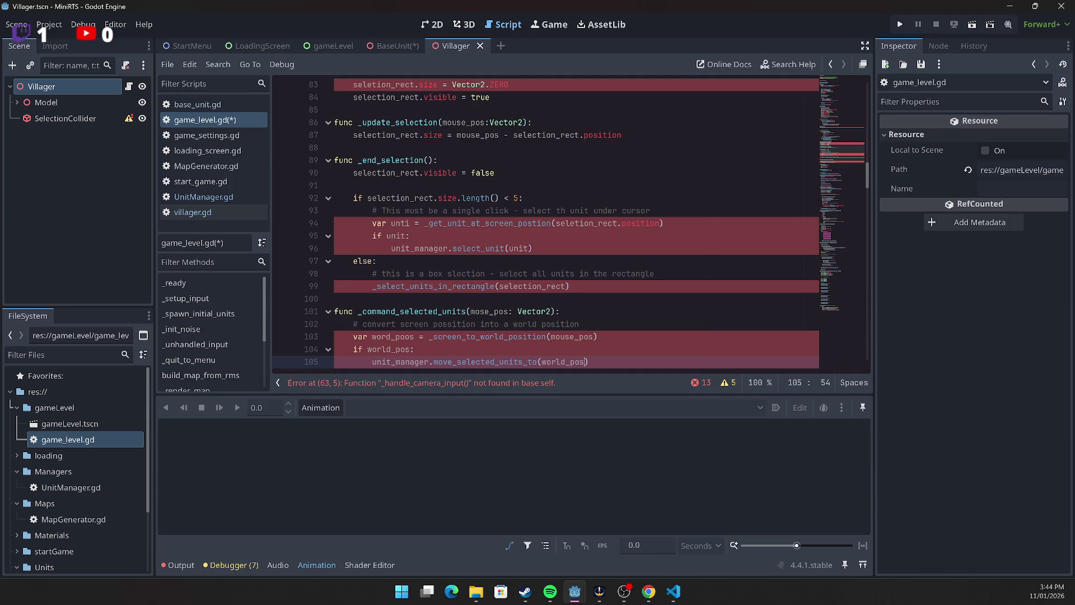
{"action": "key", "text": "End"}
{"action": "scroll", "coordinate": [658, 354], "scroll_direction": "down", "scroll_amount": 3}
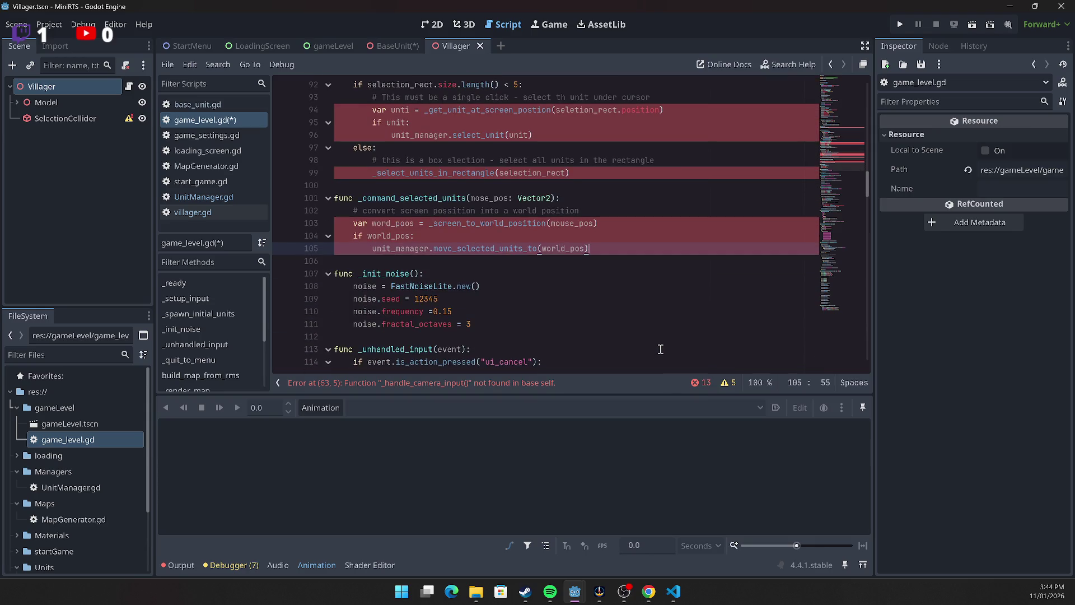
{"action": "key", "text": "Return"}
{"action": "key", "text": "Return"}
Declare _get_unit_at_screen_position(screen_pos: Vector2) -> BaseUnit and get camera_3d from the viewport.
{"action": "key", "text": "BackSpace"}
{"action": "key", "text": "BackSpace"}
{"action": "key", "text": "BackSpace"}
{"action": "key", "text": "Return"}
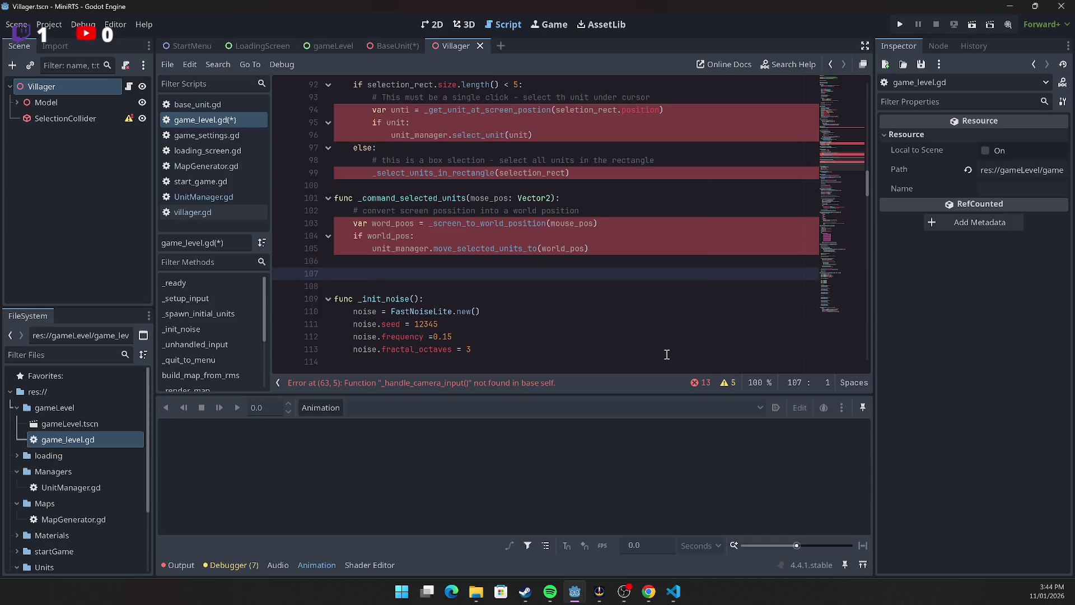
{"action": "type", "text": "func _"}
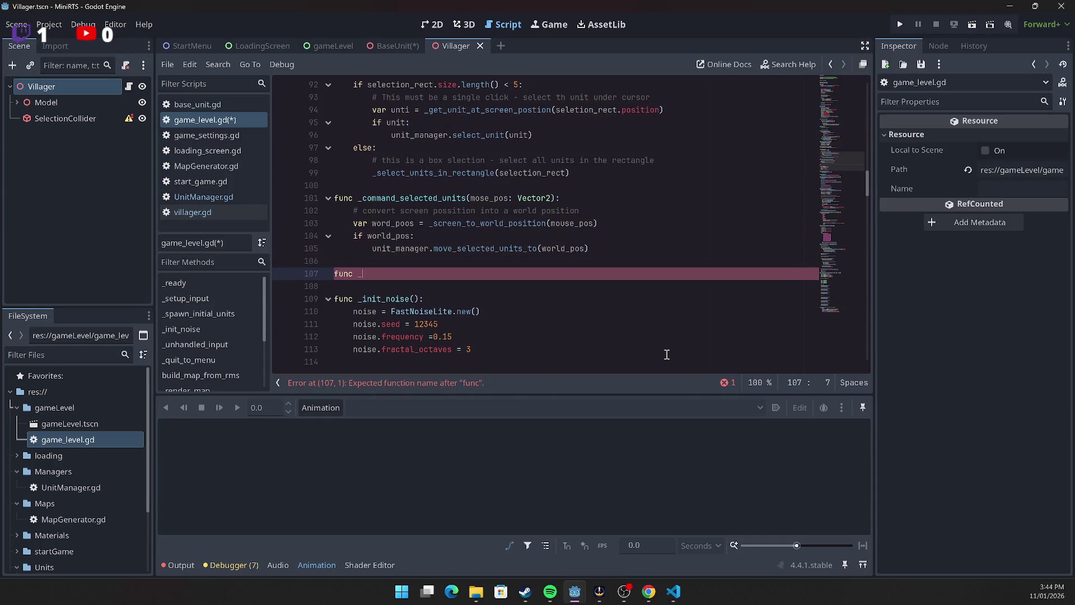
{"action": "type", "text": "get_unit_a"}
{"action": "type", "text": "t_"}
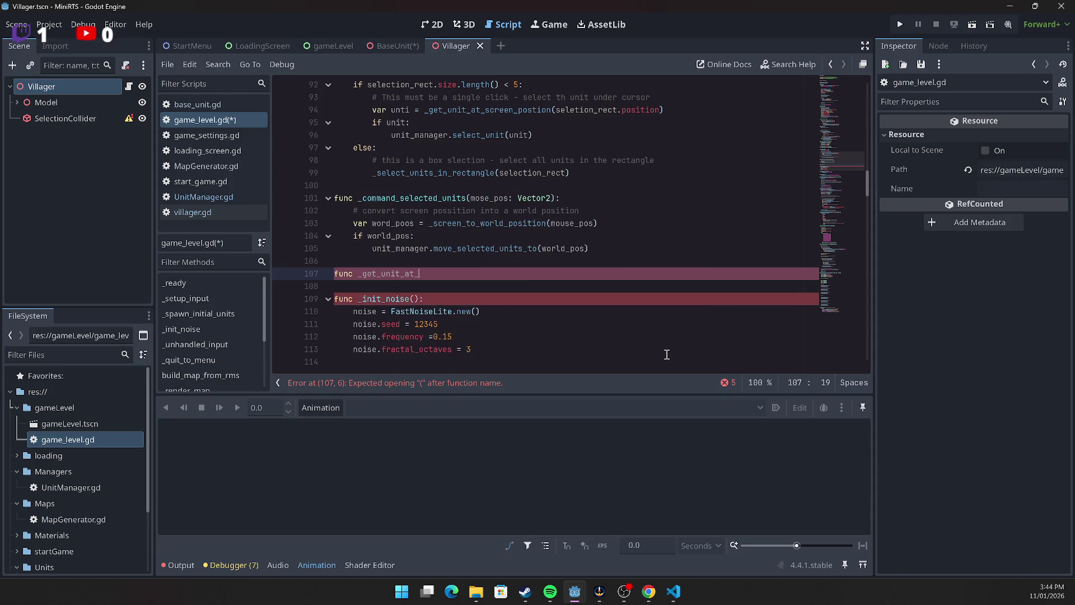
{"action": "type", "text": "screen_pos"}
{"action": "type", "text": "ition("}
{"action": "type", "text": "screen_"}
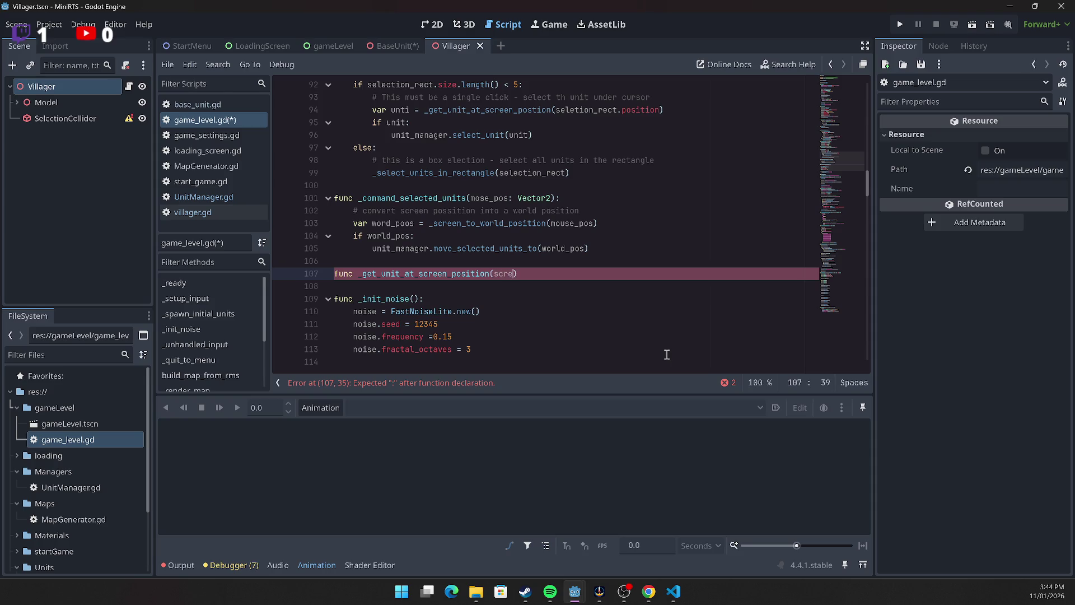
{"action": "type", "text": "pos: "}
{"action": "type", "text": "Vector2)->B"}
{"action": "type", "text": "aseUnit:"}
{"action": "key", "text": "Return"}
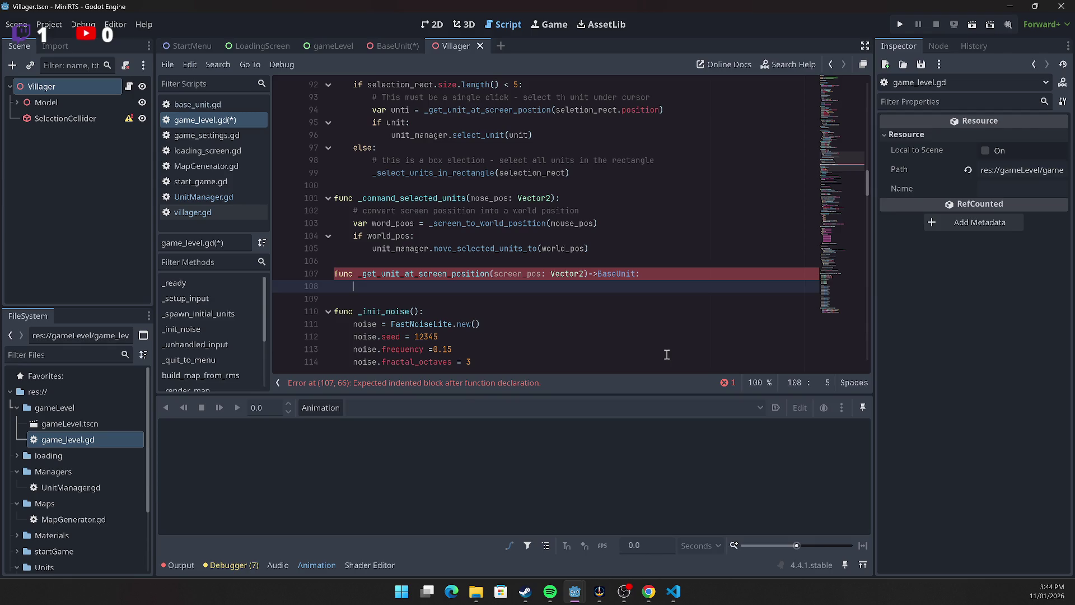
{"action": "type", "text": "ar camera_3s"}
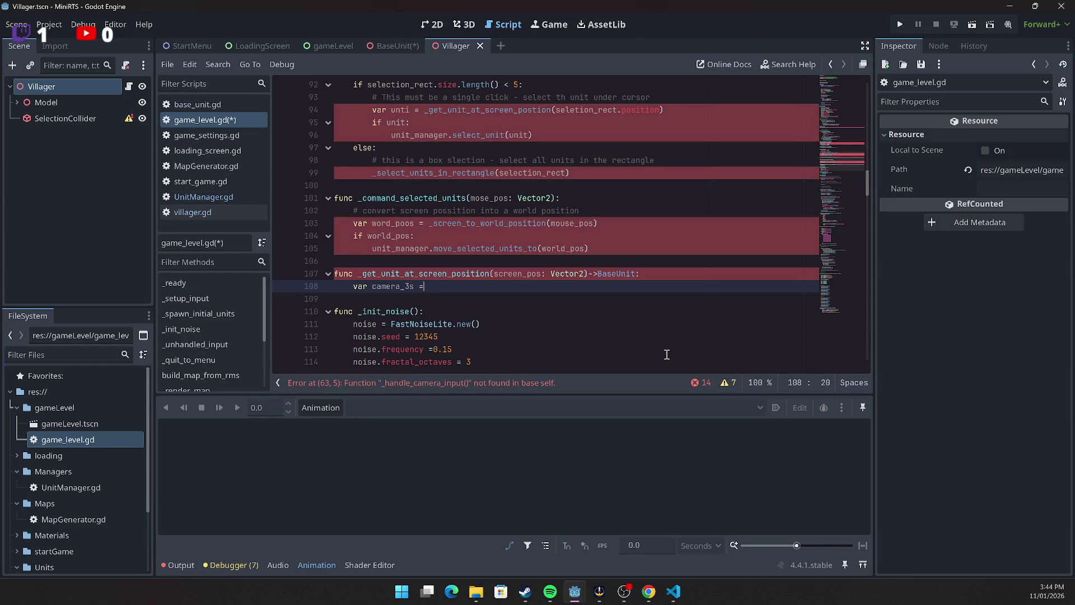
{"action": "type", "text": " = viewport"}
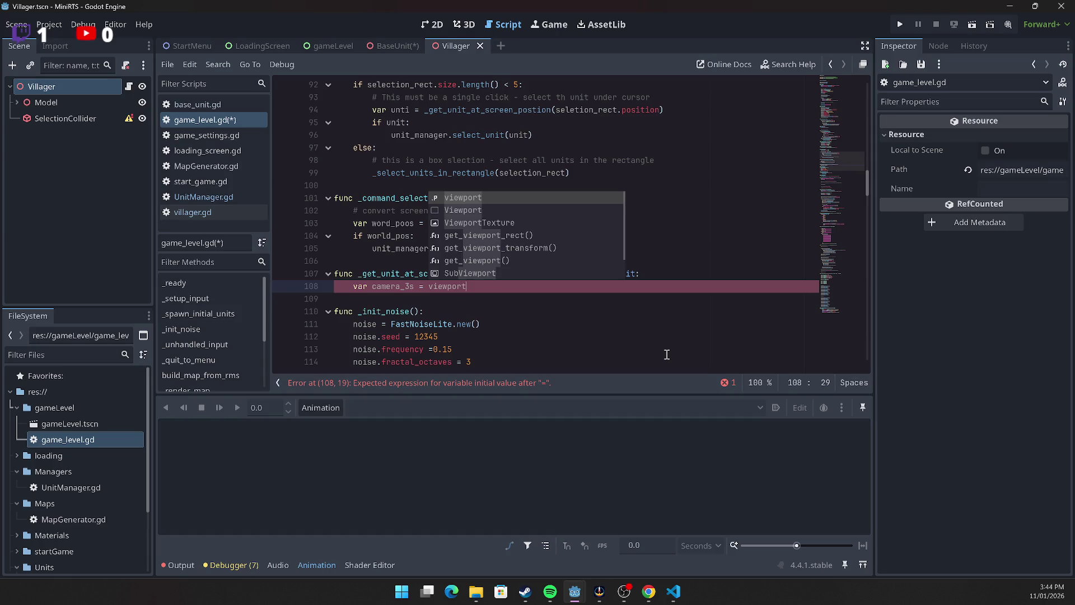
{"action": "type", "text": ".get_camger"}
{"action": "key", "text": "BackSpace"}
{"action": "type", "text": "a_3d"}
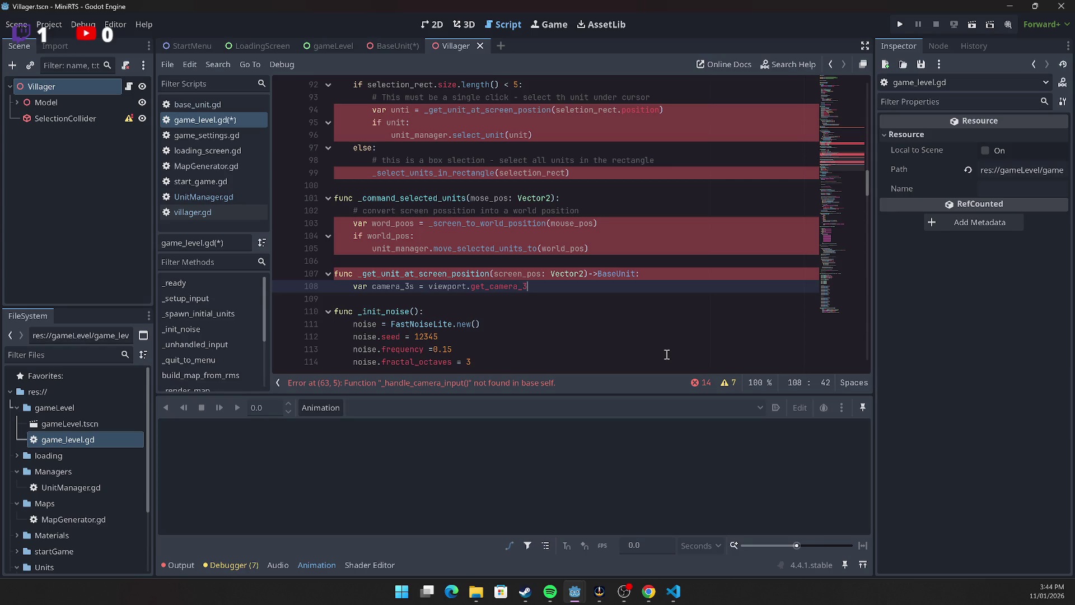
{"action": "type", "text": "()"}
{"action": "key", "text": "Return"}
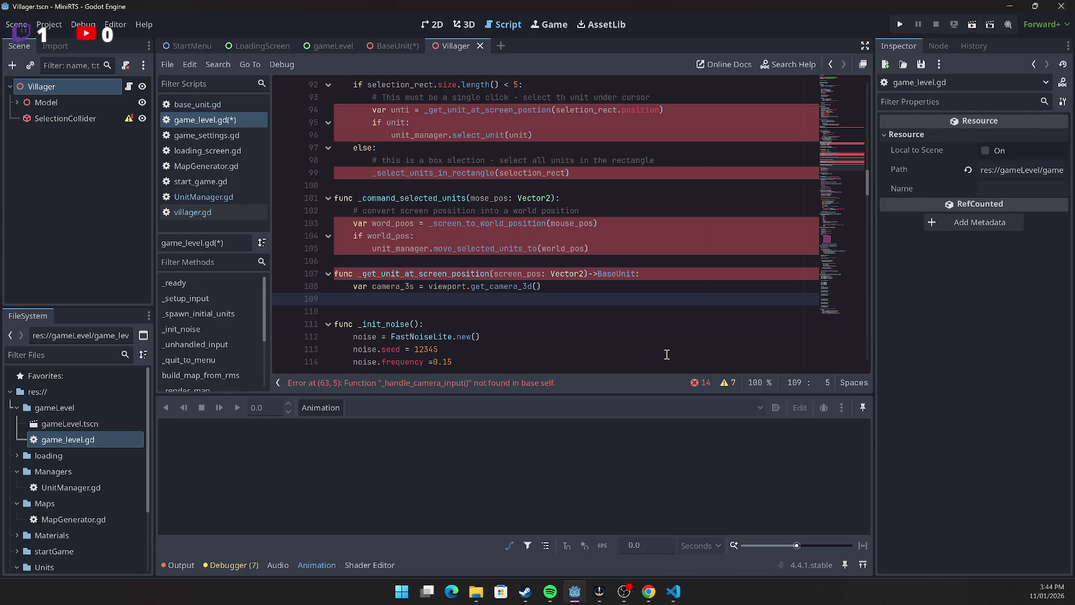
Set 'from' to the camera's ray origin and 'to' 1000 units along project_ray_normal(screen_pos).
{"action": "type", "text": "var from = "}
{"action": "type", "text": "camera_3d.project_r"}
{"action": "type", "text": "ay_or"}
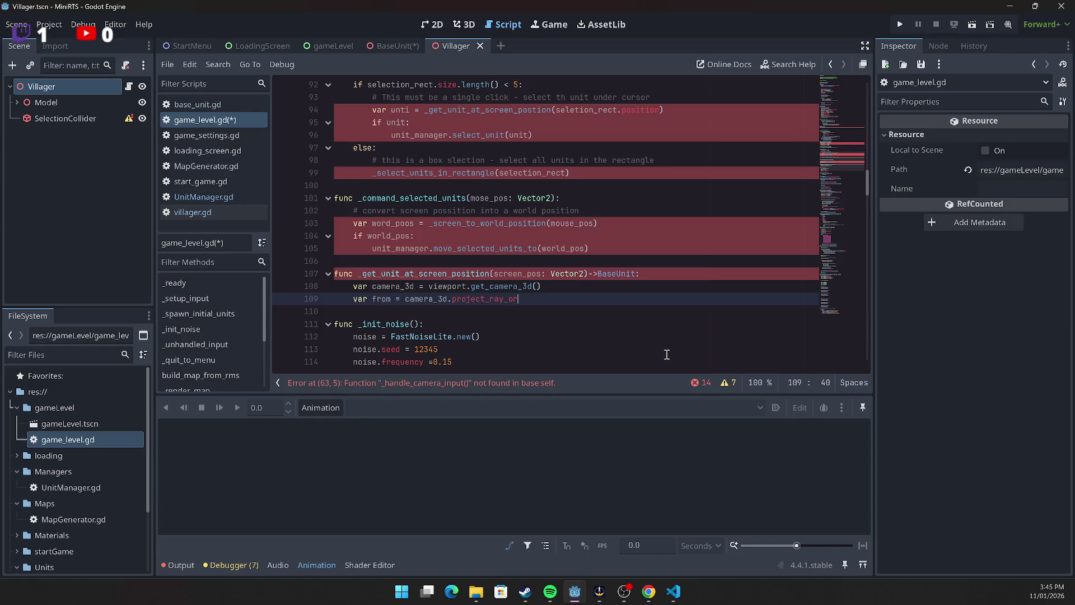
{"action": "type", "text": "igin(scree"}
{"action": "type", "text": "n_pos)"}
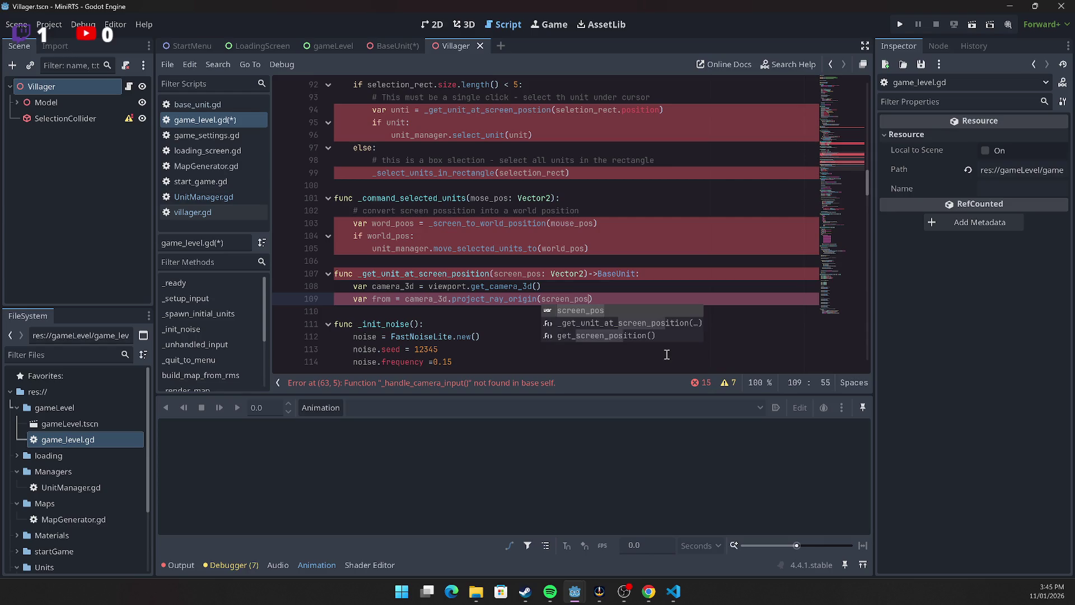
{"action": "key", "text": "Return"}
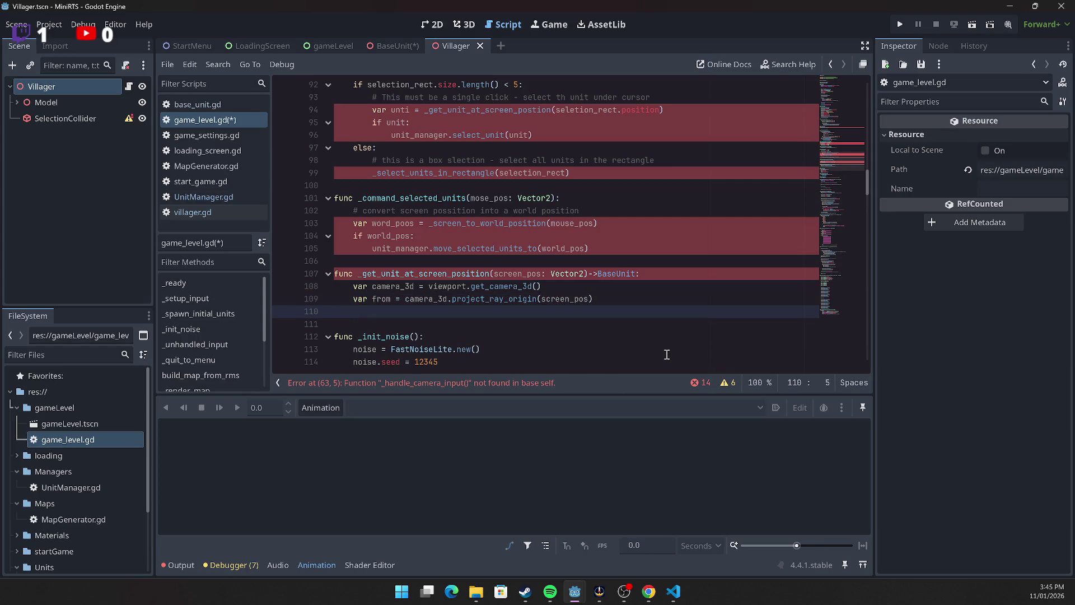
{"action": "type", "text": "var to = "}
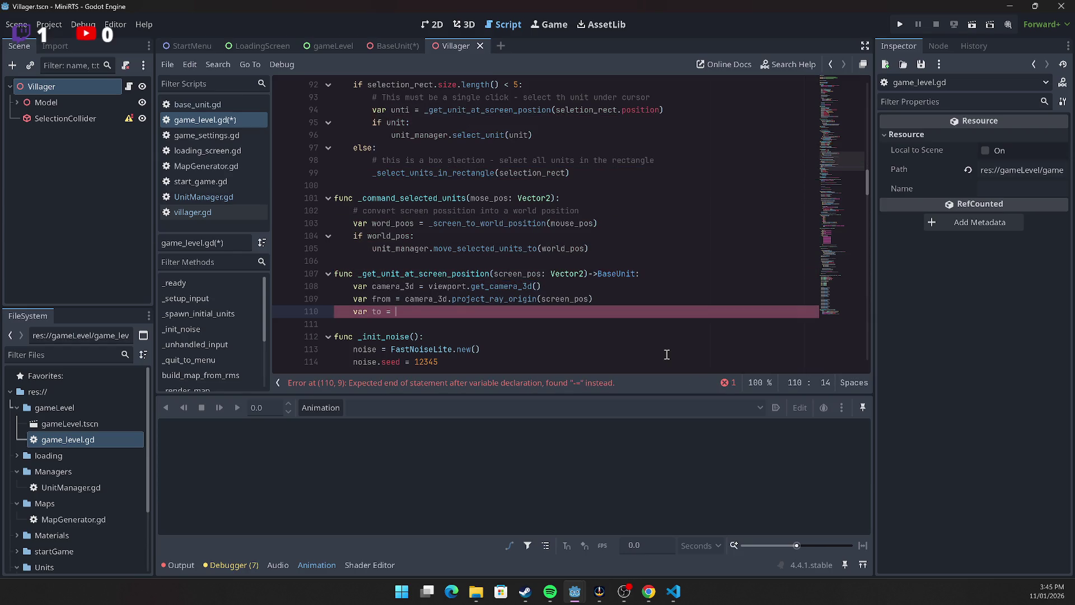
{"action": "type", "text": "from "}
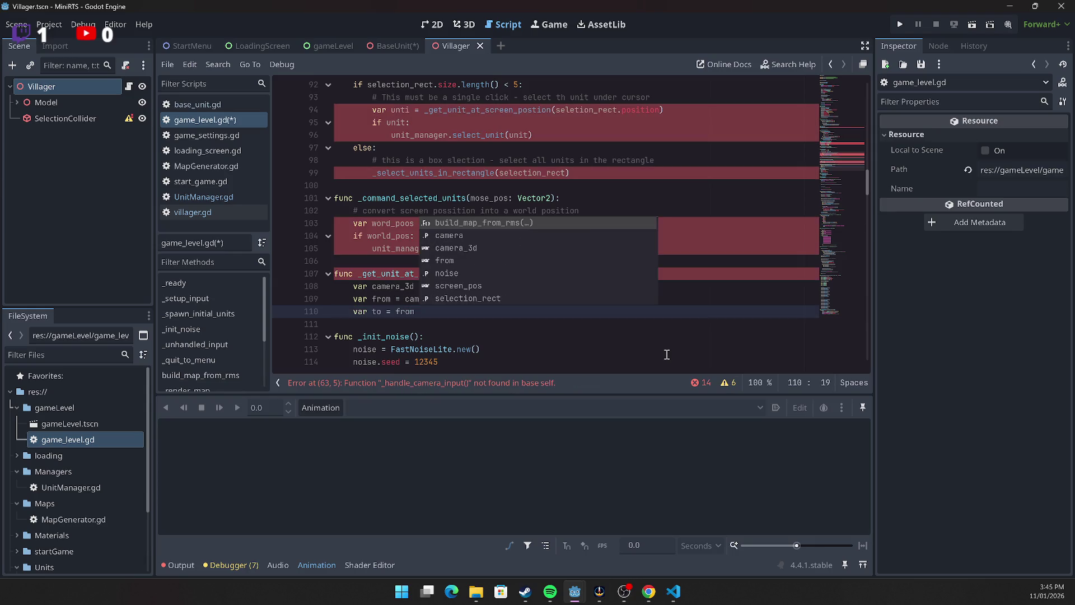
{"action": "type", "text": "+ camera_"}
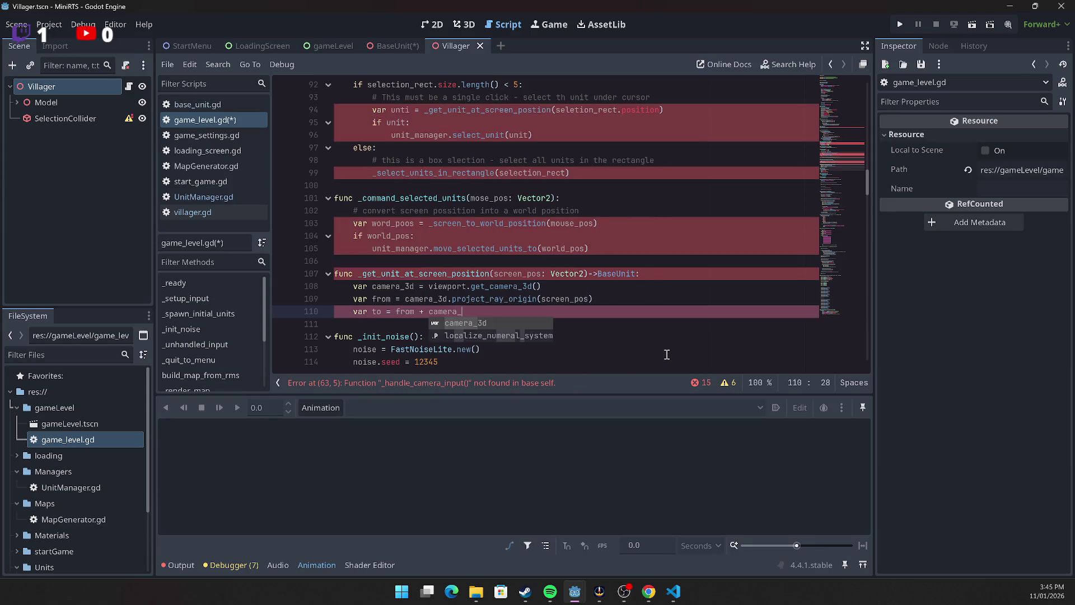
{"action": "key", "text": "Return"}
{"action": "type", "text": "projejct_ray_norm"}
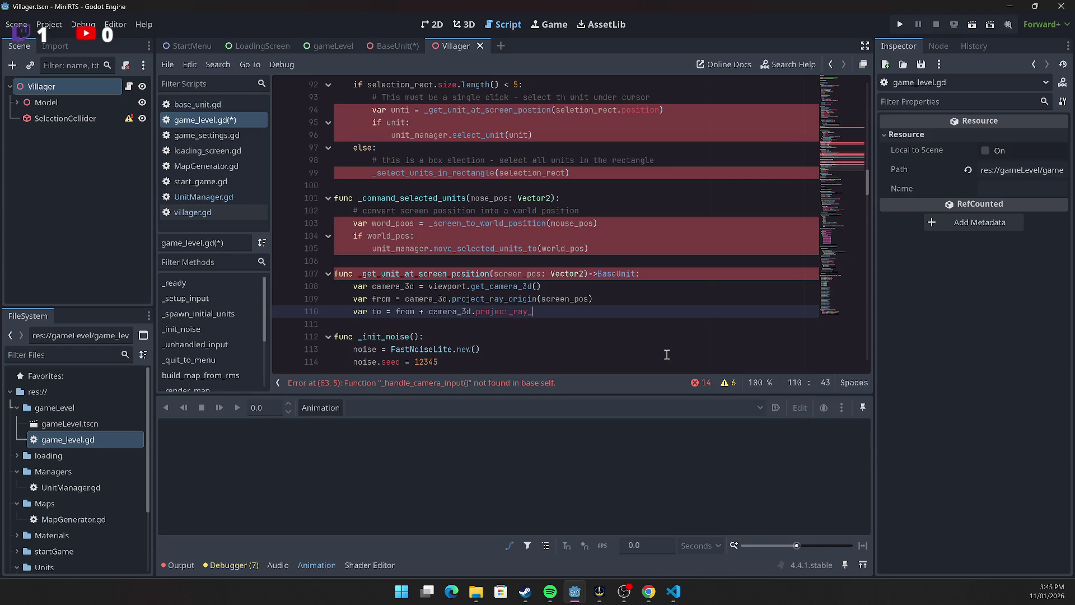
{"action": "type", "text": "al"}
{"action": "key", "text": "BackSpace"}
{"action": "type", "text": "("}
{"action": "type", "text": "screen_pos"}
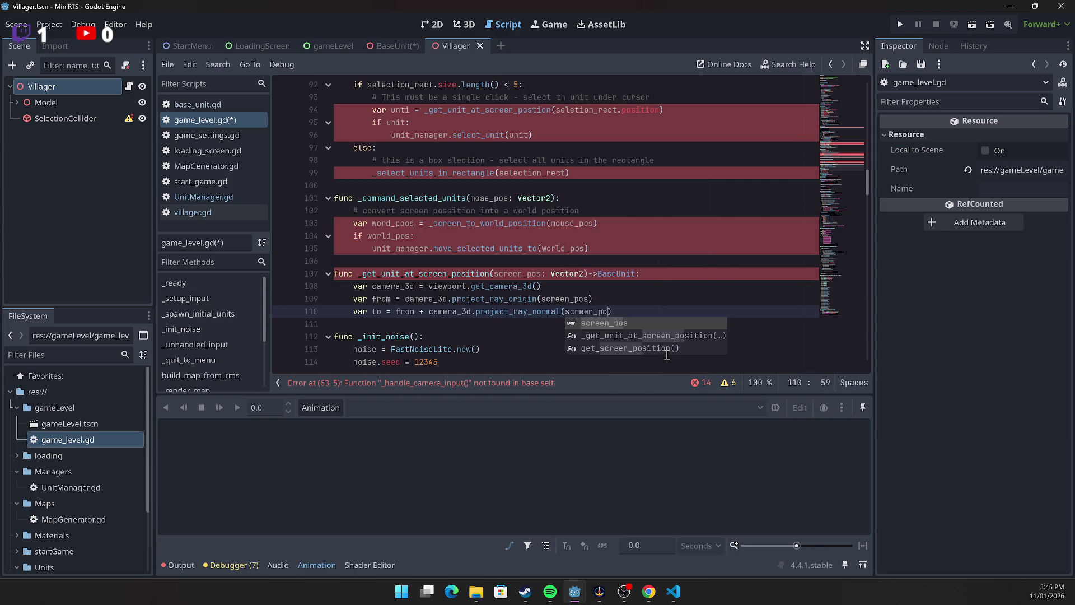
{"action": "type", "text": ")*1000"}
{"action": "key", "text": "Return"}
{"action": "key", "text": "Return"}
{"action": "type", "text": "var space_state = viewp"}
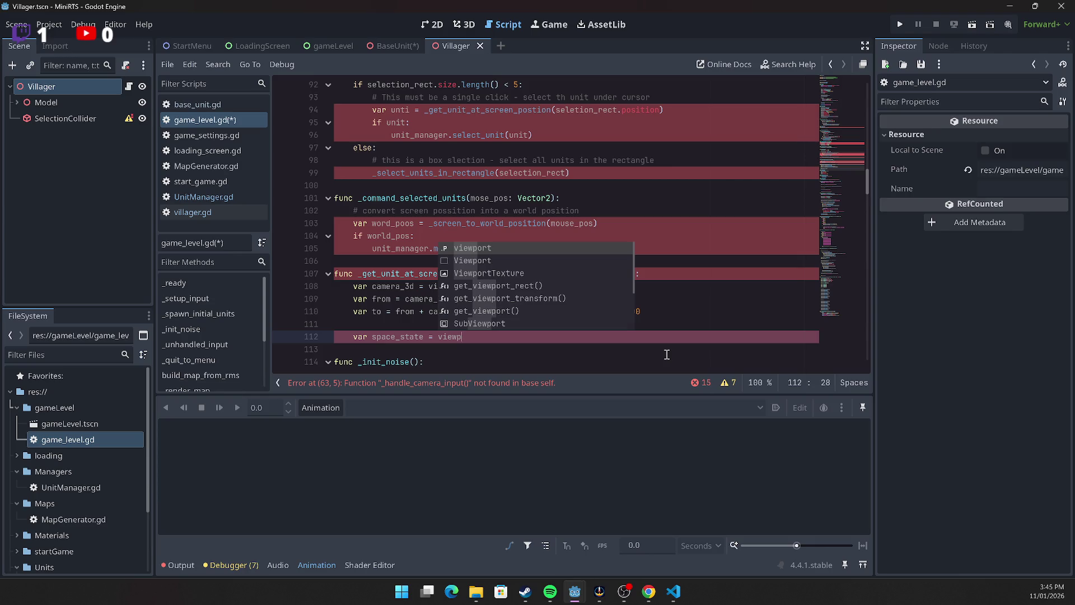
Complete space_state = viewport.get_world_3d().direct_space_state.
{"action": "key", "text": "Return"}
{"action": "type", "text": ".get"}
{"action": "type", "text": "_world_"}
{"action": "type", "text": "3d("}
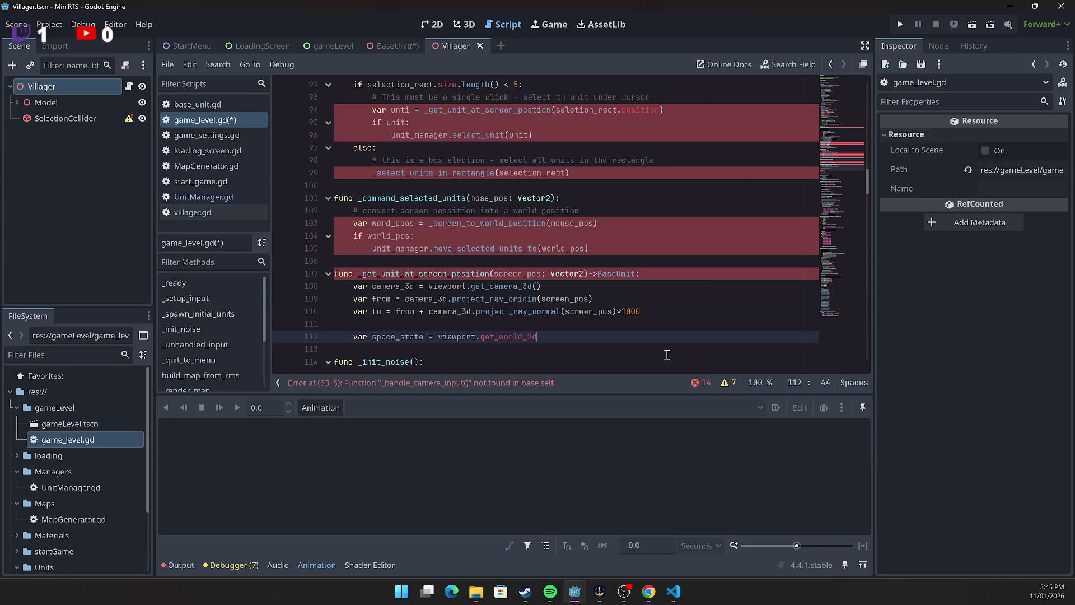
{"action": "type", "text": ")).di"}
{"action": "key", "text": "BackSpace"}
{"action": "key", "text": "BackSpace"}
{"action": "key", "text": "BackSpace"}
{"action": "type", "text": ".direct_"}
{"action": "key", "text": "BackSpace"}
{"action": "type", "text": "ect_space_s"}
{"action": "type", "text": "tate"}
{"action": "key", "text": "Return"}
Create query with PhysicsRayQueryParameters3D.create(from, to) and set collision_mask = 2 for the units layer.
{"action": "type", "text": "var query = "}
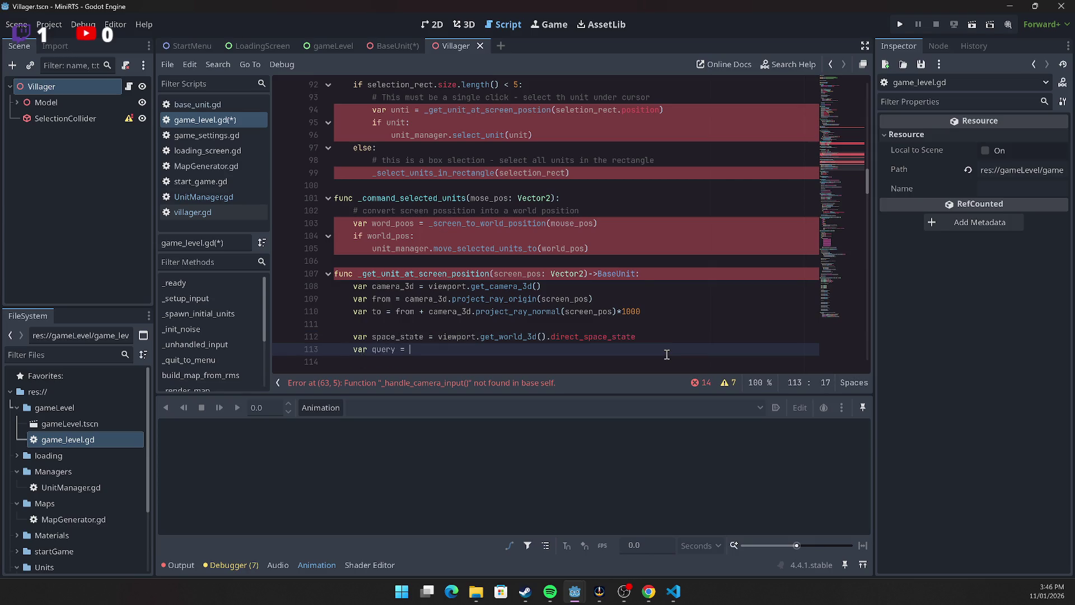
{"action": "type", "text": "Physc"}
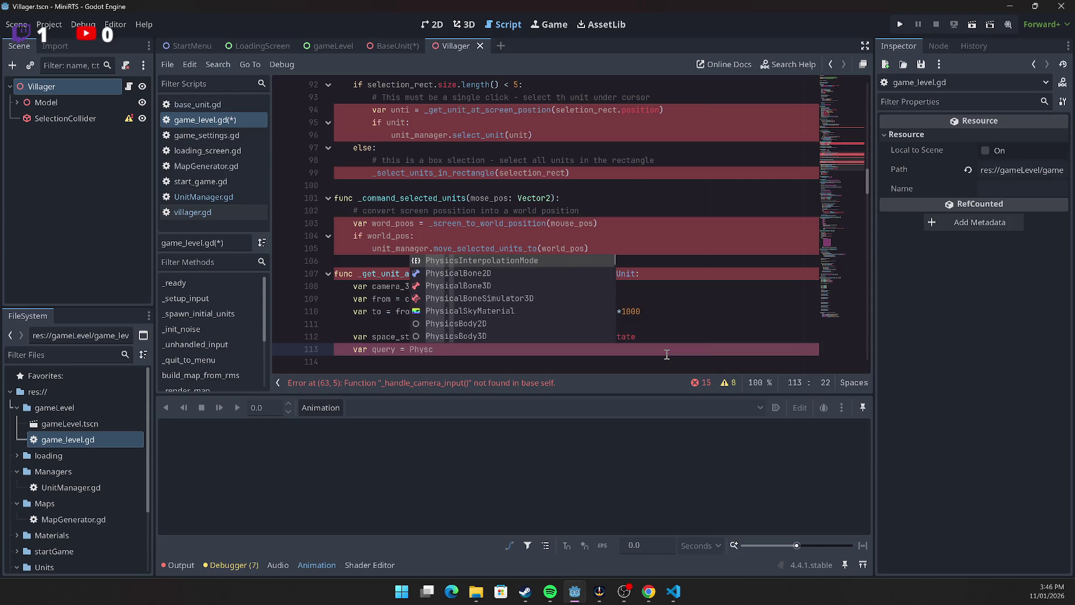
{"action": "key", "text": "BackSpace"}
{"action": "type", "text": "ic"}
{"action": "type", "text": "sRT"}
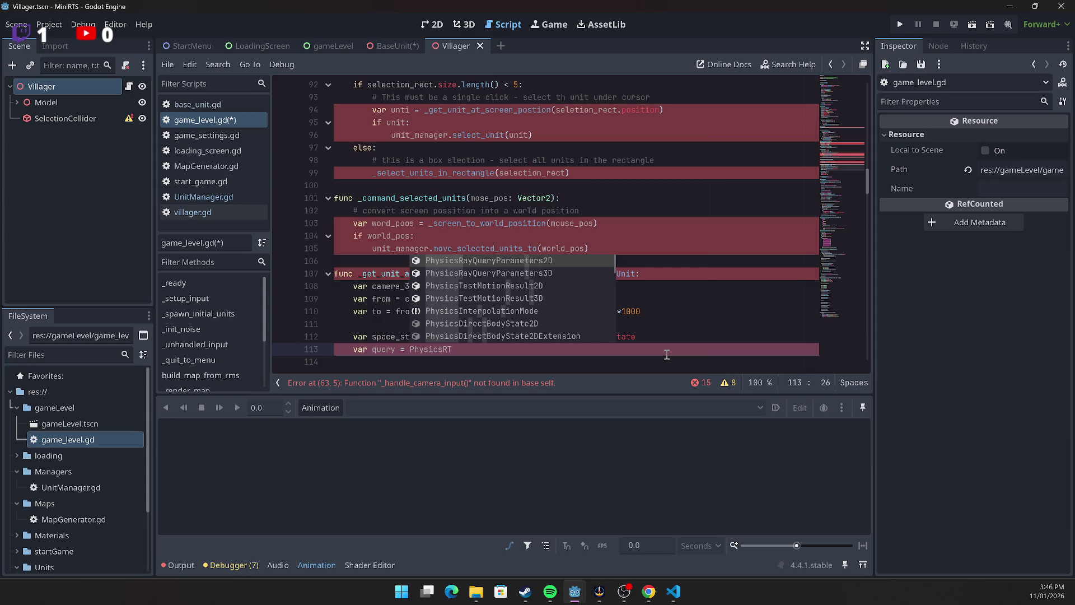
{"action": "key", "text": "Down"}
{"action": "key", "text": "Return"}
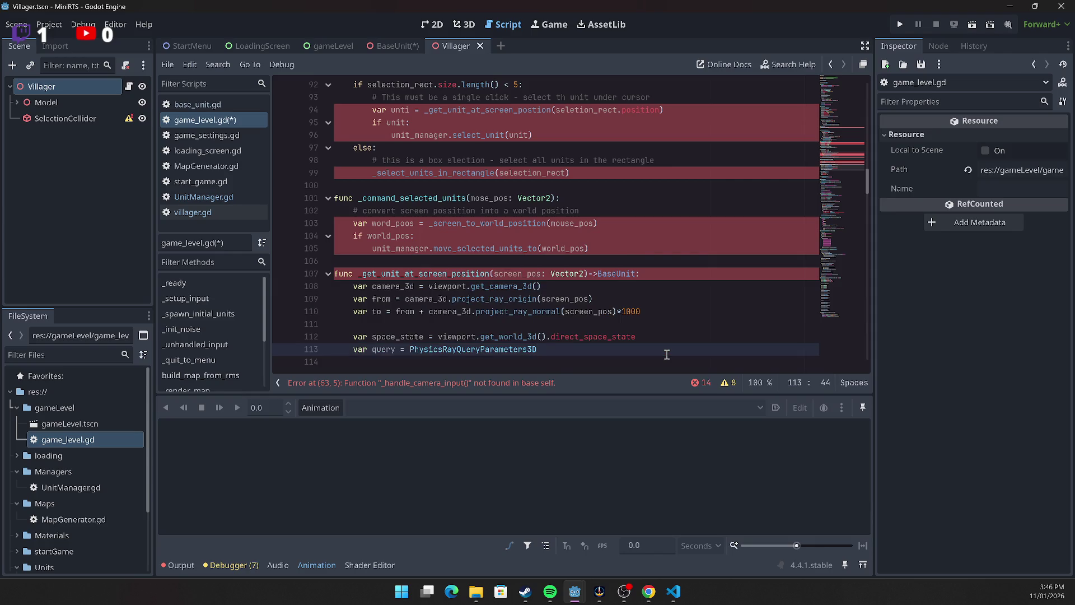
{"action": "type", "text": ".create("}
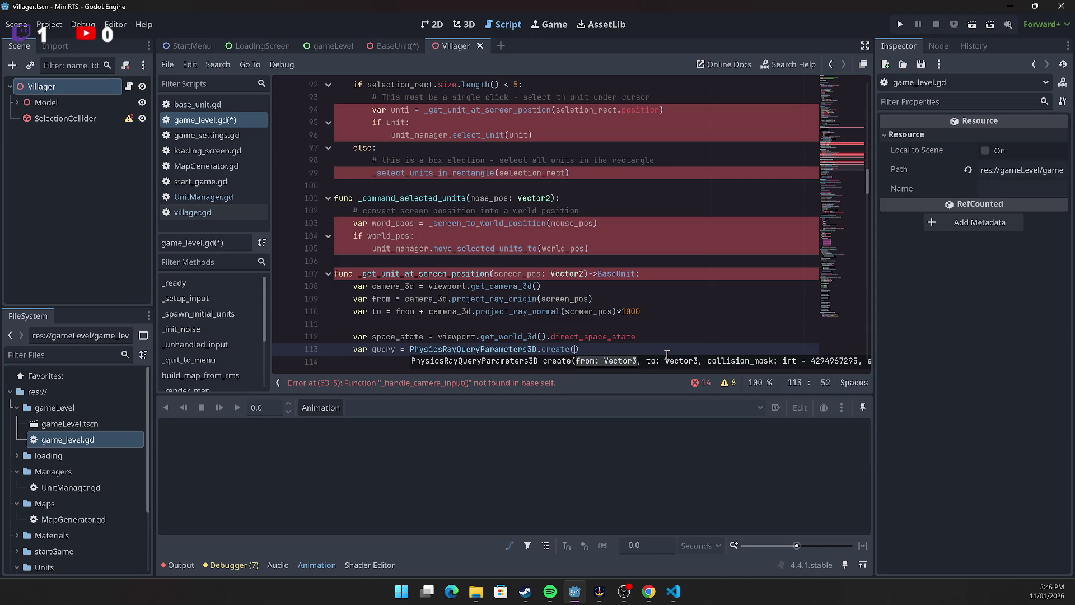
{"action": "type", "text": ", to)"}
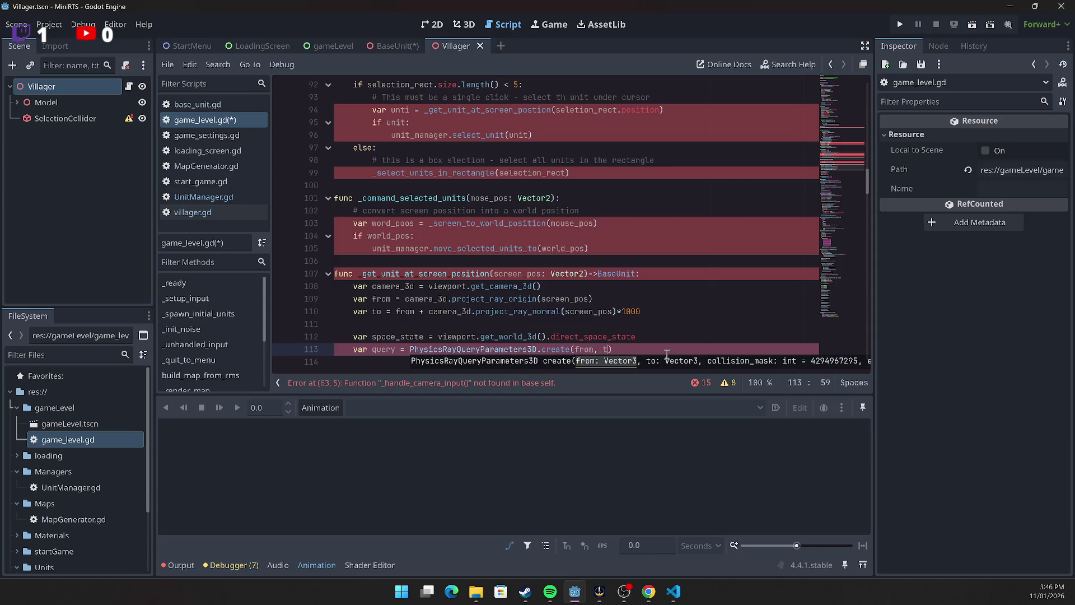
{"action": "key", "text": "Return"}
{"action": "type", "text": "query.col"}
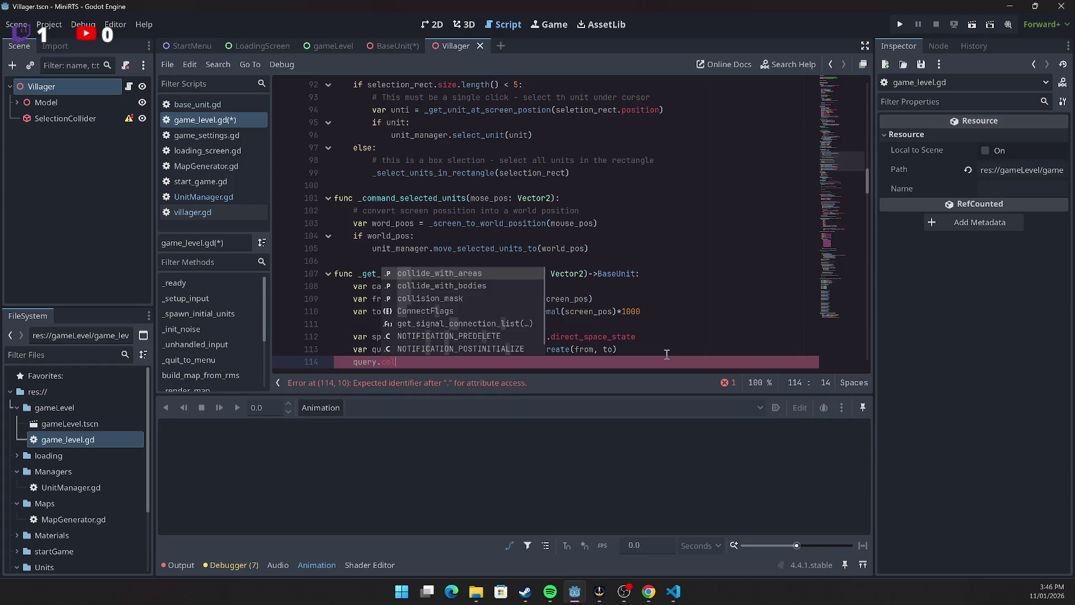
{"action": "type", "text": "lision_mask"}
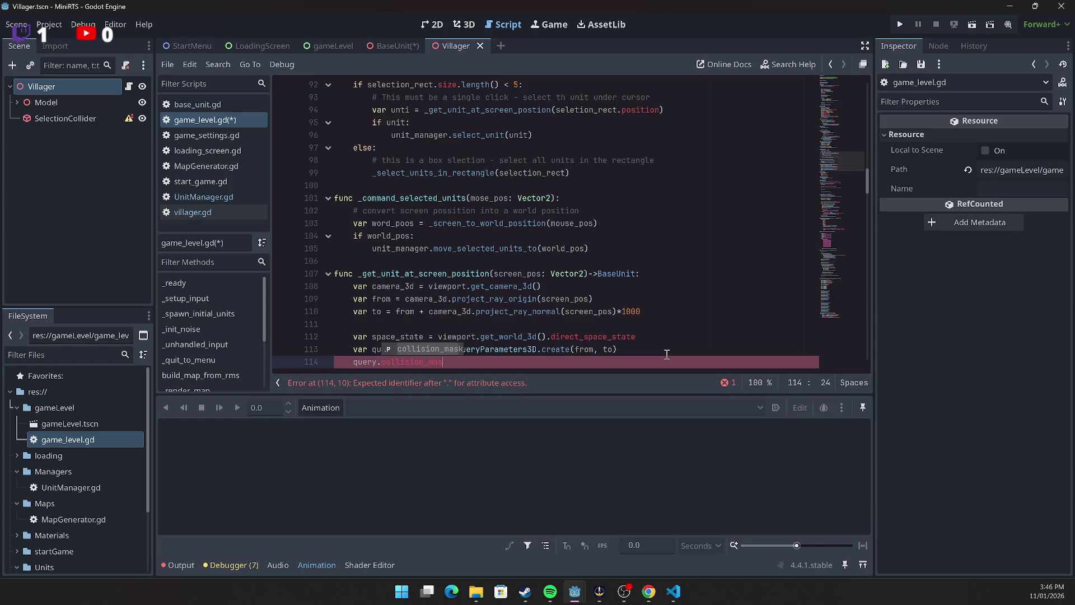
{"action": "type", "text": " = 2 "}
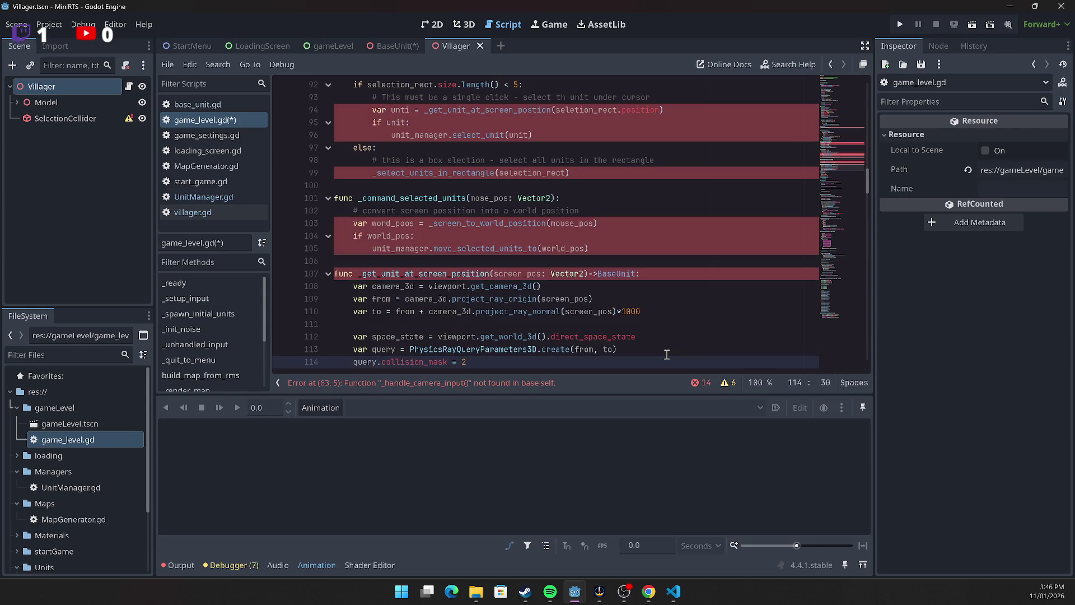
{"action": "type", "text": "# this is "}
{"action": "type", "text": "the units layer"}
{"action": "key", "text": "Return"}
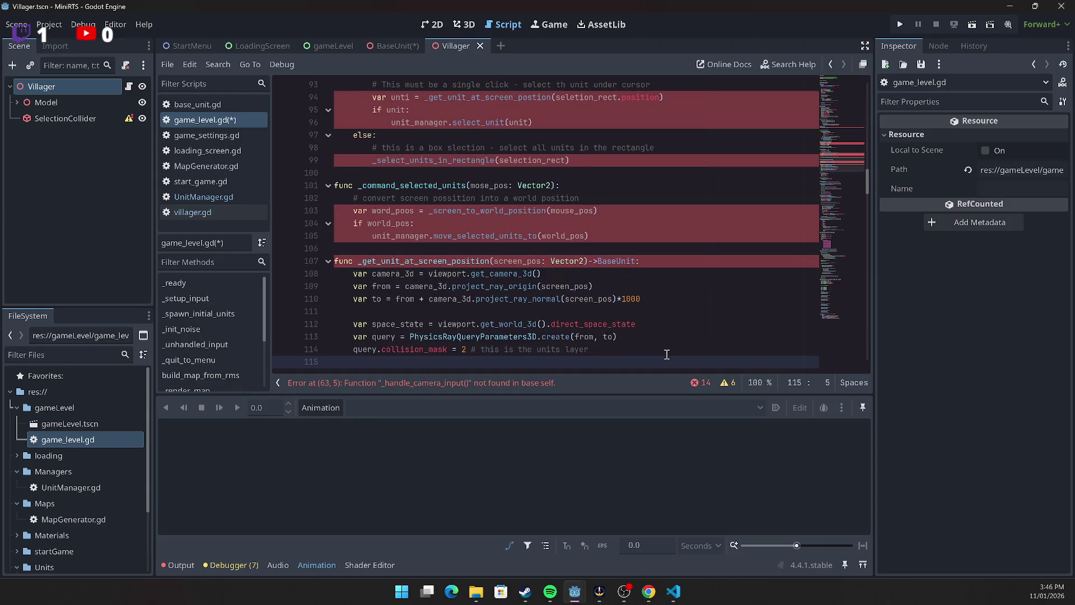
Cast space_state.intersect_ray(query) and, if hit, check whether result.collider is a CollisionShape3D.
{"action": "key", "text": "Return"}
{"action": "type", "text": "var "}
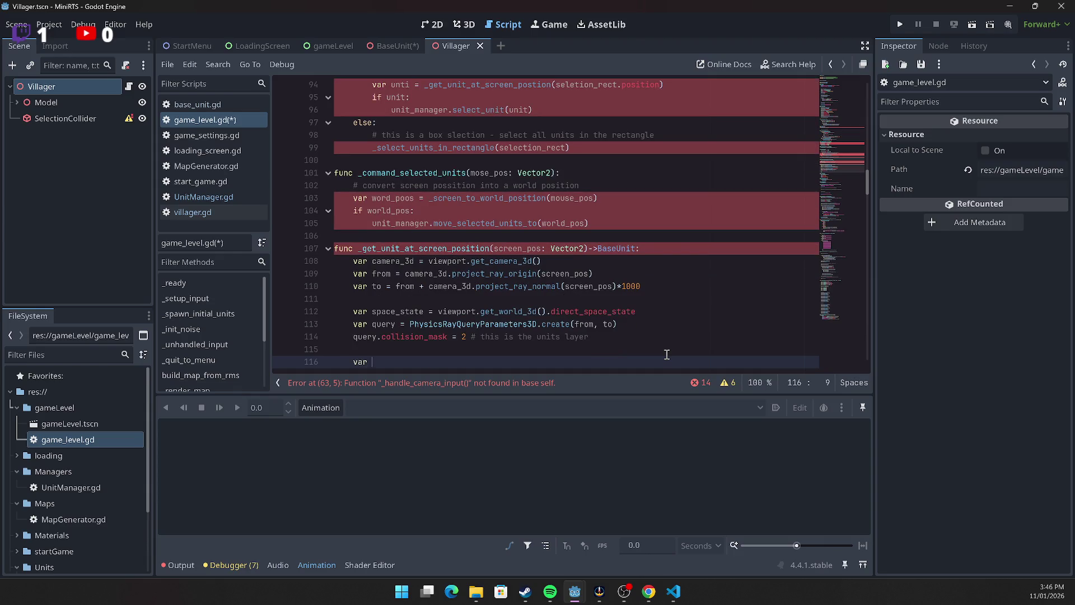
{"action": "type", "text": "result = space_Stat"}
{"action": "key", "text": "BackSpace"}
{"action": "key", "text": "BackSpace"}
{"action": "key", "text": "BackSpace"}
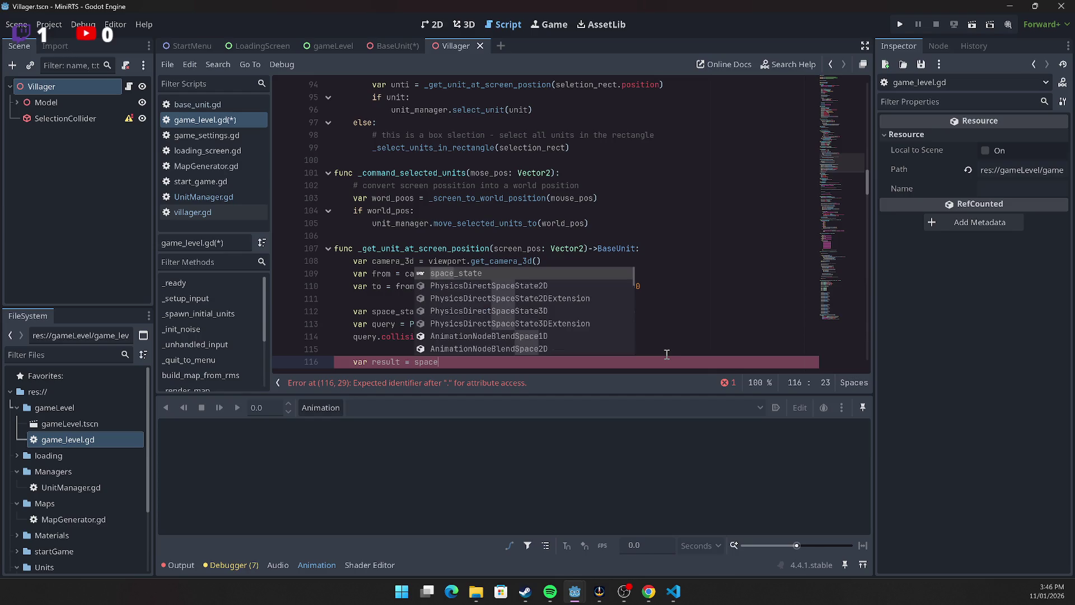
{"action": "type", "text": "_state.in"}
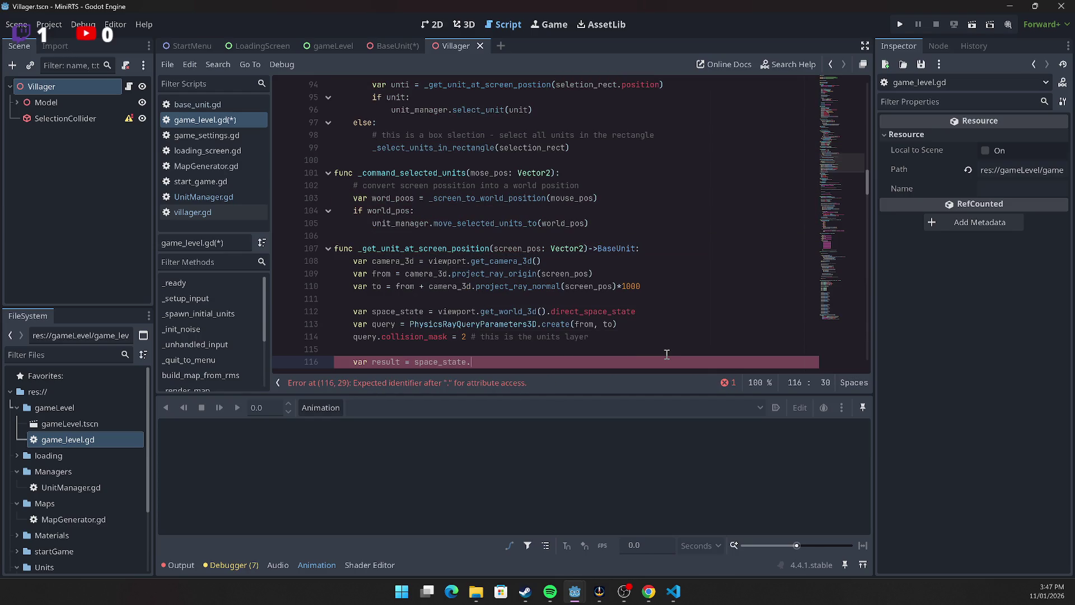
{"action": "type", "text": "ters"}
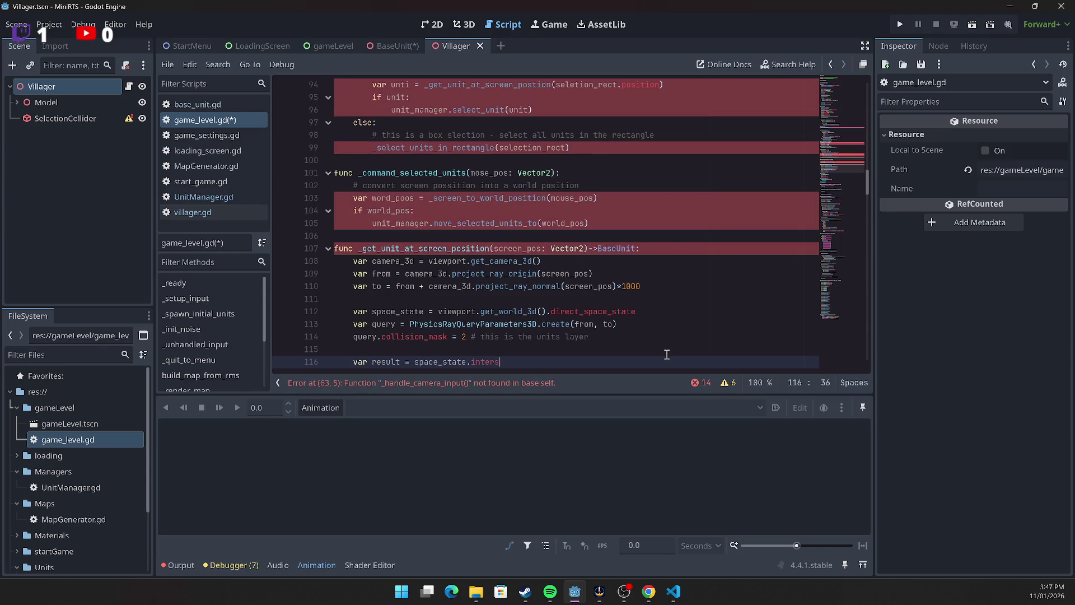
{"action": "type", "text": "ect_ray(query"}
{"action": "key", "text": "Return"}
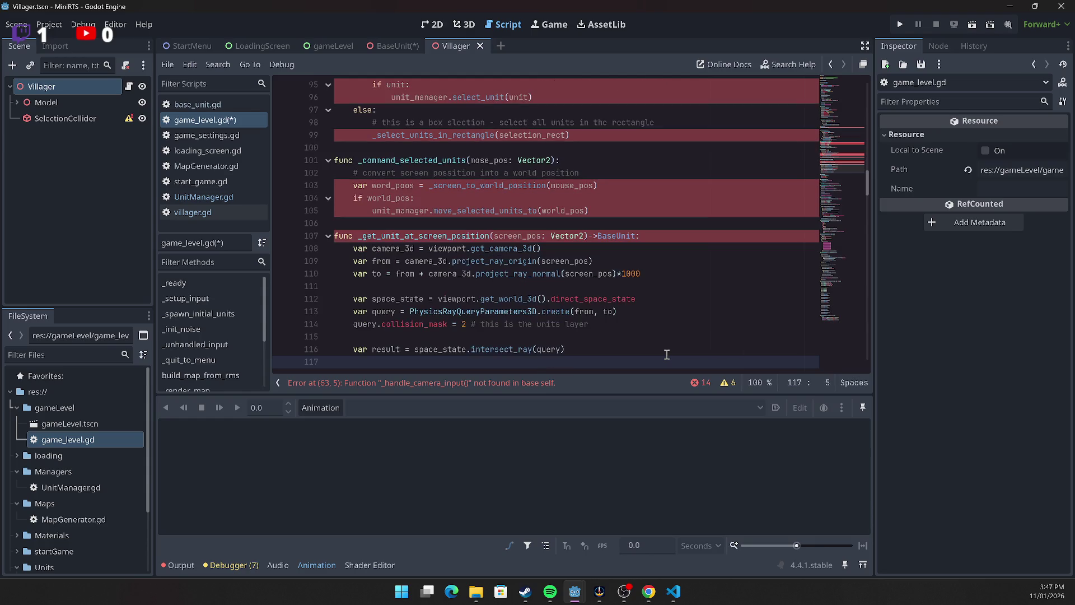
{"action": "type", "text": "if resul"}
{"action": "type", "text": "t:"}
{"action": "key", "text": "Return"}
{"action": "type", "text": "v"}
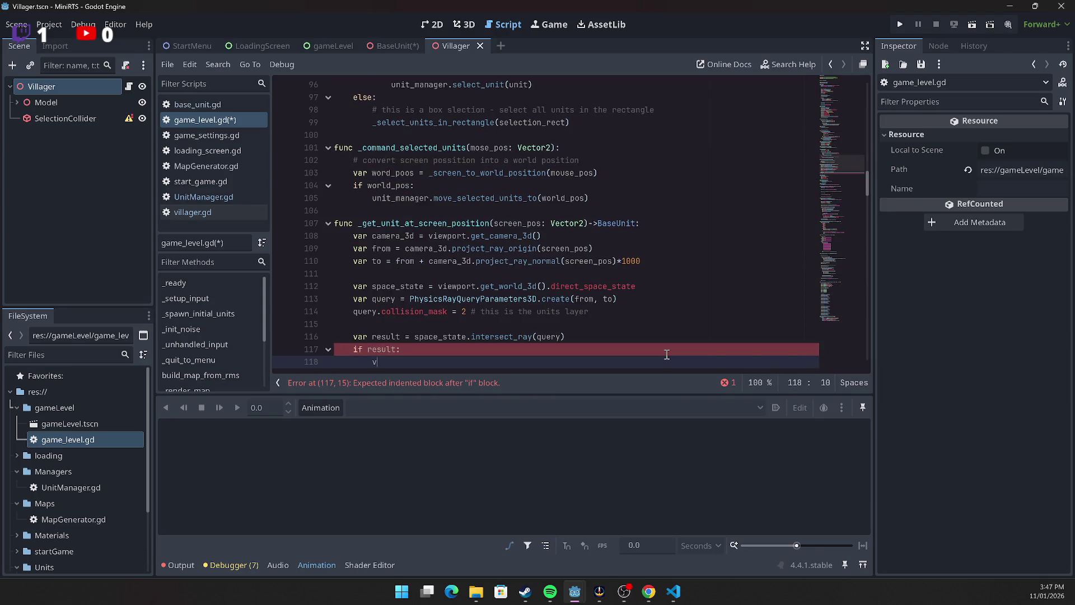
{"action": "type", "text": "ar collider = result.collider"}
{"action": "key", "text": "Return"}
{"action": "type", "text": "if"}
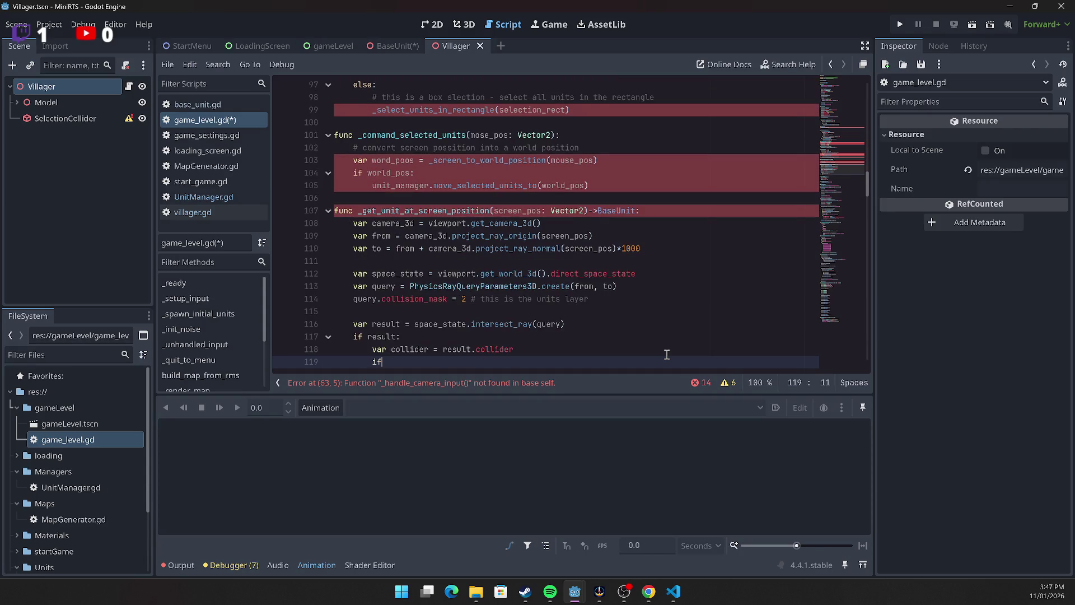
{"action": "type", "text": " collider"}
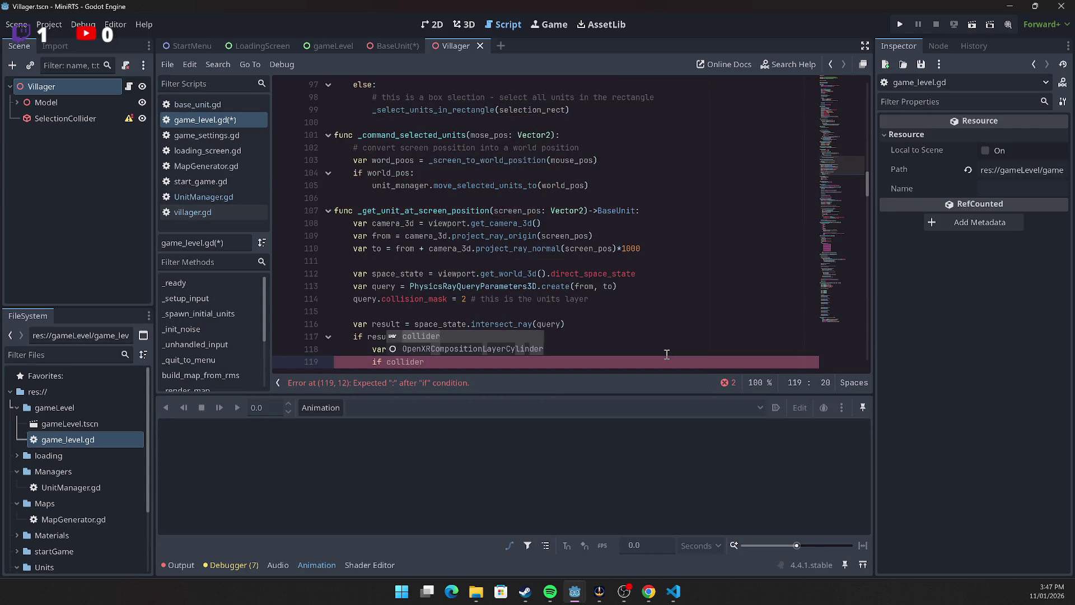
{"action": "type", "text": " is Collis"}
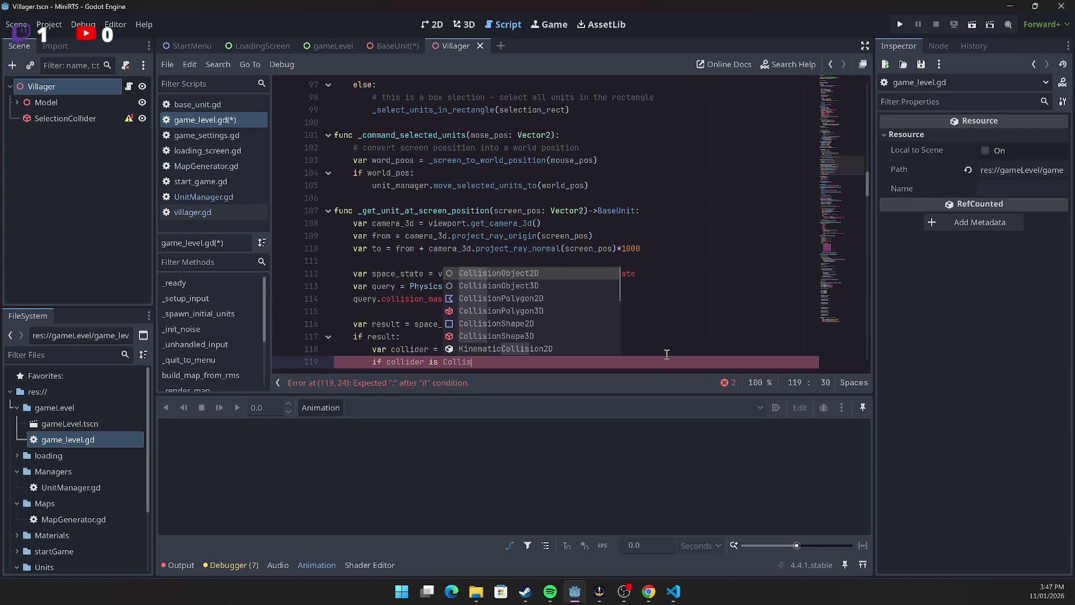
{"action": "key", "text": "Down"}
{"action": "key", "text": "Down"}
{"action": "key", "text": "Down"}
{"action": "key", "text": "Return"}
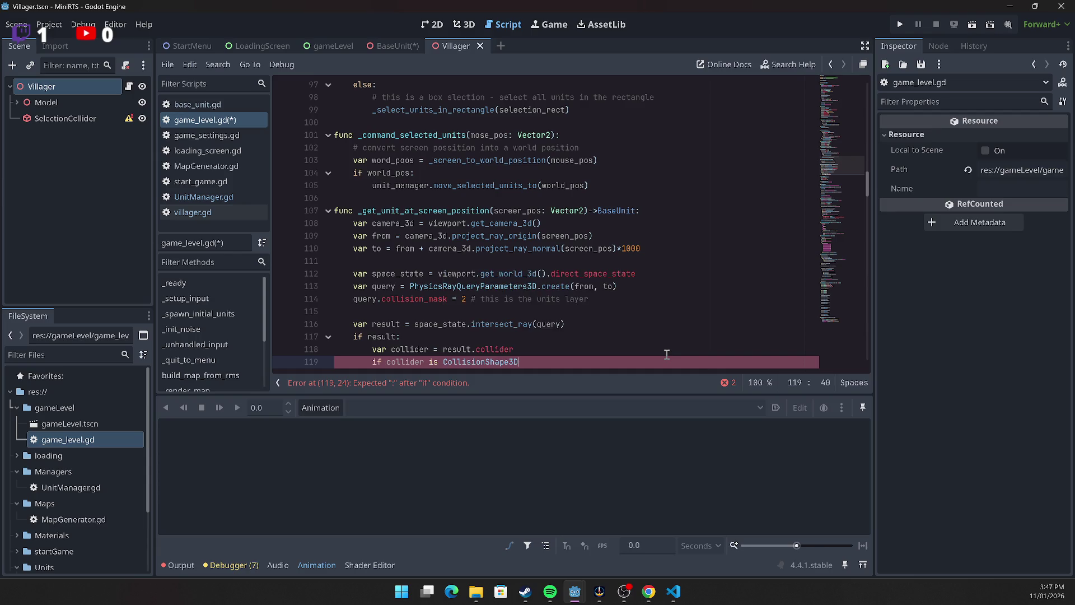
{"action": "key", "text": "Return"}
Return the collider's get_parent() when it is a BaseUnit, otherwise return null.
{"action": "type", "text": "va"}
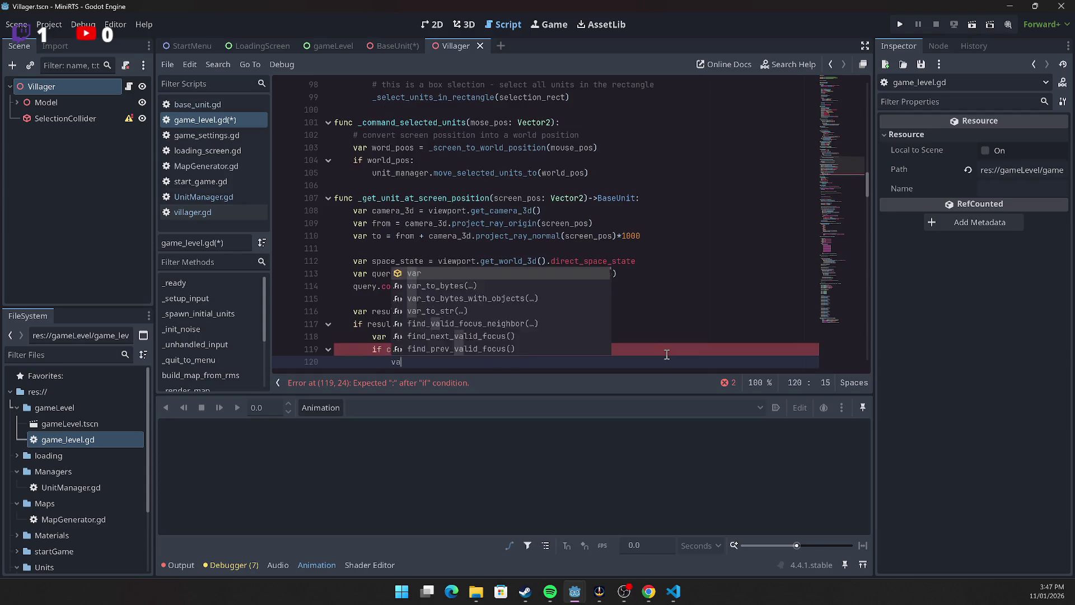
{"action": "type", "text": "r unit"}
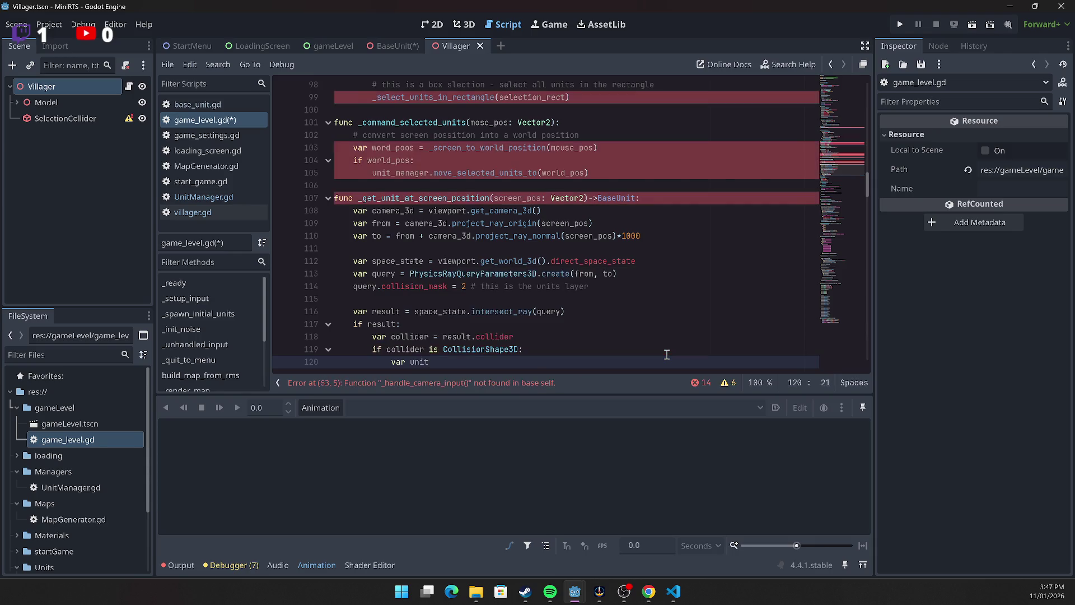
{"action": "type", "text": " ="}
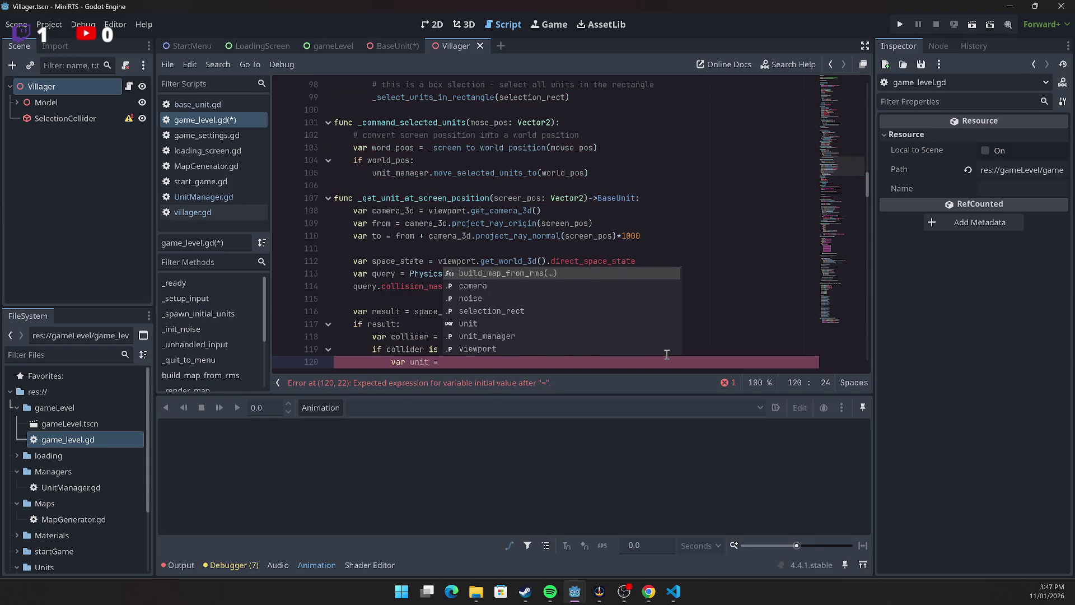
{"action": "type", "text": " collider.getP"}
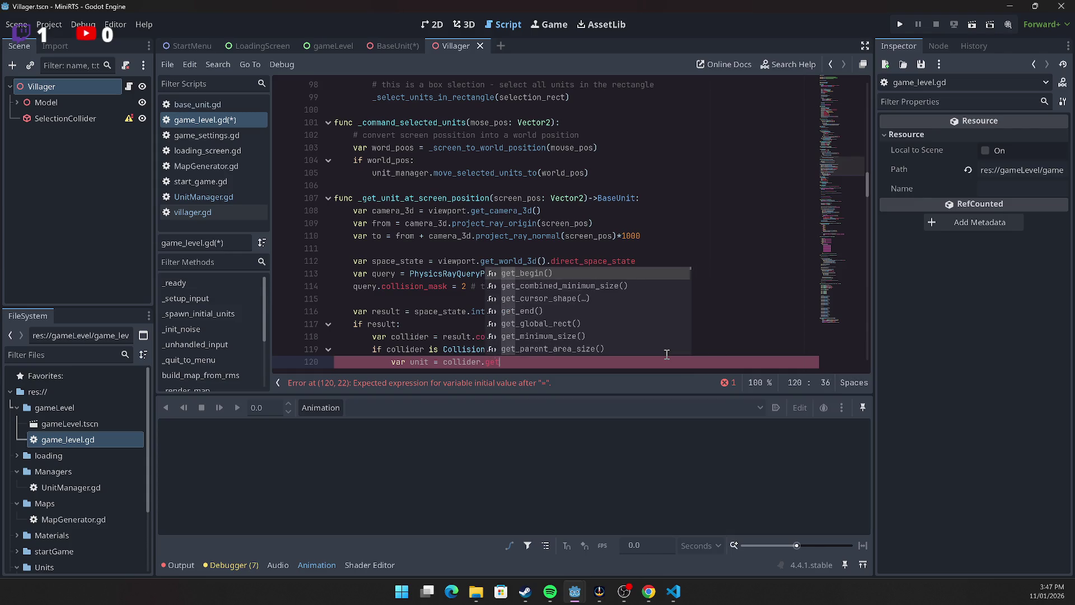
{"action": "key", "text": "Down"}
{"action": "key", "text": "Down"}
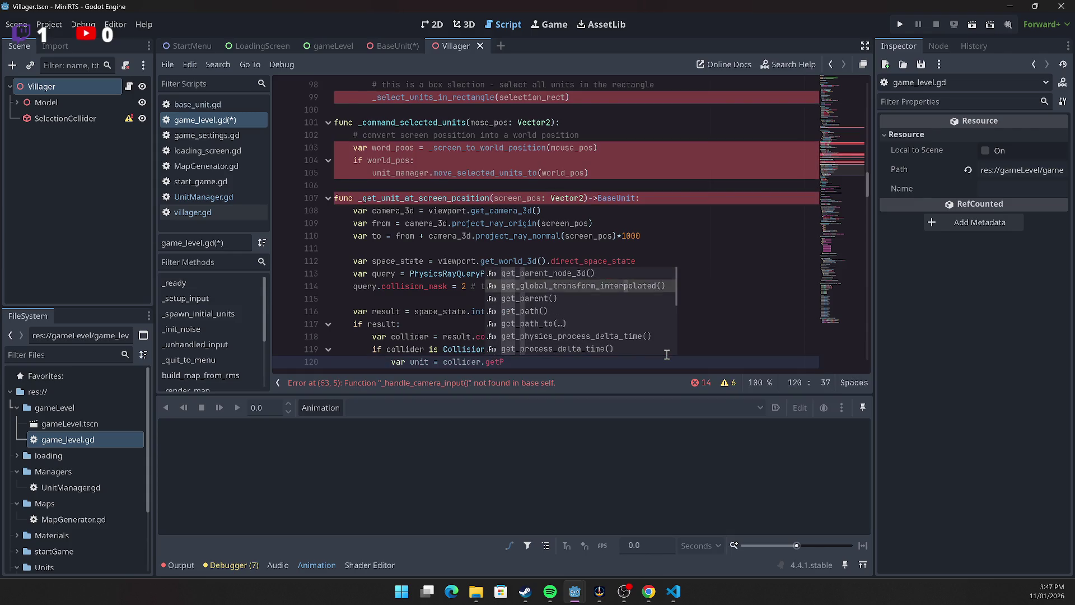
{"action": "key", "text": "Return"}
{"action": "key", "text": "Return"}
{"action": "type", "text": "if unit is B"}
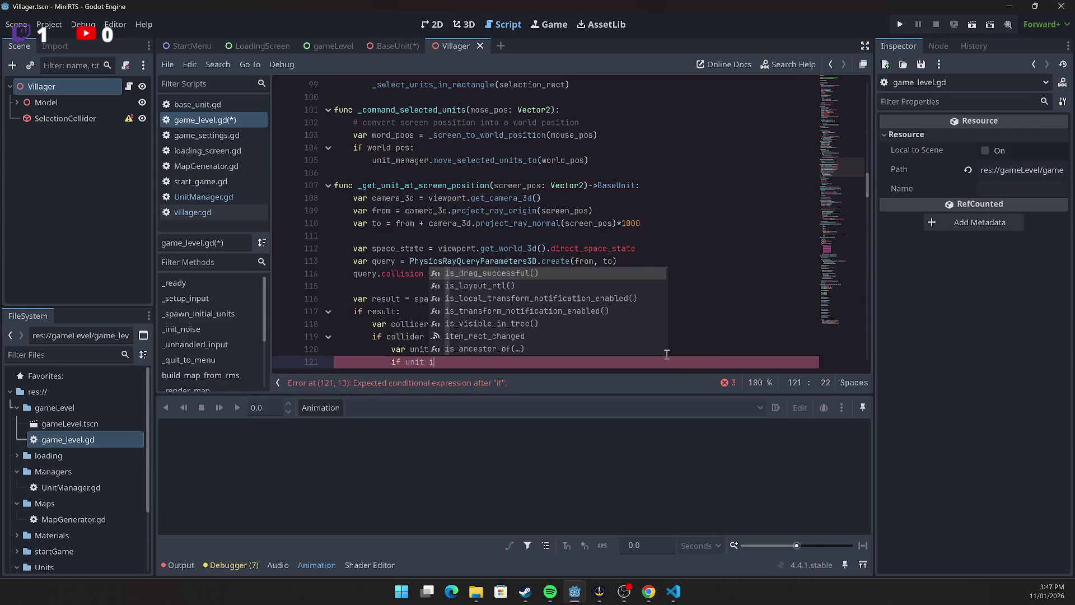
{"action": "key", "text": "Return"}
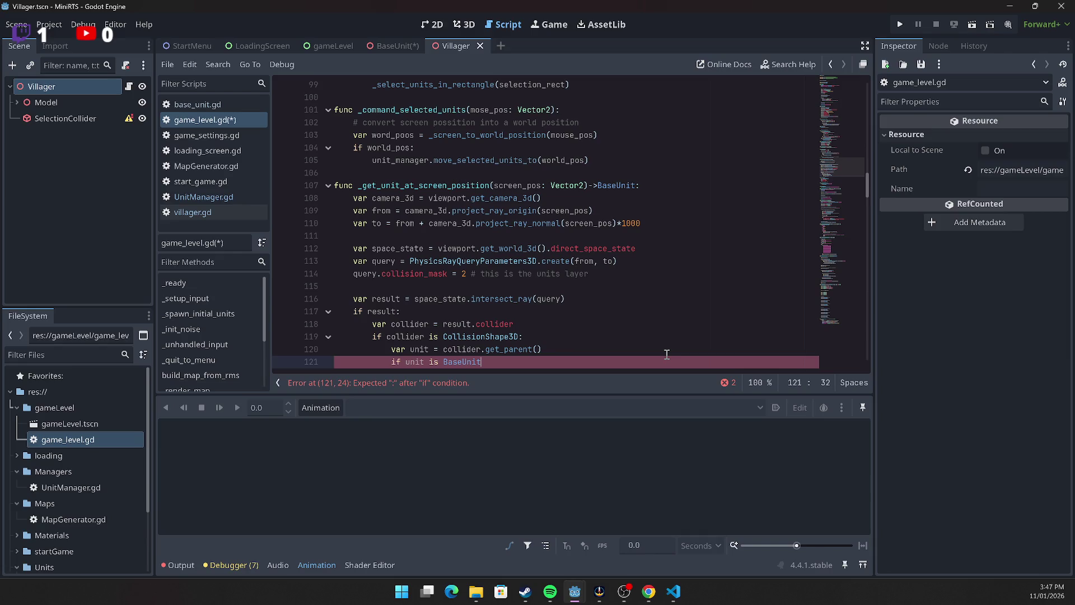
{"action": "type", "text": ":"}
{"action": "key", "text": "Return"}
{"action": "type", "text": "retu"}
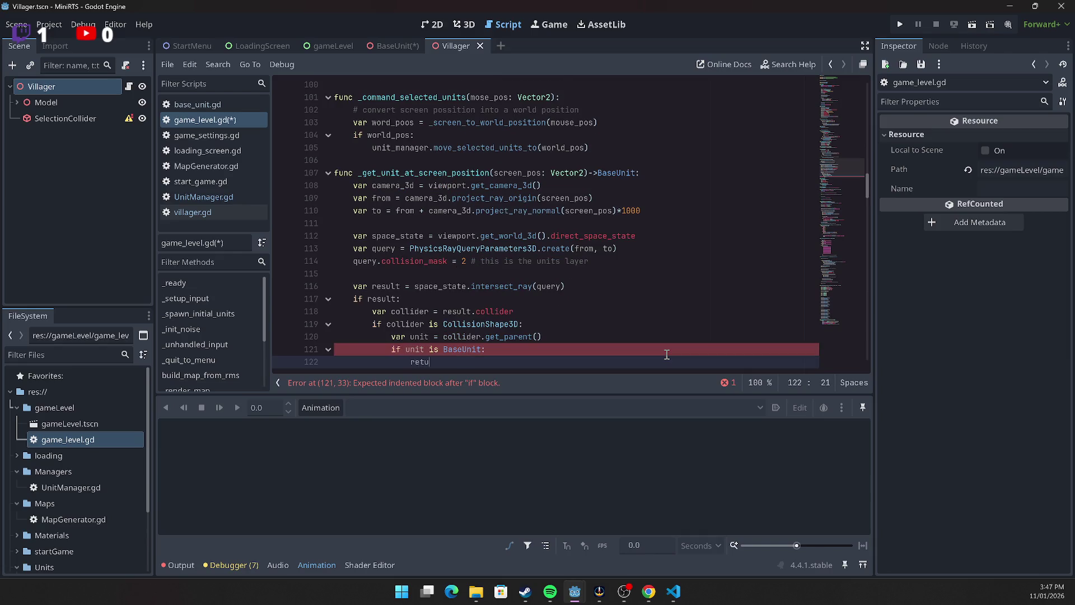
{"action": "type", "text": "rn unit"}
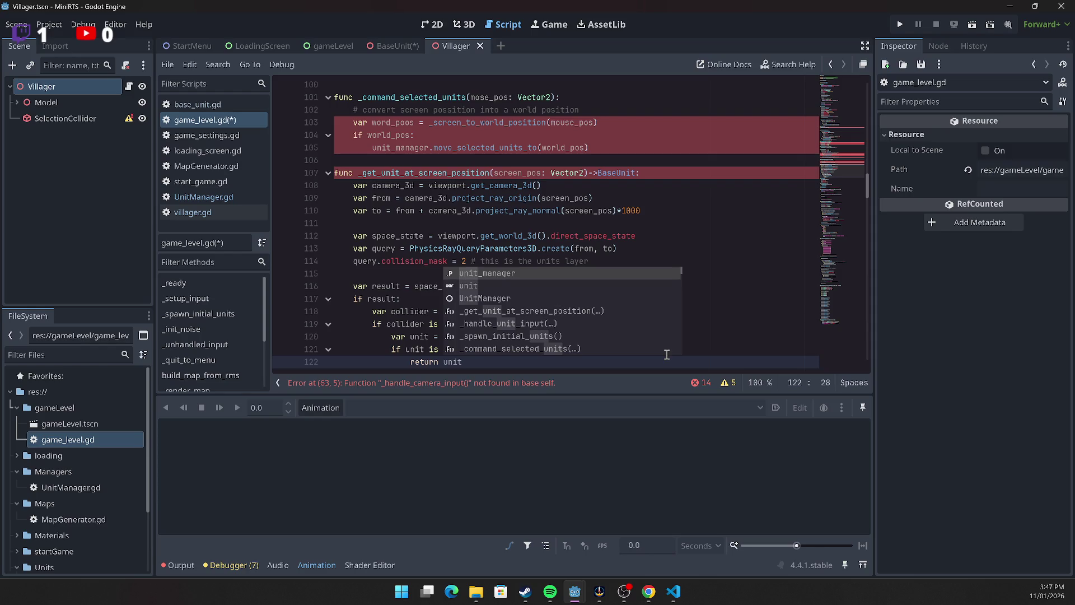
{"action": "type", "text": "_manage"}
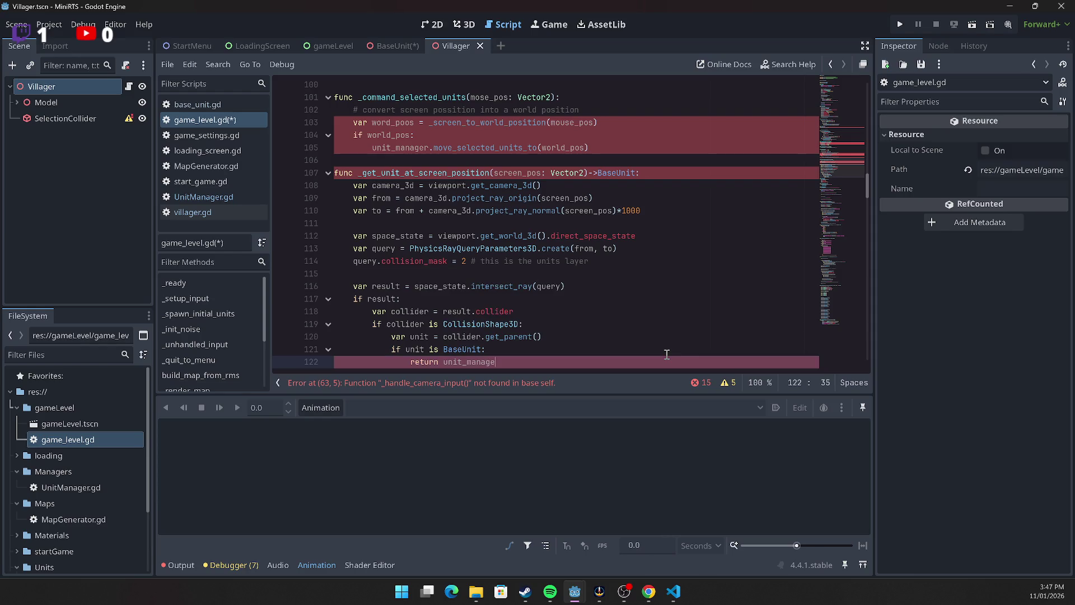
{"action": "key", "text": "BackSpace"}
{"action": "key", "text": "BackSpace"}
{"action": "key", "text": "BackSpace"}
{"action": "key", "text": "Return"}
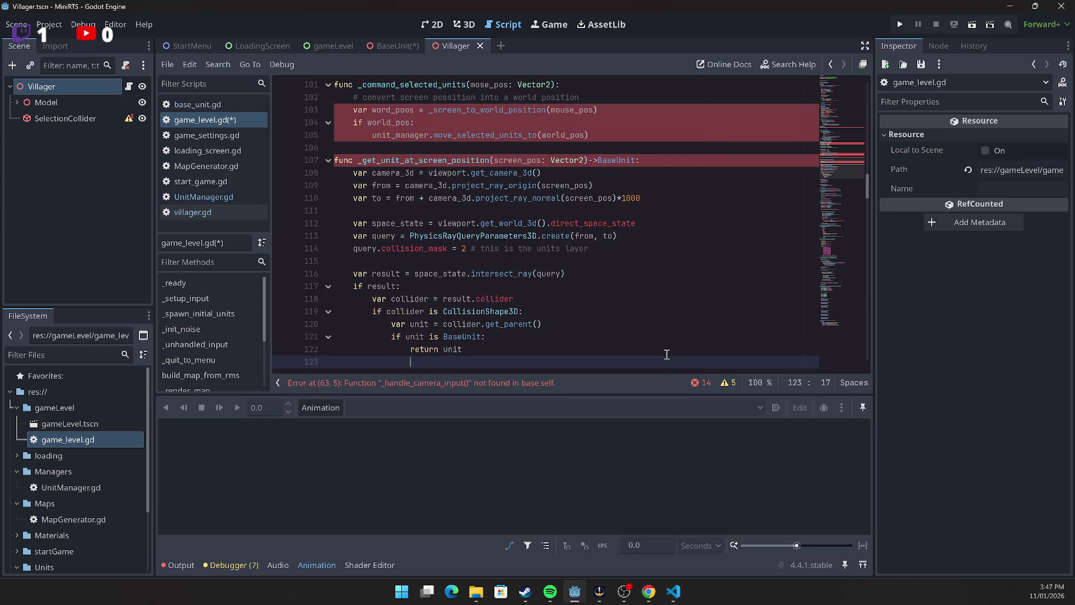
{"action": "key", "text": "BackSpace"}
{"action": "type", "text": "return null"}
{"action": "key", "text": "Return"}
{"action": "key", "text": "Return"}
Declare _select_units_in_rectangle(rect: Control) with rect_global = Rect2(rect.global_position, rect.size).
{"action": "type", "text": "func _s"}
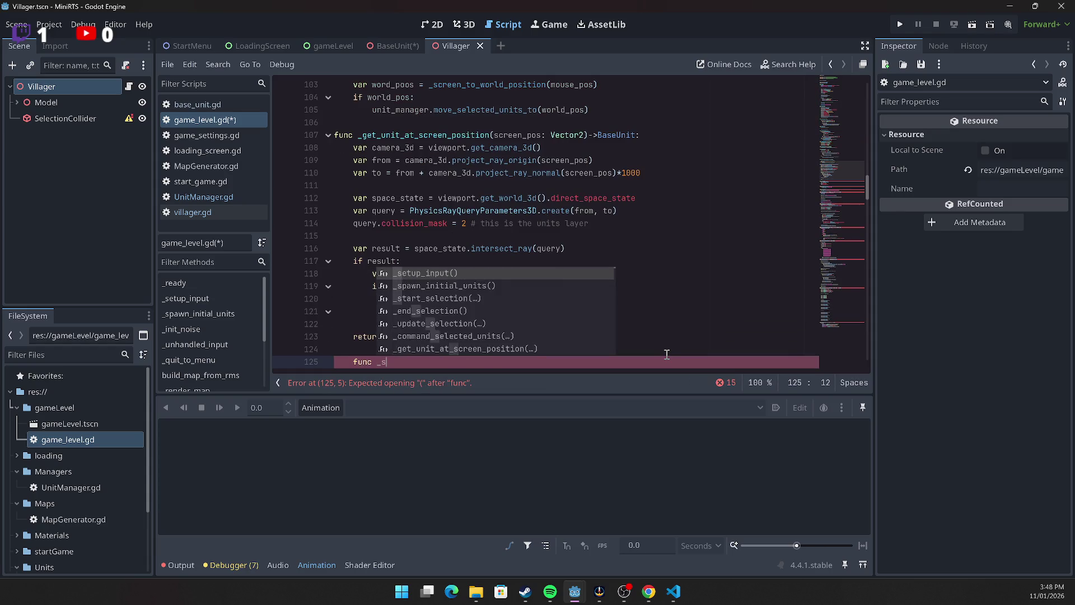
{"action": "type", "text": "elect_"}
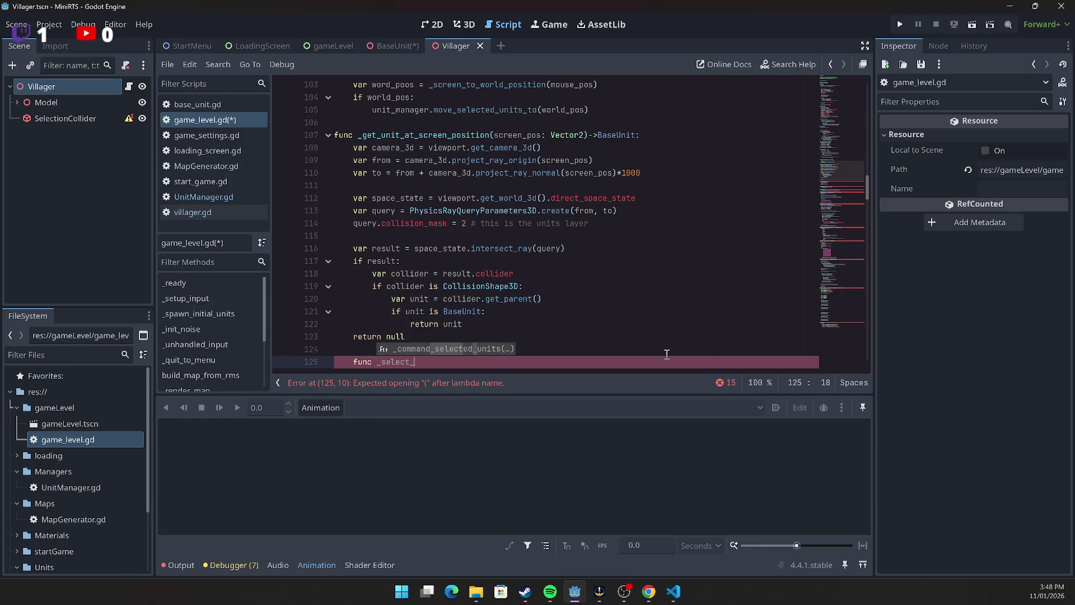
{"action": "type", "text": "units_in"}
{"action": "type", "text": "_rect"}
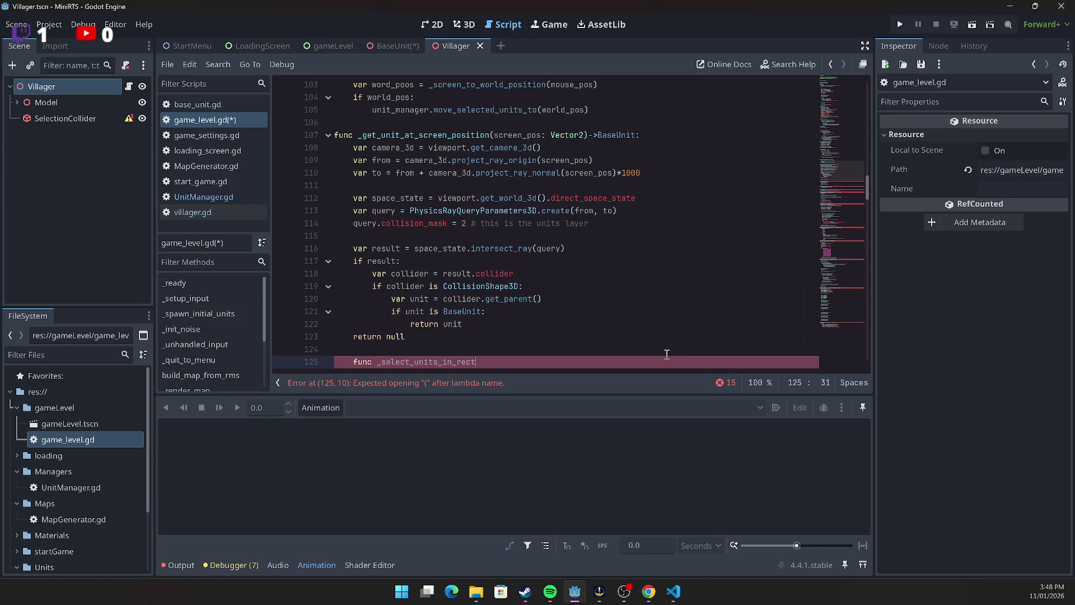
{"action": "type", "text": "angle)("}
{"action": "key", "text": "BackSpace"}
{"action": "key", "text": "BackSpace"}
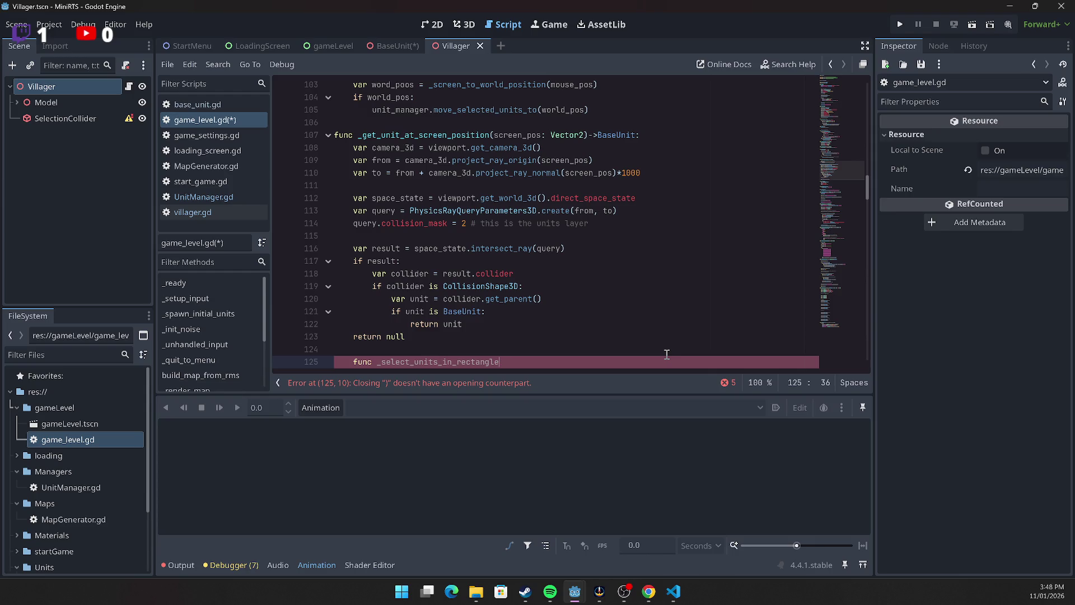
{"action": "type", "text": "(rect:Con"}
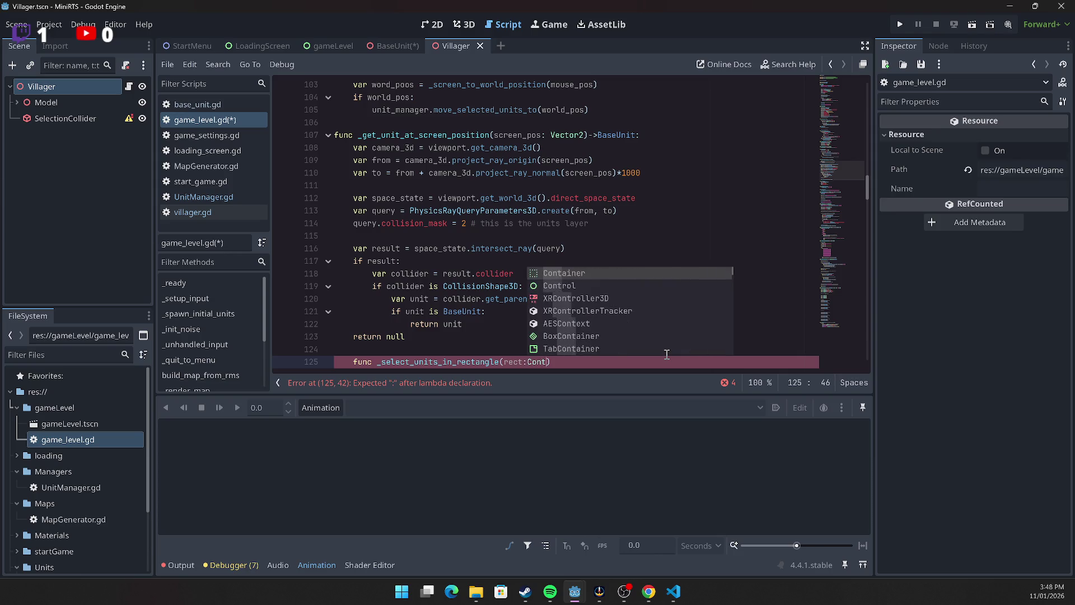
{"action": "type", "text": "trol)"}
{"action": "type", "text": ":"}
{"action": "key", "text": "Return"}
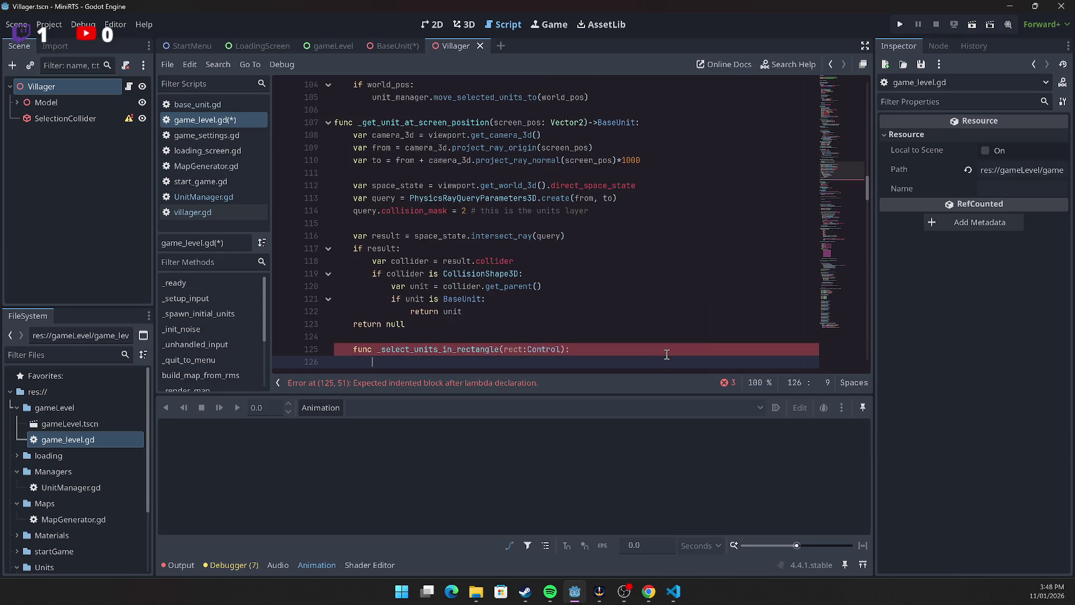
{"action": "type", "text": "var rect_"}
{"action": "type", "text": "global "}
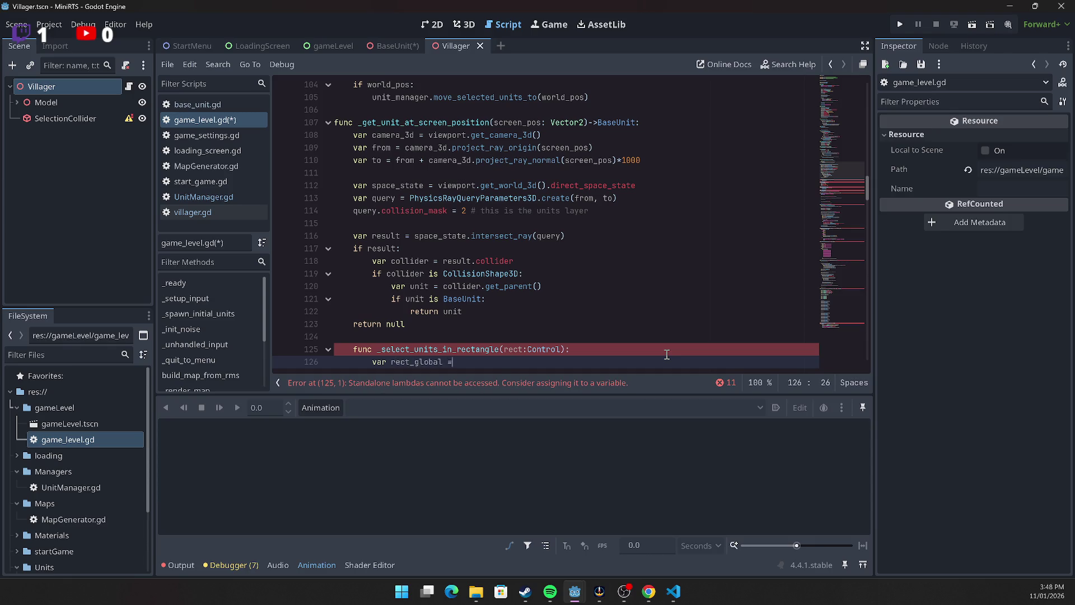
{"action": "type", "text": "= Rect2( rect"}
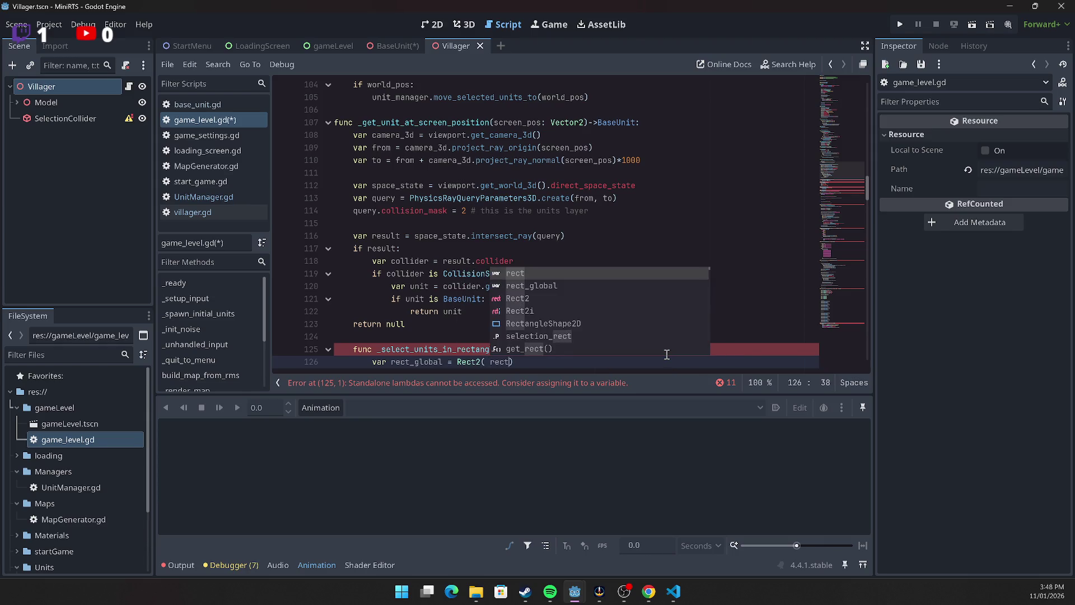
{"action": "type", "text": ".global"}
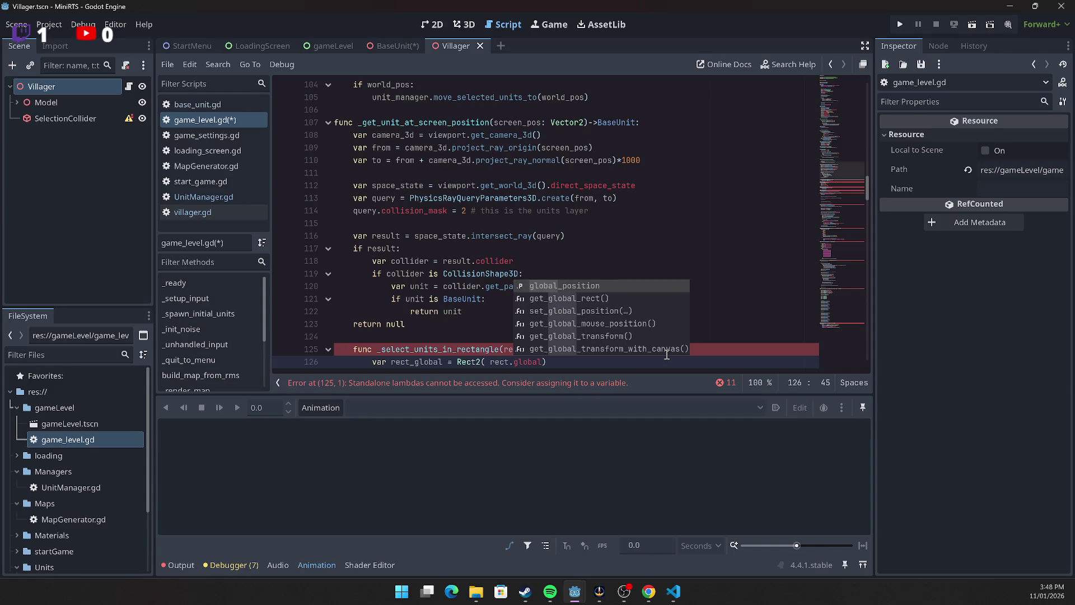
{"action": "type", "text": "_position"}
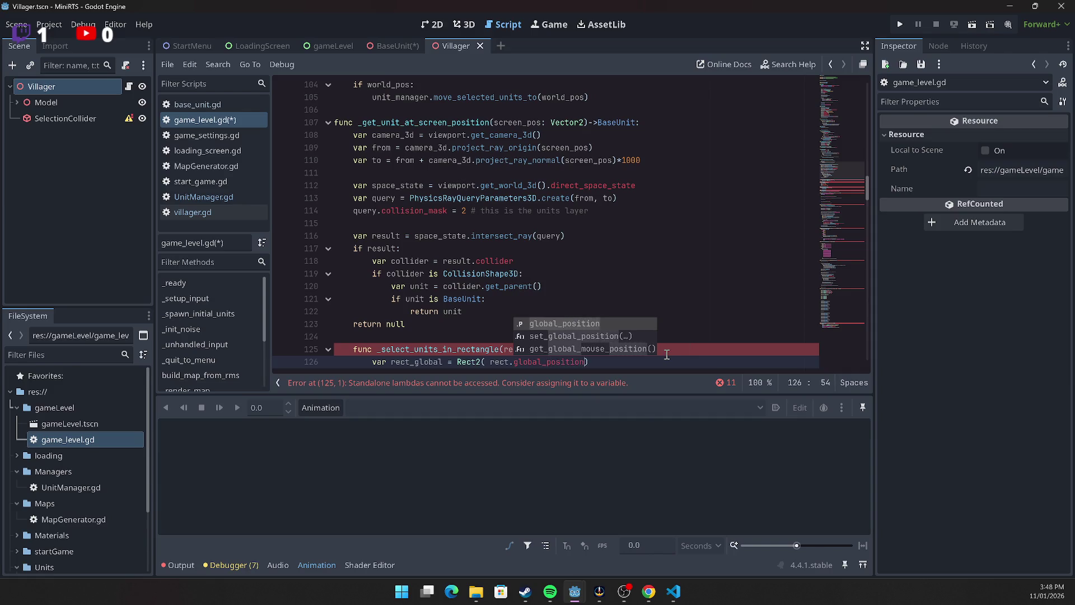
{"action": "type", "text": ", rect_size"}
{"action": "key", "text": "BackSpace"}
{"action": "key", "text": "BackSpace"}
{"action": "key", "text": "BackSpace"}
{"action": "type", "text": ".size"}
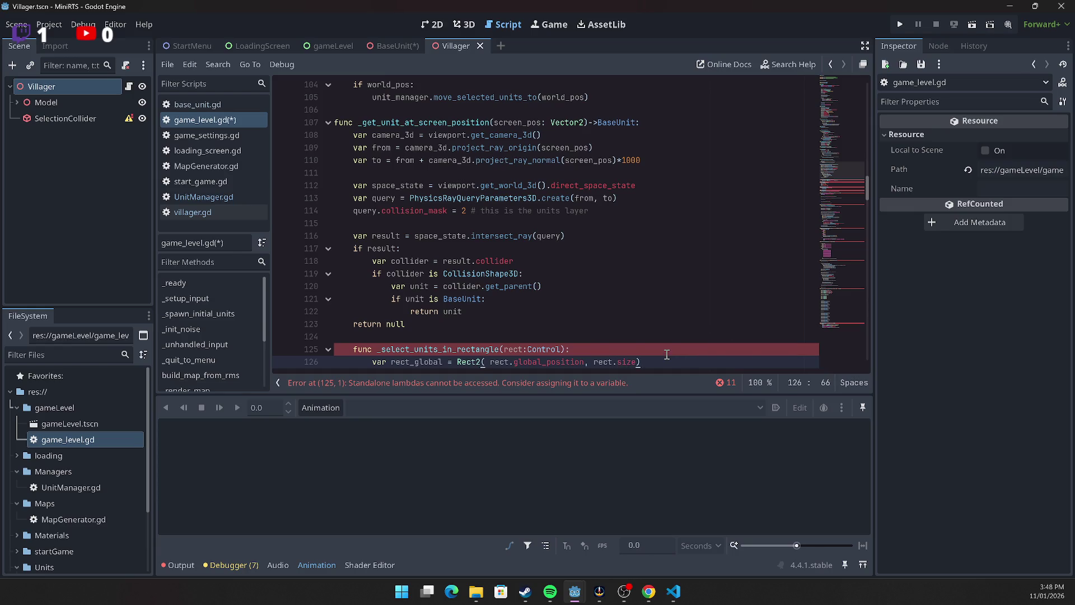
{"action": "key", "text": "Return"}
{"action": "key", "text": "Return"}
{"action": "type", "text": "for unitr"}
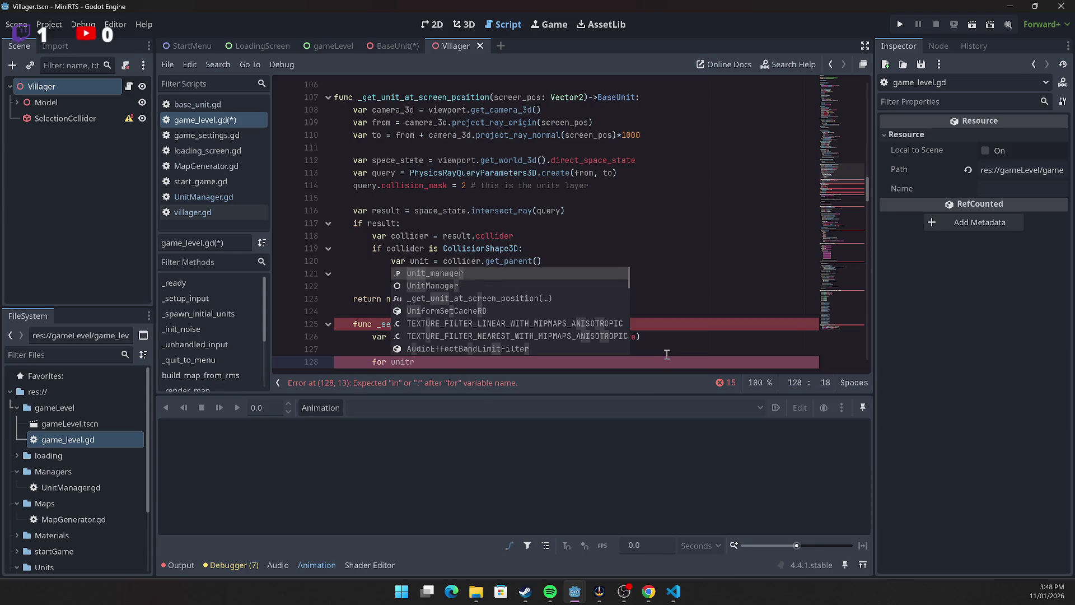
{"action": "type", "text": " in unit"}
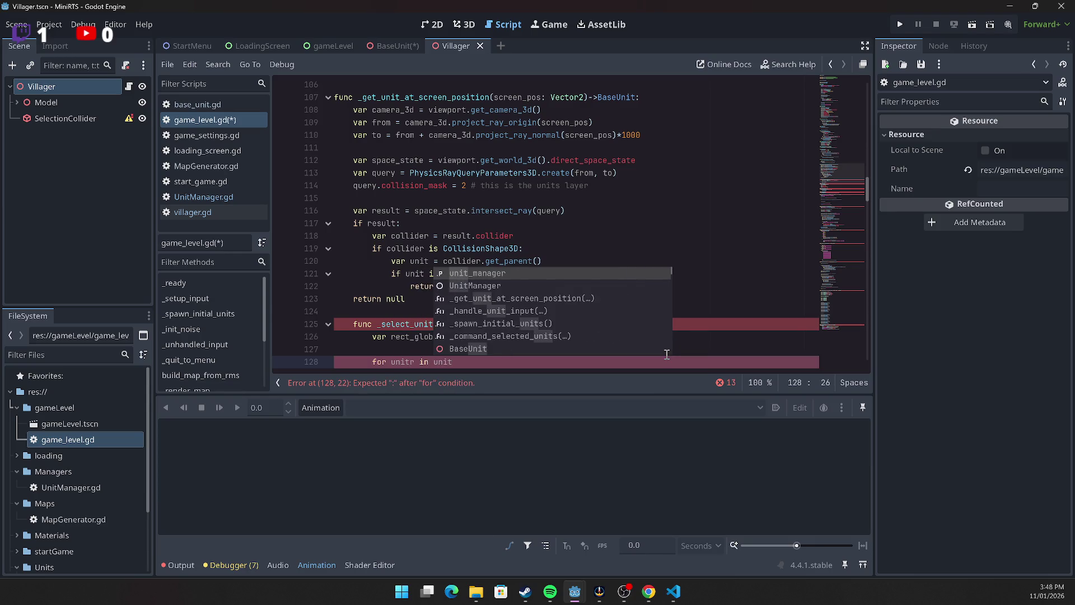
Complete the loop header 'for unitr in unit_manager.all_units:'.
{"action": "key", "text": "Return"}
{"action": "type", "text": "all"}
{"action": "key", "text": "Return"}
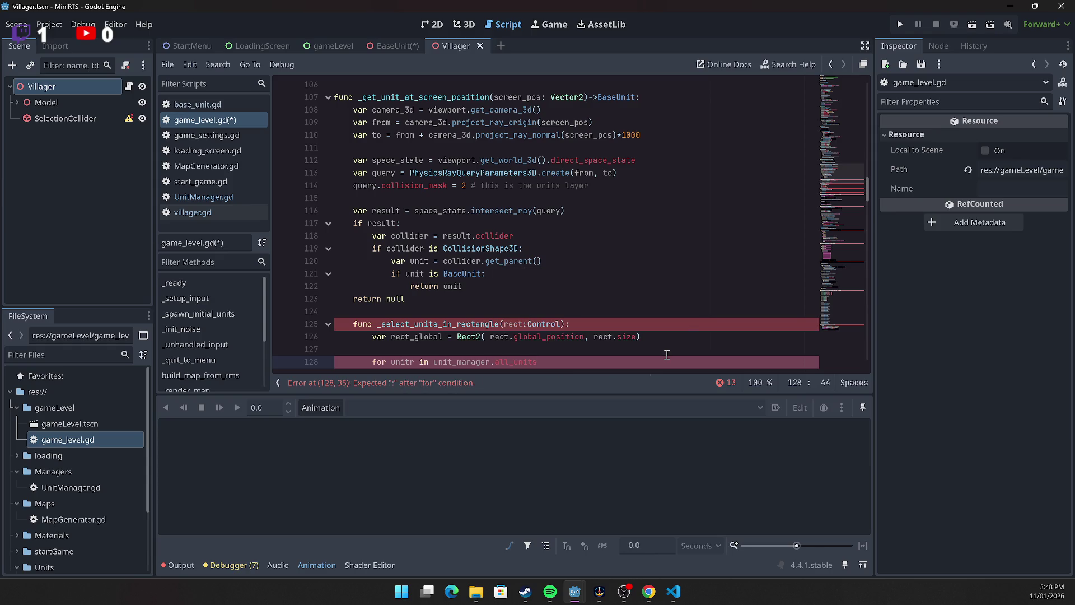
{"action": "type", "text": ":"}
{"action": "key", "text": "Return"}
Set unit_screen_pos = viewport.get_camera_3d().unproject_position(unit.global_position) inside the loop.
{"action": "type", "text": "va"}
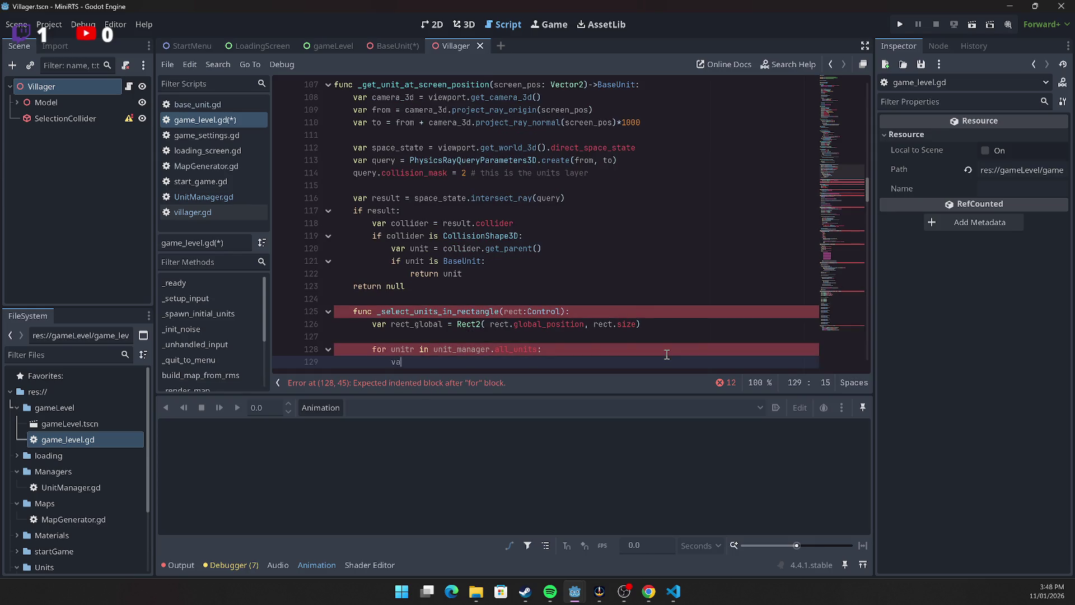
{"action": "type", "text": "r unit_screen_pos "}
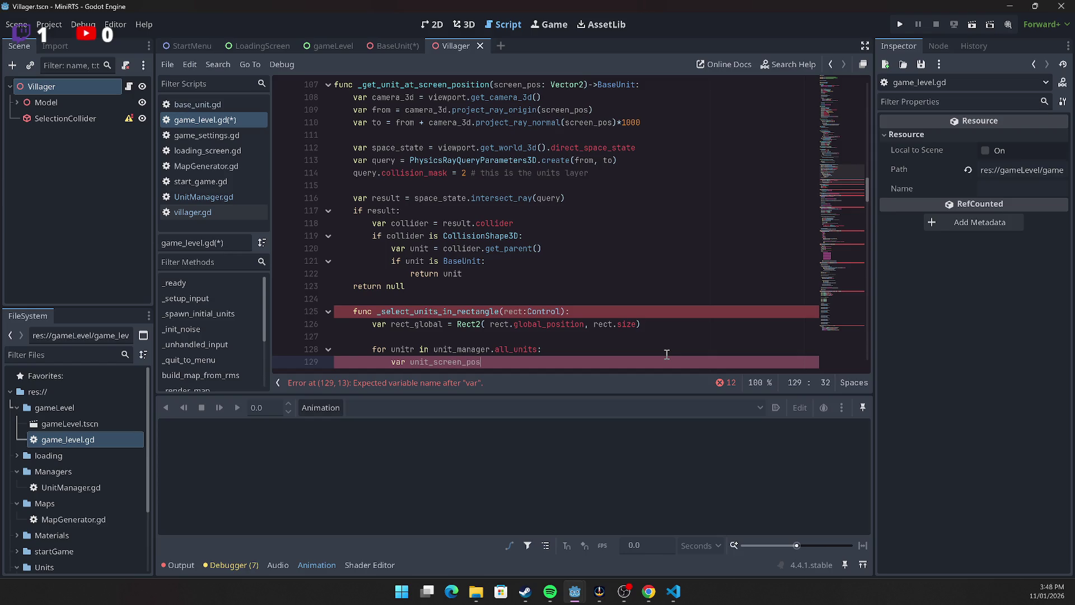
{"action": "type", "text": "= vieew"}
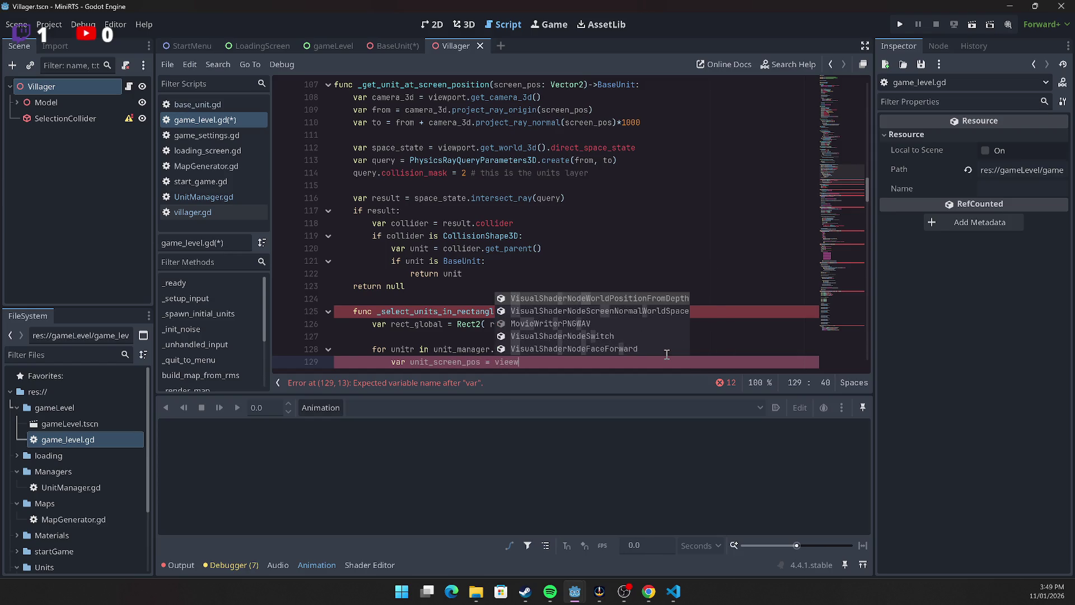
{"action": "key", "text": "BackSpace"}
{"action": "key", "text": "BackSpace"}
{"action": "type", "text": "wport"}
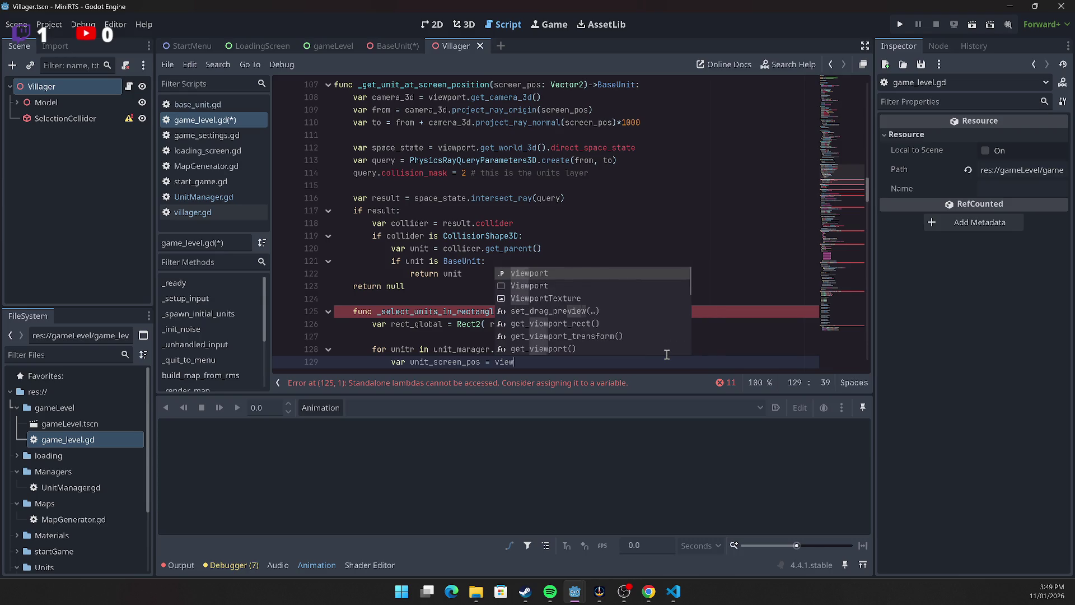
{"action": "type", "text": ".getC"}
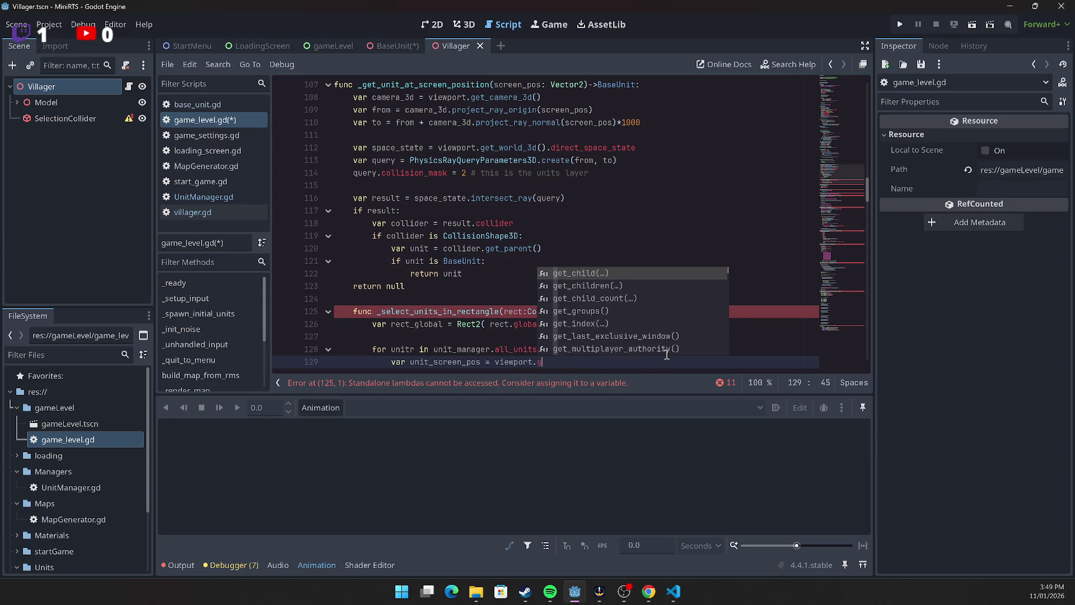
{"action": "key", "text": "BackSpace"}
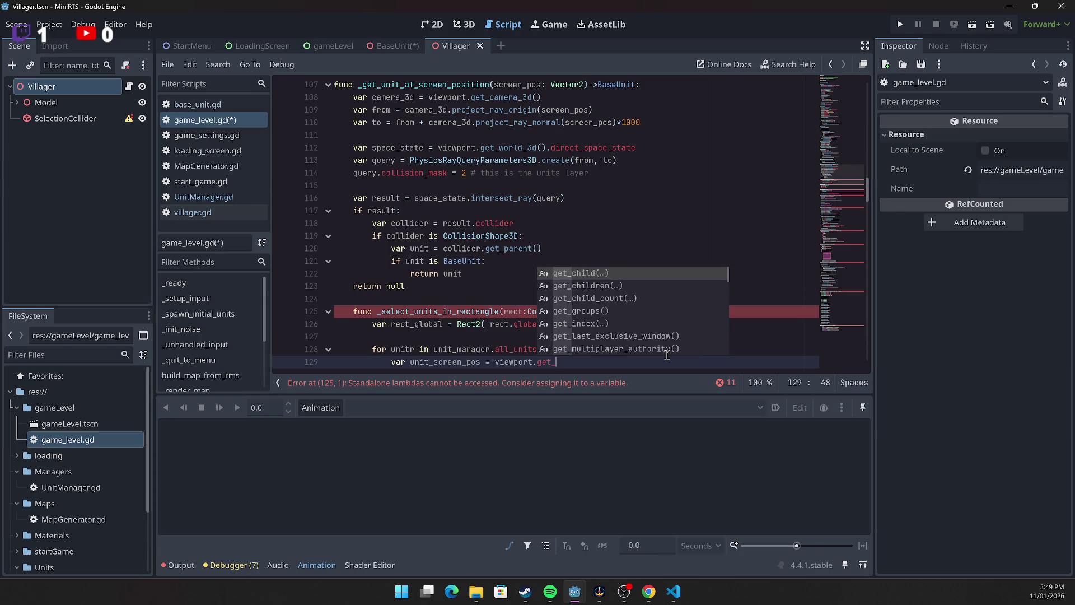
{"action": "type", "text": "_camera_"}
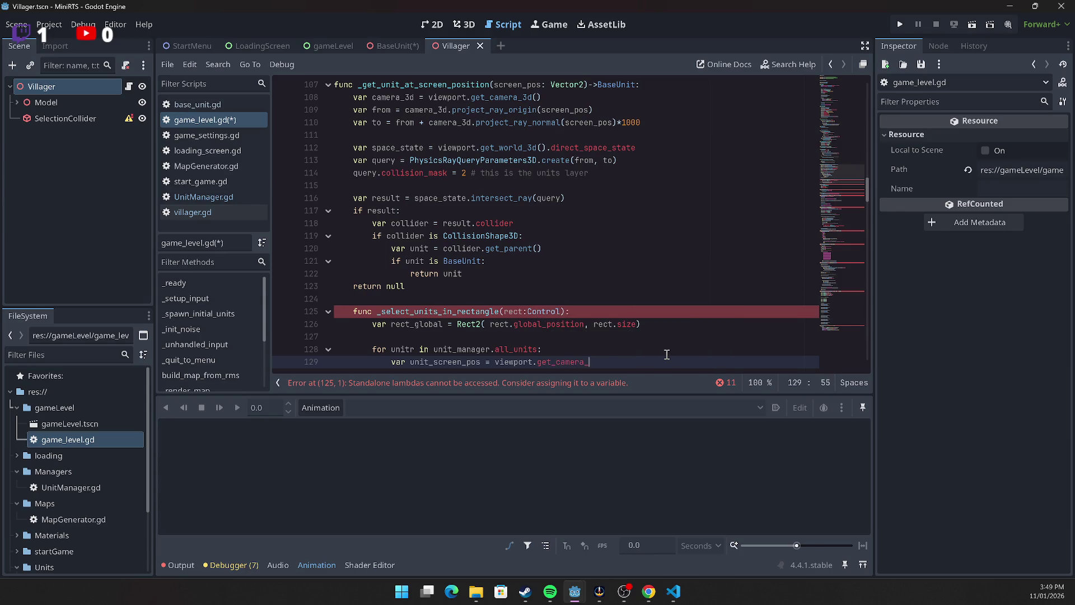
{"action": "type", "text": "3d().un"}
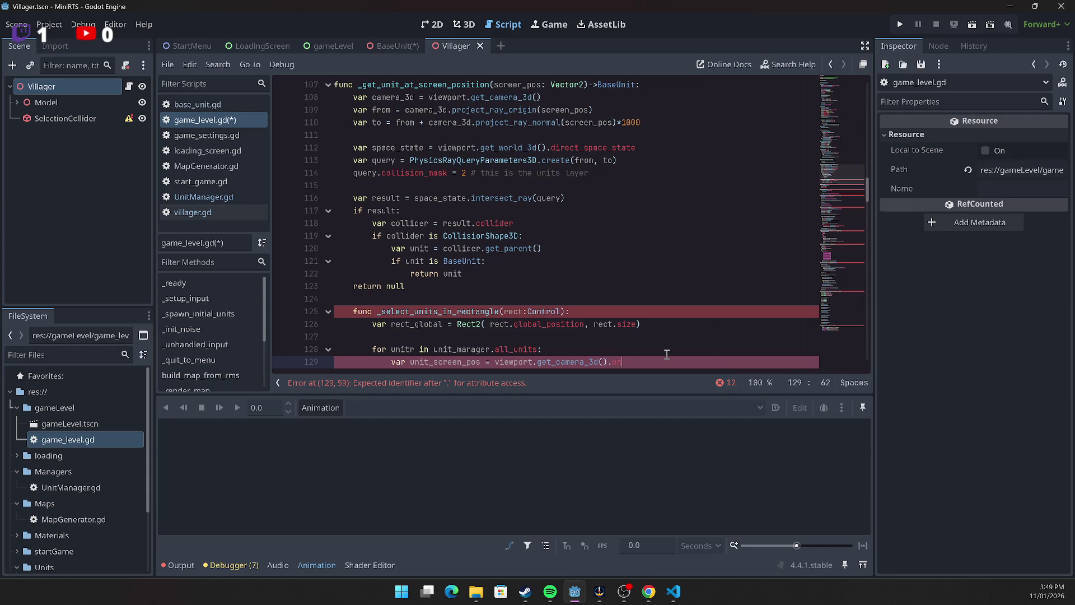
{"action": "type", "text": "project_posi"}
{"action": "type", "text": "tion("}
{"action": "type", "text": "unoit"}
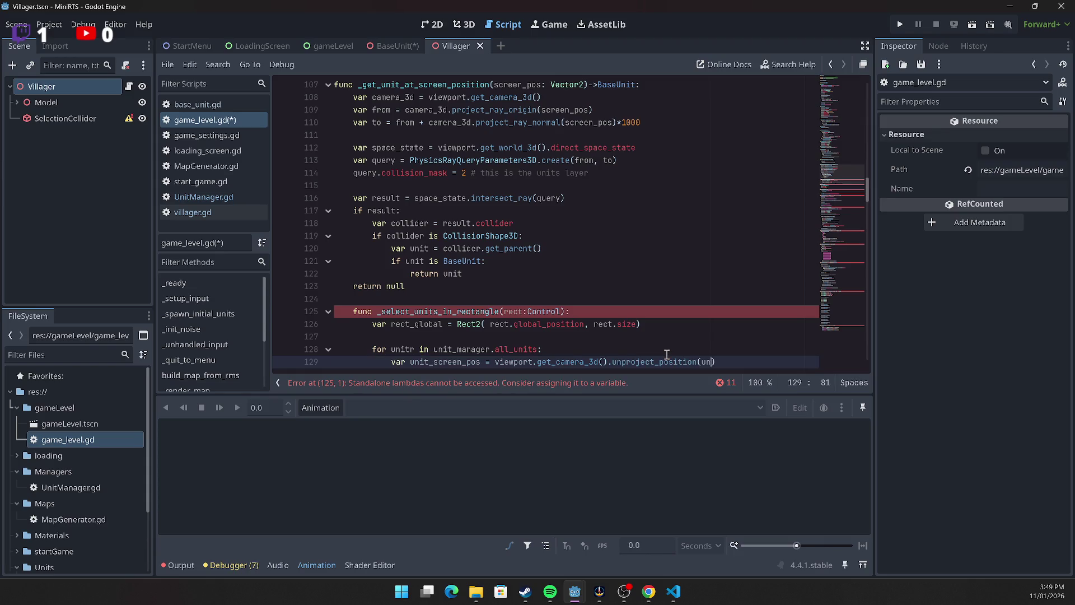
{"action": "key", "text": "BackSpace"}
{"action": "key", "text": "BackSpace"}
{"action": "key", "text": "BackSpace"}
{"action": "type", "text": "it.global"}
{"action": "type", "text": "_position)"}
{"action": "key", "text": "Return"}
Inside the unit loop, call unit_manager.select_unit(unit) when rect_global.has_point(unit_screen_pos), fixing the rect_global typo.
{"action": "type", "text": "if(rec_glo"}
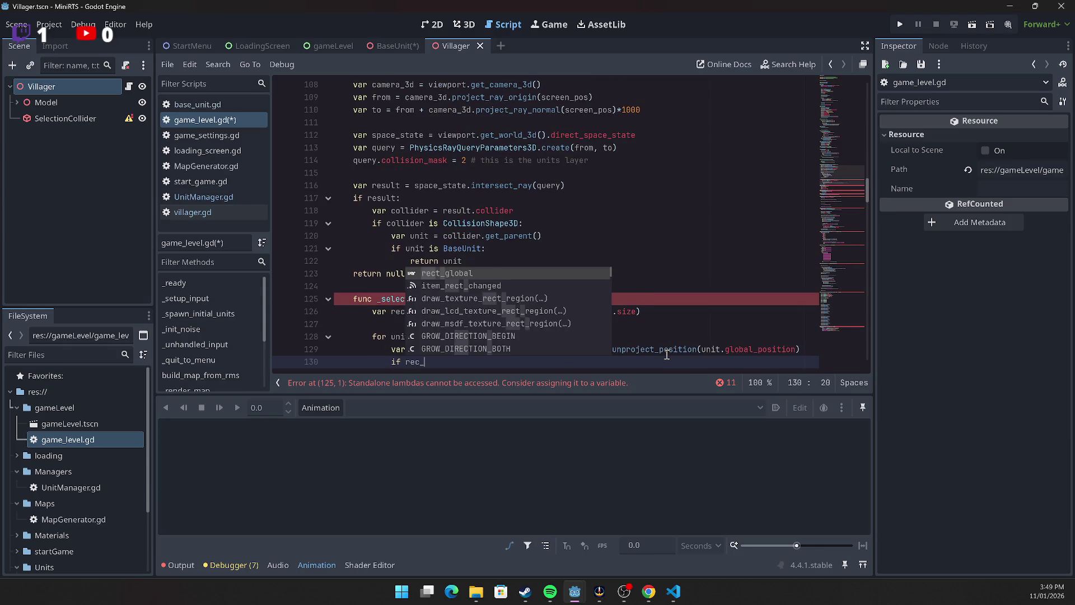
{"action": "type", "text": "bal"}
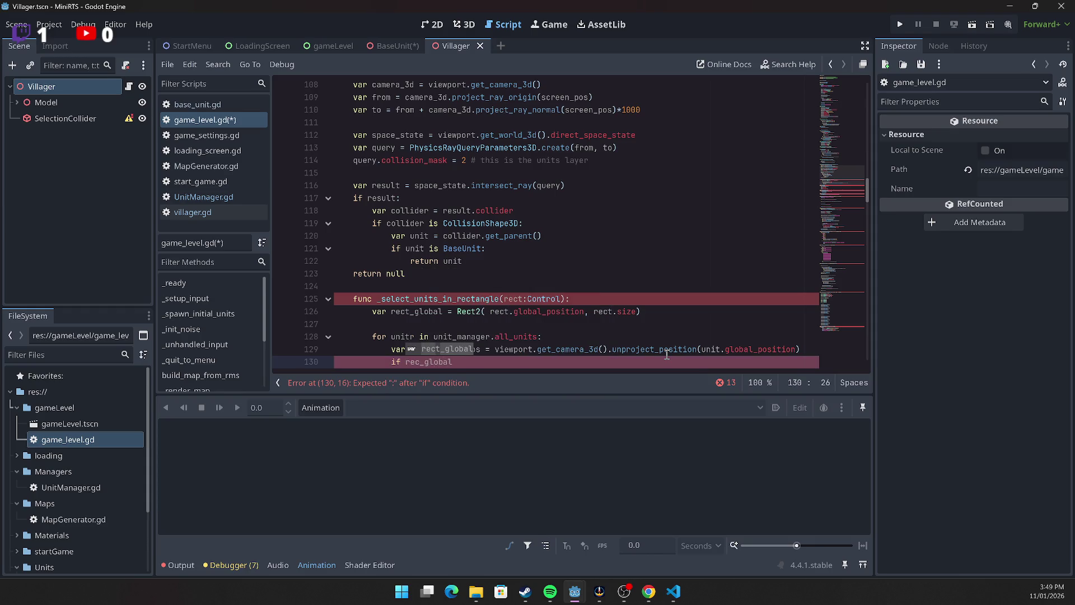
{"action": "type", "text": ".has_point"}
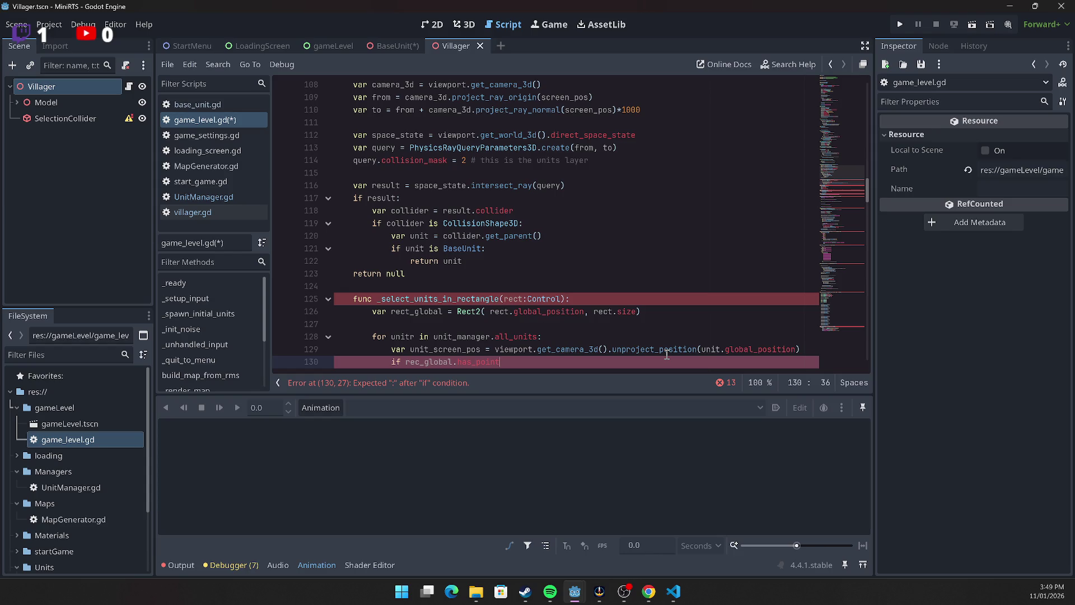
{"action": "type", "text": "(unit"}
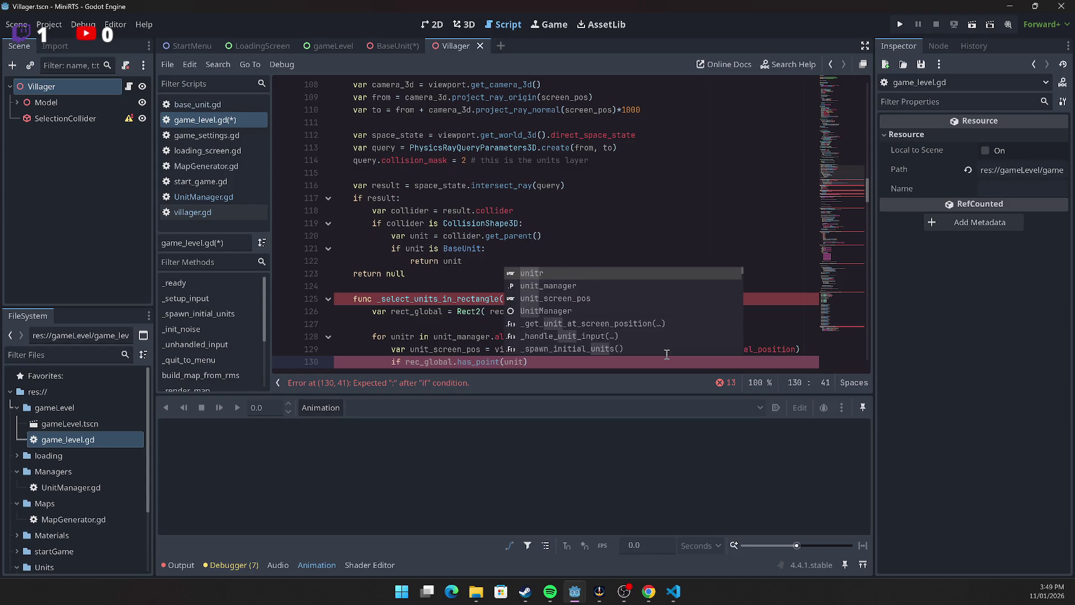
{"action": "type", "text": "_screen_"}
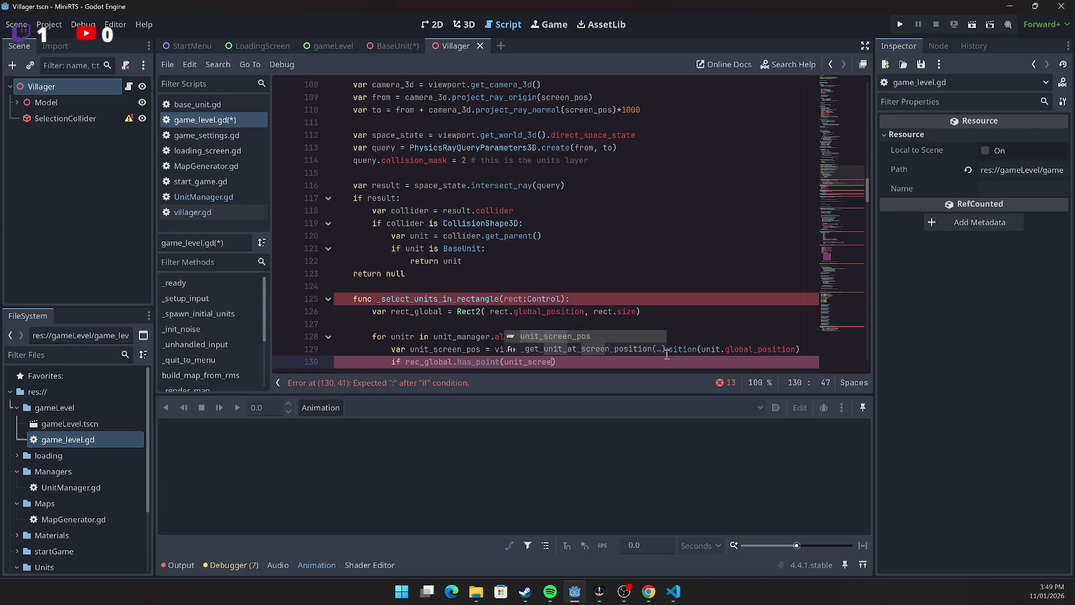
{"action": "type", "text": "pos)"}
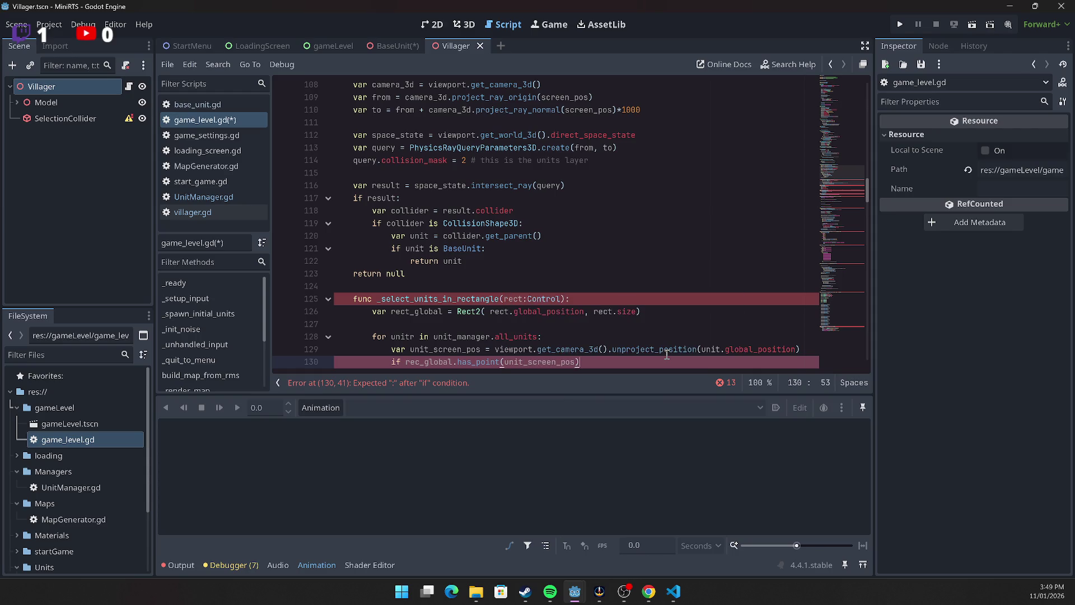
{"action": "type", "text": ":"}
{"action": "key", "text": "Return"}
{"action": "type", "text": "unit_manager_"}
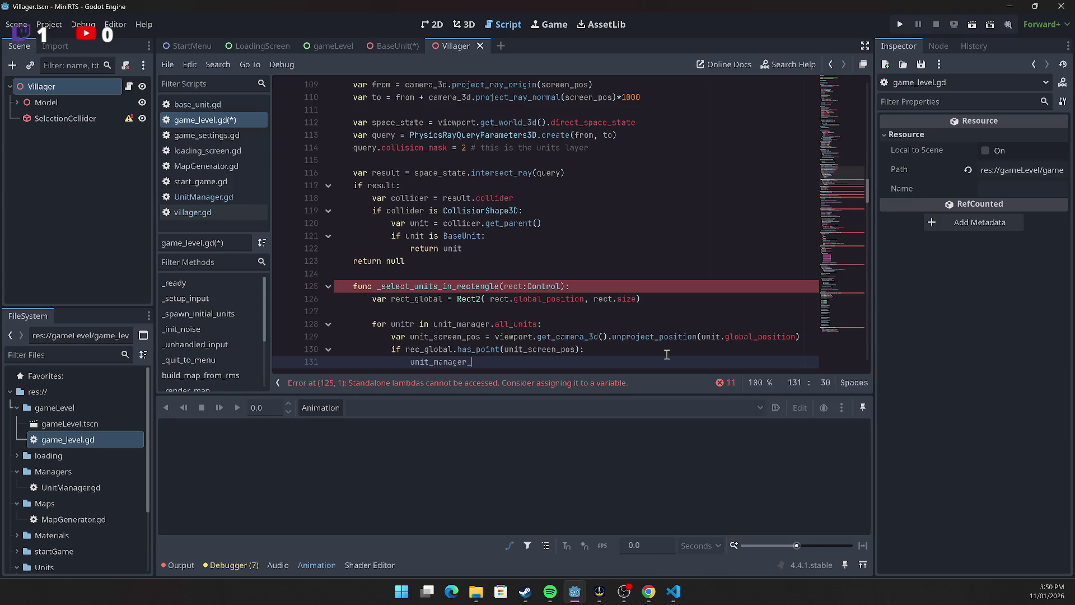
{"action": "key", "text": "BackSpace"}
{"action": "type", "text": ".sel"}
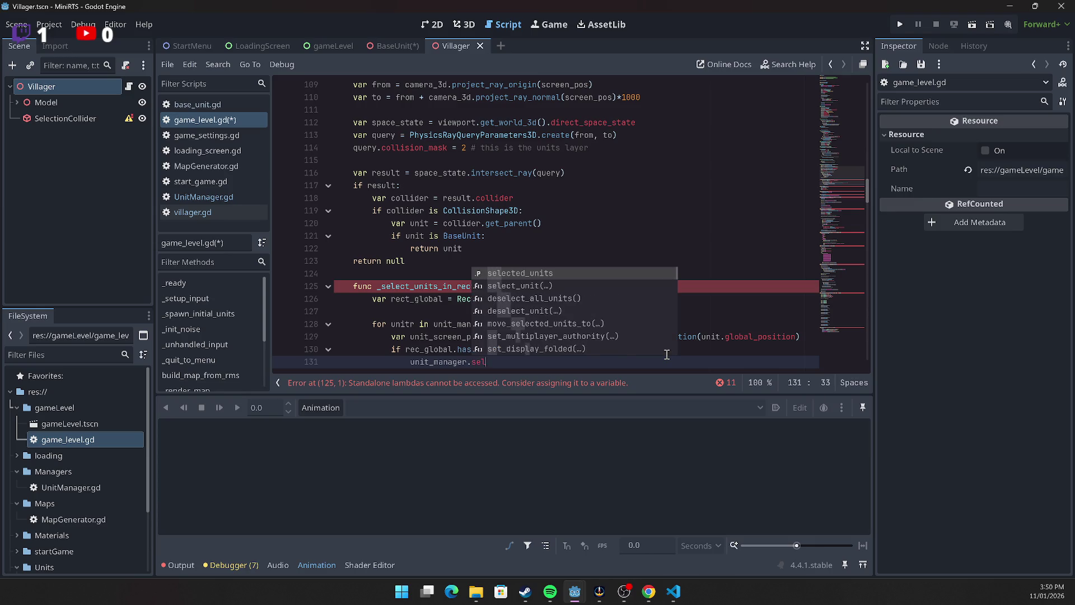
{"action": "type", "text": "ect_unit(u"}
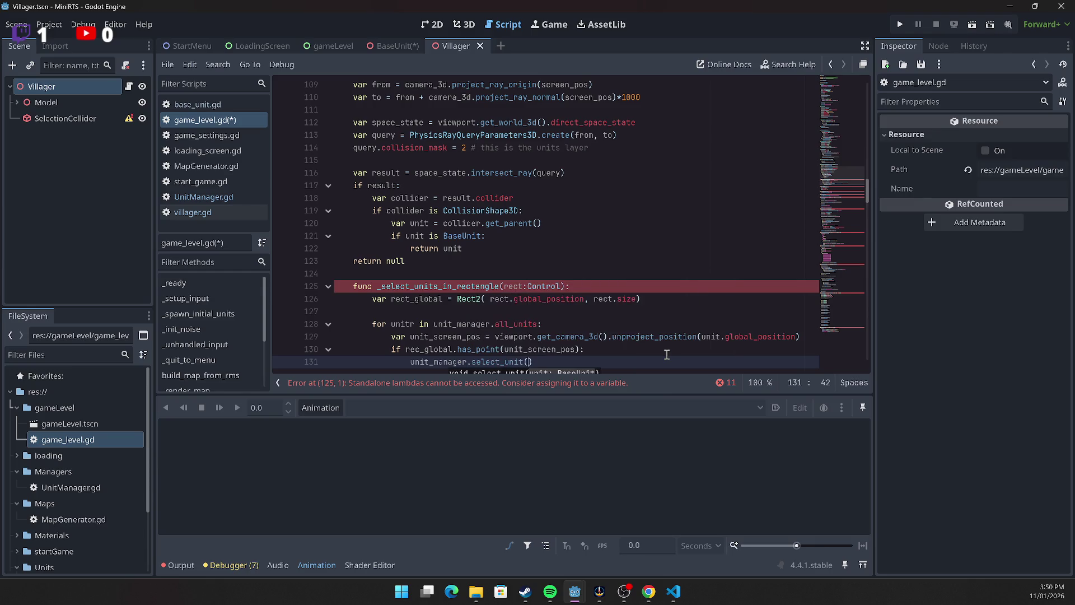
{"action": "type", "text": "nit"}
{"action": "key", "text": "Escape"}
{"action": "key", "text": "Up"}
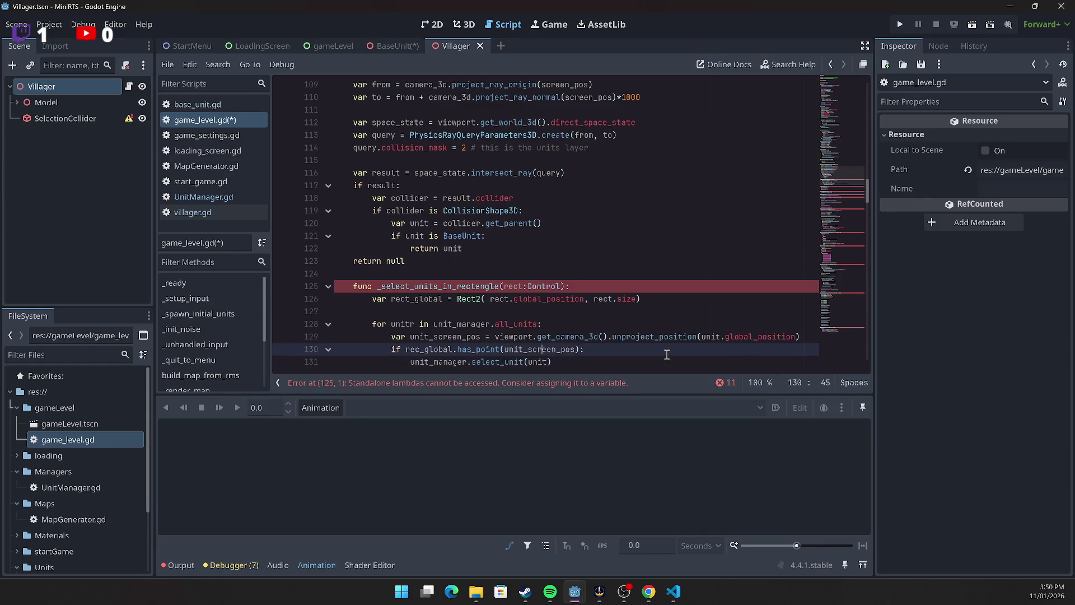
{"action": "key", "text": "ctrl+Left"}
{"action": "key", "text": "ctrl+Left"}
{"action": "key", "text": "ctrl+Left"}
{"action": "type", "text": "t"}
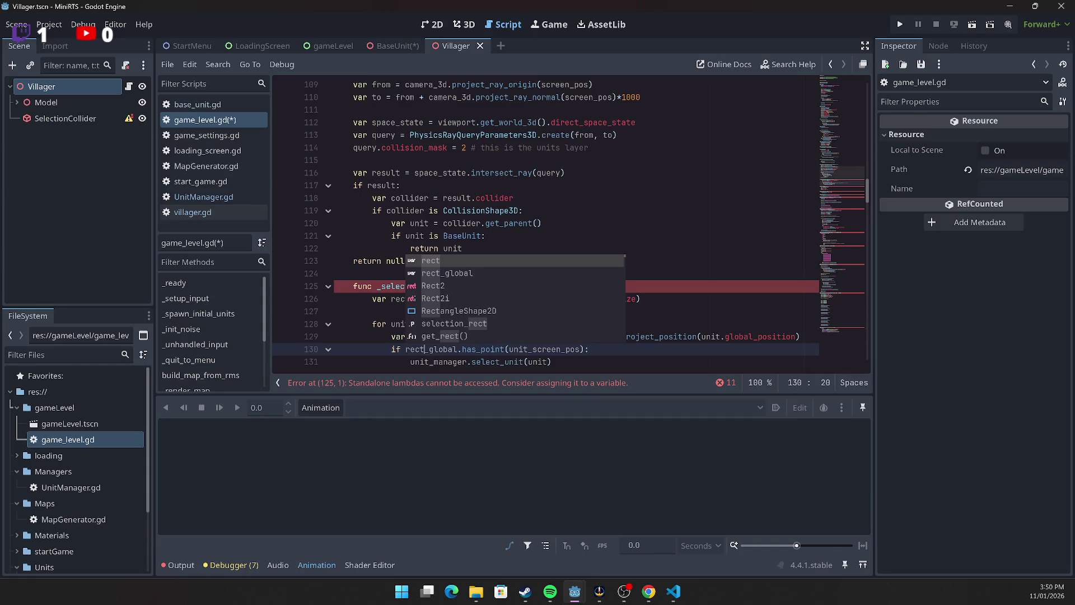
Remove the extra leading spaces on lines 128–131 so the unit loop lines up correctly.
{"action": "left_click", "coordinate": [346, 336]}
{"action": "scroll", "coordinate": [356, 280], "scroll_direction": "down", "scroll_amount": 3}
{"action": "left_click", "coordinate": [356, 256]}
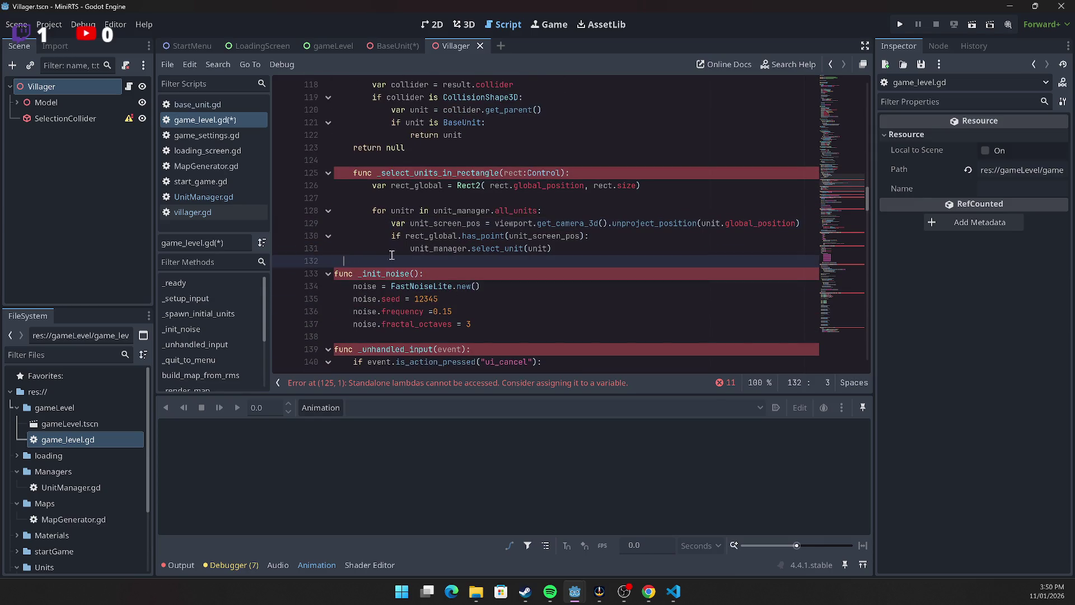
{"action": "key", "text": "Up"}
{"action": "key", "text": "Up"}
{"action": "key", "text": "Up"}
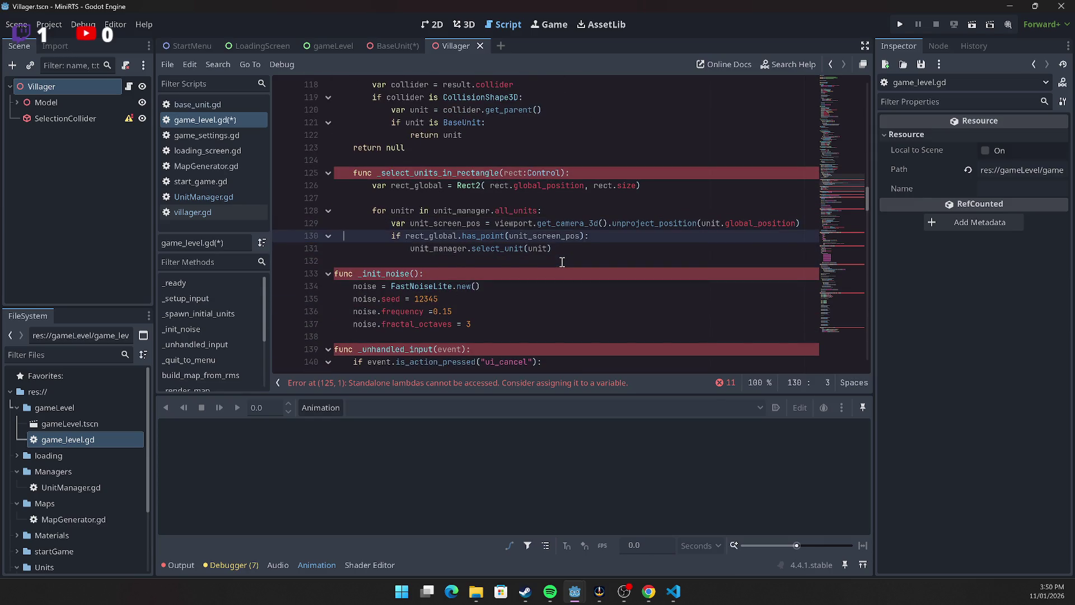
{"action": "key", "text": "Delete"}
{"action": "key", "text": "Delete"}
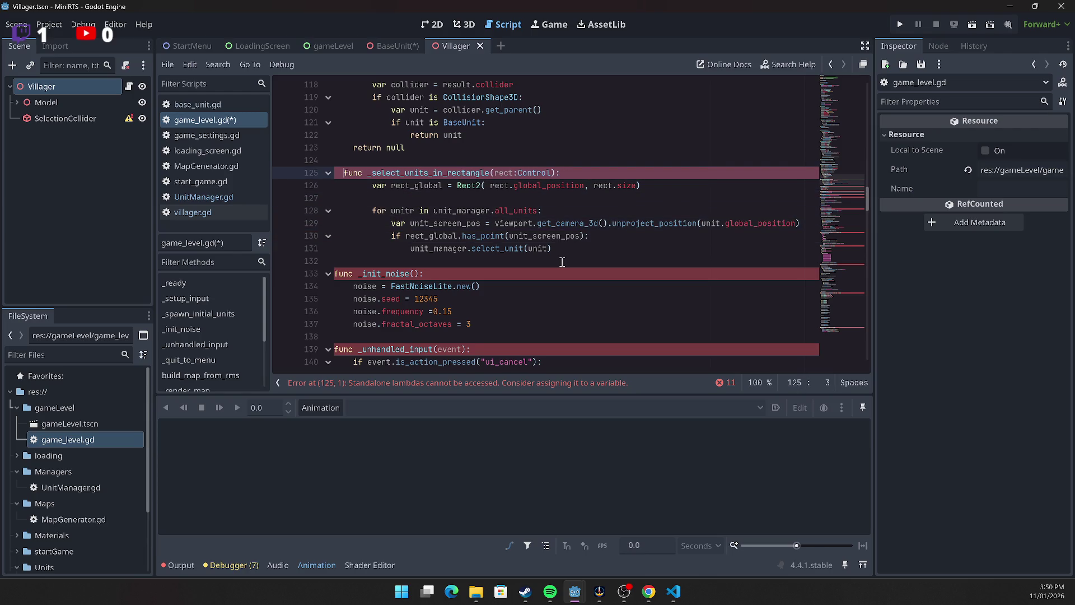
{"action": "key", "text": "Down"}
{"action": "key", "text": "Delete"}
{"action": "key", "text": "Delete"}
{"action": "key", "text": "Delete"}
{"action": "key", "text": "Down"}
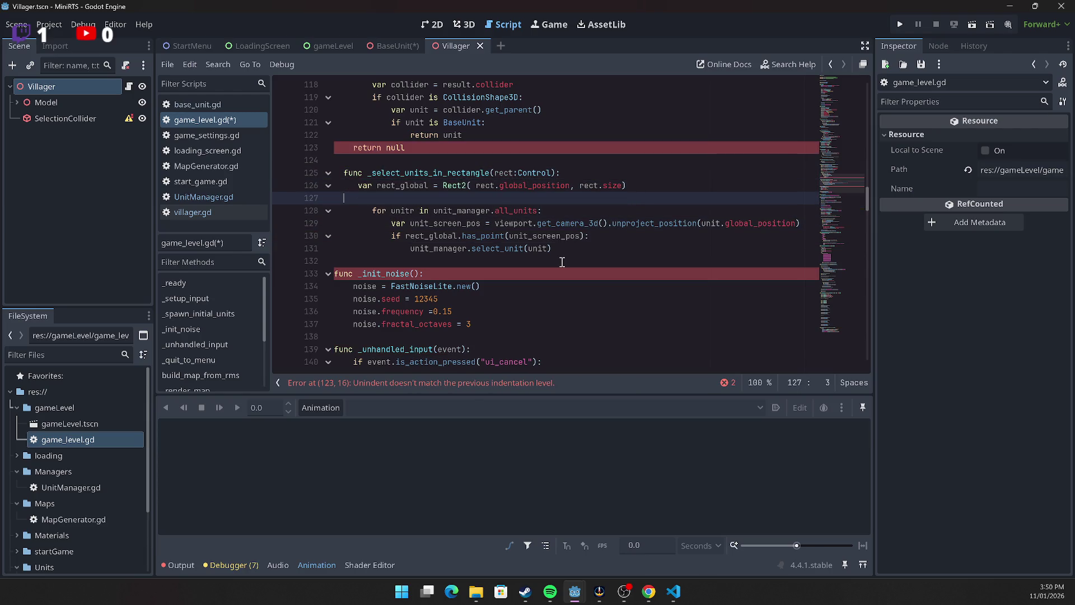
{"action": "key", "text": "Down"}
{"action": "key", "text": "Delete"}
{"action": "key", "text": "Delete"}
{"action": "key", "text": "Delete"}
{"action": "key", "text": "Down"}
{"action": "key", "text": "Delete"}
{"action": "key", "text": "Delete"}
{"action": "key", "text": "Delete"}
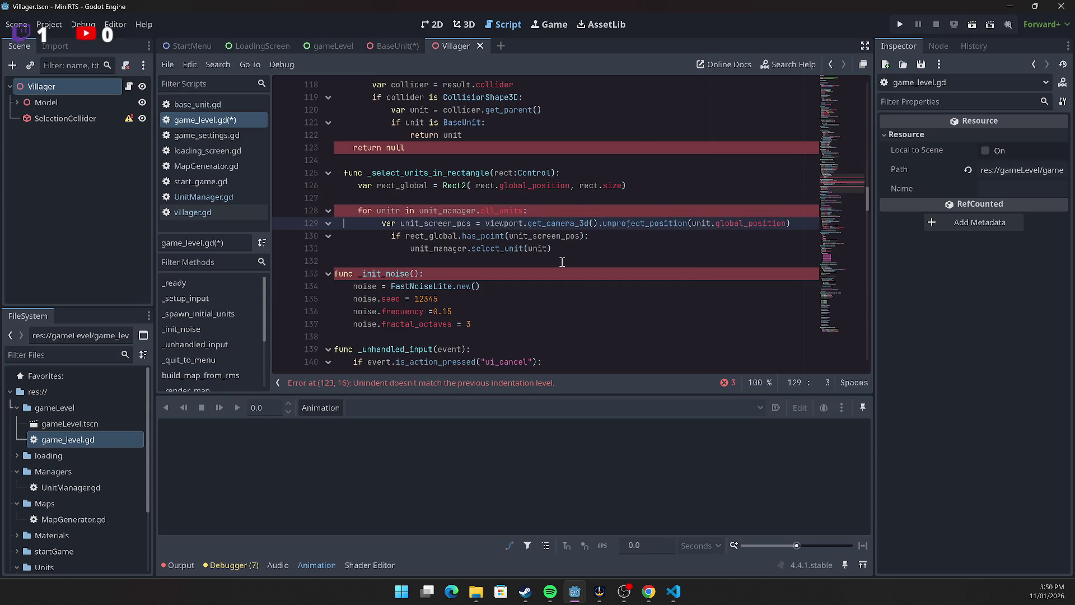
{"action": "key", "text": "Down"}
{"action": "key", "text": "Delete"}
{"action": "key", "text": "Delete"}
{"action": "key", "text": "Delete"}
{"action": "key", "text": "Down"}
{"action": "key", "text": "Delete"}
{"action": "key", "text": "Delete"}
{"action": "key", "text": "Delete"}
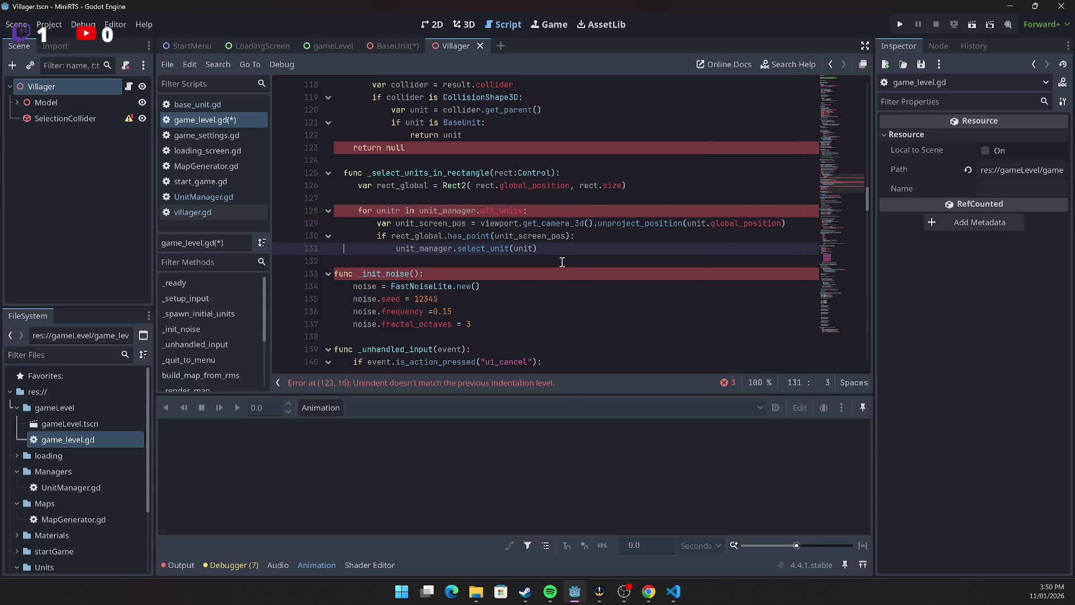
{"action": "key", "text": "Down"}
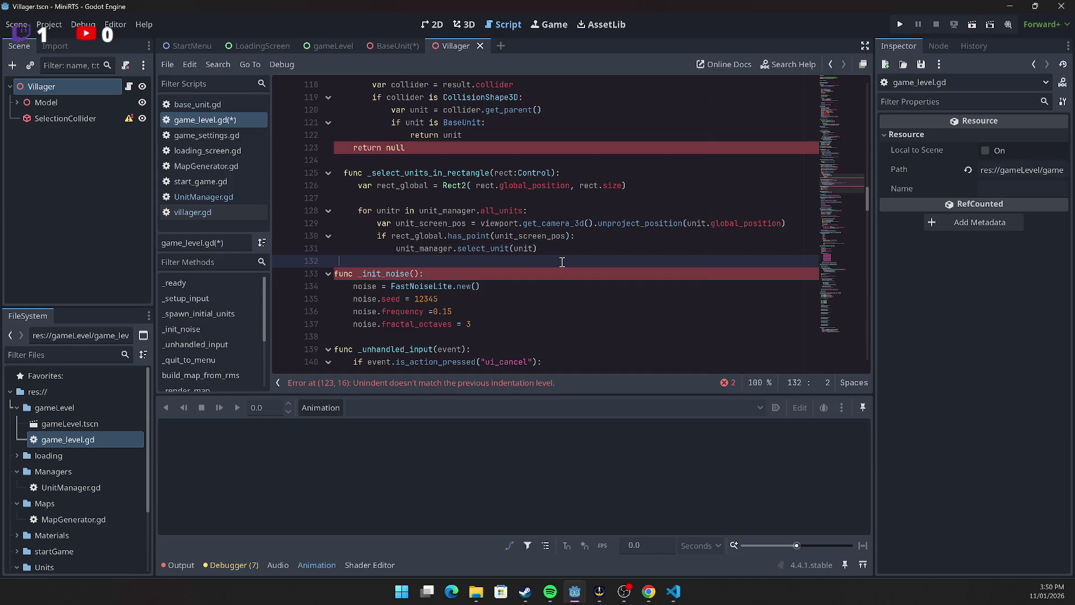
Declare func _screen_to_world_position(screen_pos: Vector2) -> Vector3.
{"action": "type", "text": "func"}
{"action": "key", "text": "BackSpace"}
{"action": "key", "text": "BackSpace"}
{"action": "key", "text": "BackSpace"}
{"action": "type", "text": "func "}
{"action": "type", "text": "_screen_"}
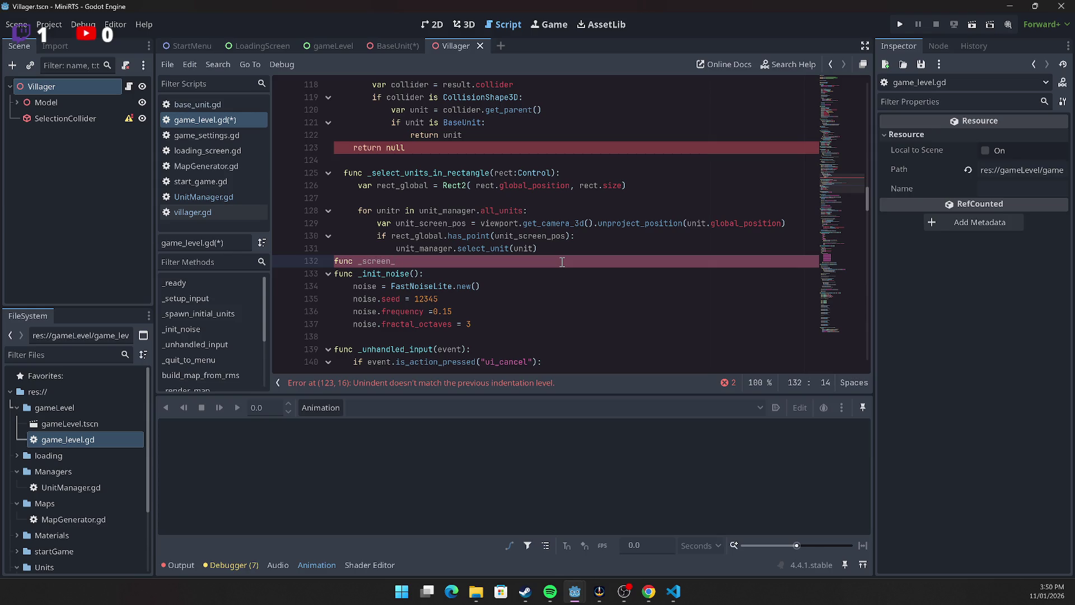
{"action": "type", "text": "to_"}
{"action": "type", "text": "world_"}
{"action": "type", "text": "position(s"}
{"action": "type", "text": "creen_p"}
{"action": "type", "text": "os"}
{"action": "type", "text": ":Vector2"}
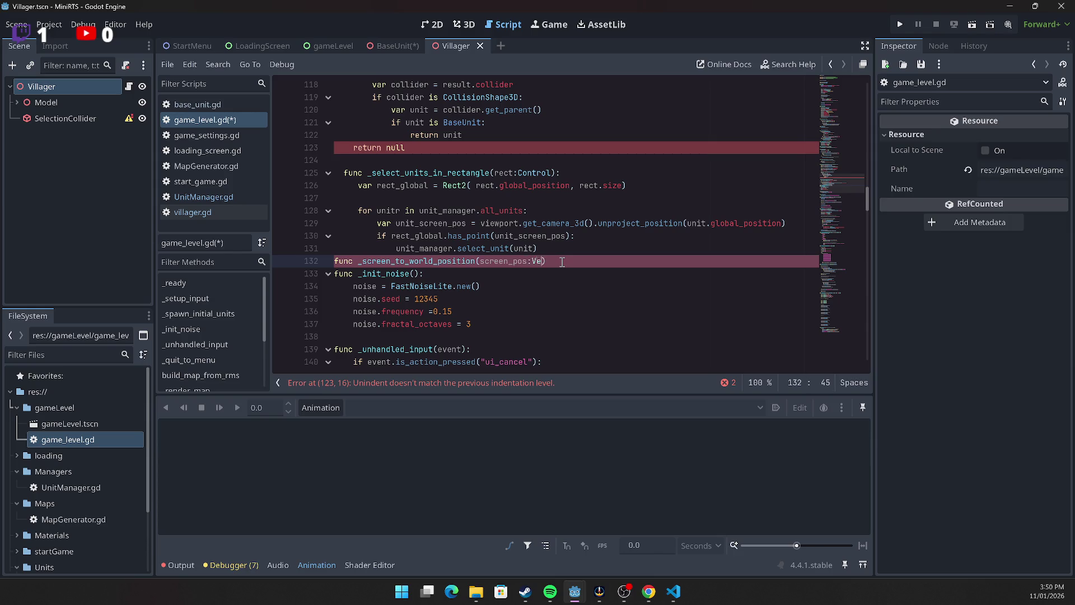
{"action": "type", "text": "_"}
{"action": "key", "text": "BackSpace"}
{"action": "key", "text": "Right"}
{"action": "type", "text": ">Vector3"}
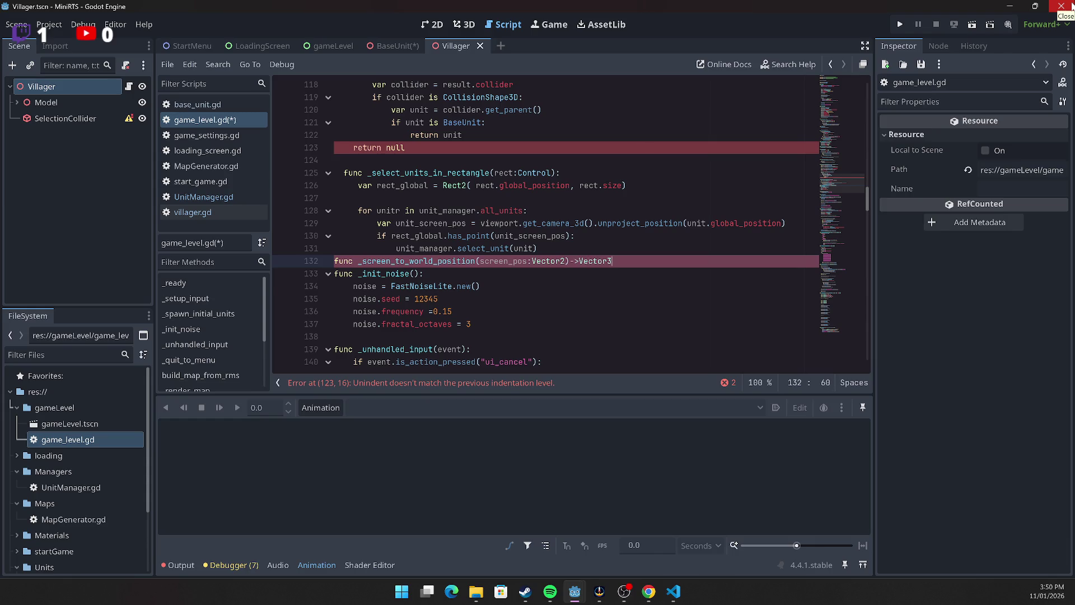
{"action": "key", "text": "Return"}
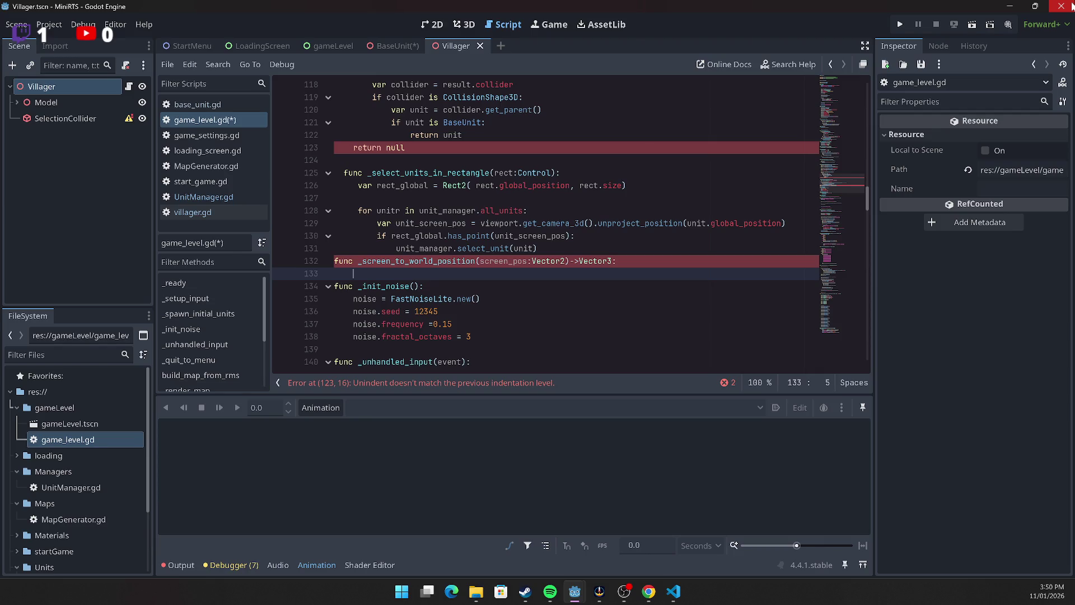
Get camera_3d from viewport.get_camera_3d() and set from = camera_3d.project_ray_origin(screen_pos).
{"action": "type", "text": "var camer_3"}
{"action": "type", "text": "d = view"}
{"action": "type", "text": "port.get_vc"}
{"action": "key", "text": "BackSpace"}
{"action": "key", "text": "BackSpace"}
{"action": "type", "text": "ame"}
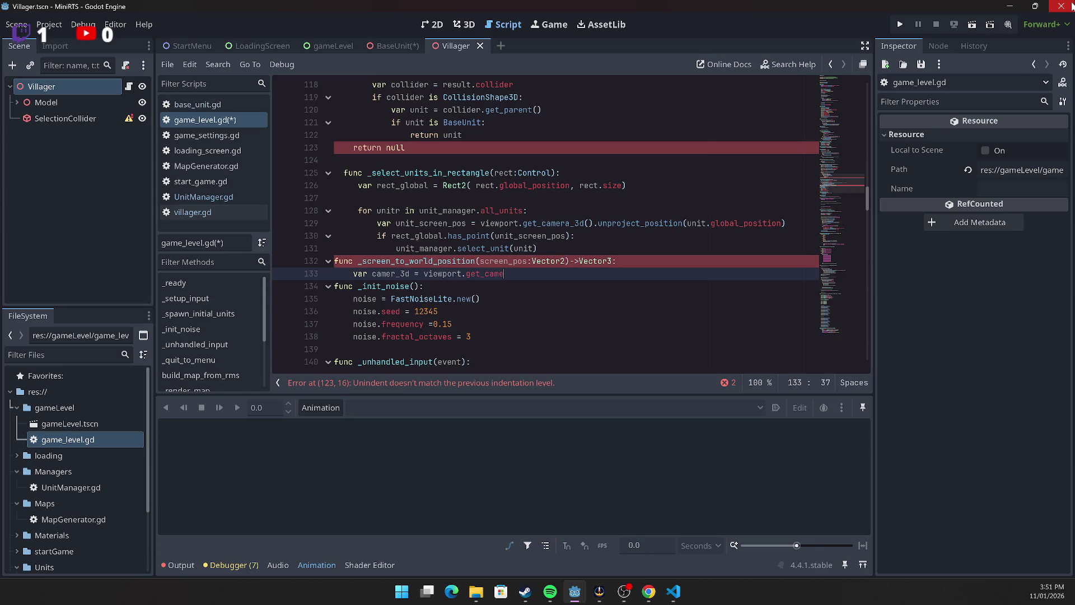
{"action": "type", "text": "ra_3d()"}
{"action": "key", "text": "Return"}
{"action": "type", "text": "v"}
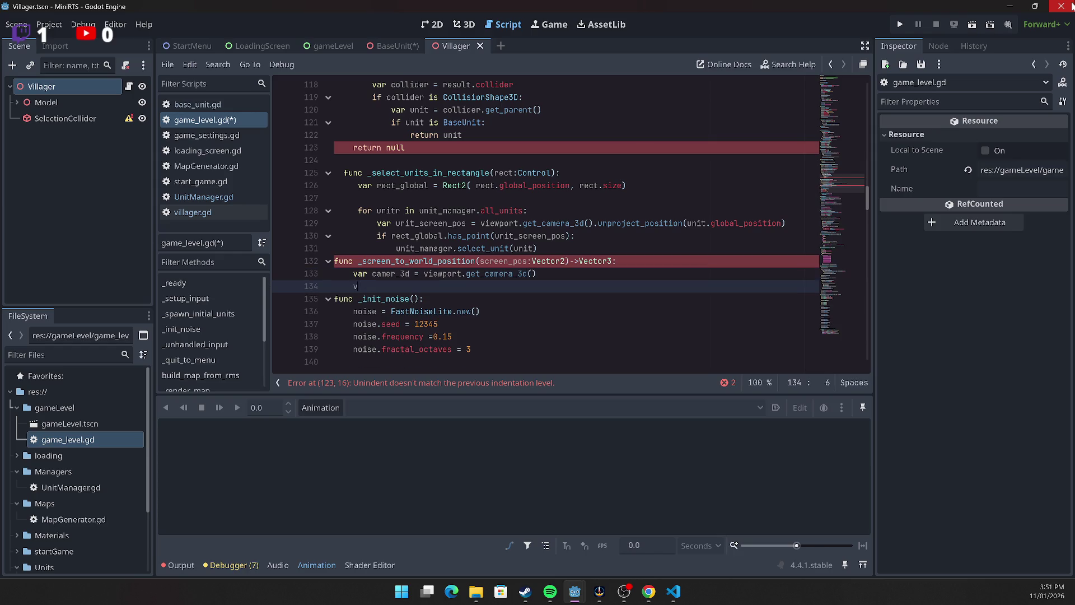
{"action": "type", "text": "ar from ="}
{"action": "type", "text": " camera_3d.project_ray_origin(screen_posi"}
{"action": "key", "text": "BackSpace"}
{"action": "type", "text": ")"}
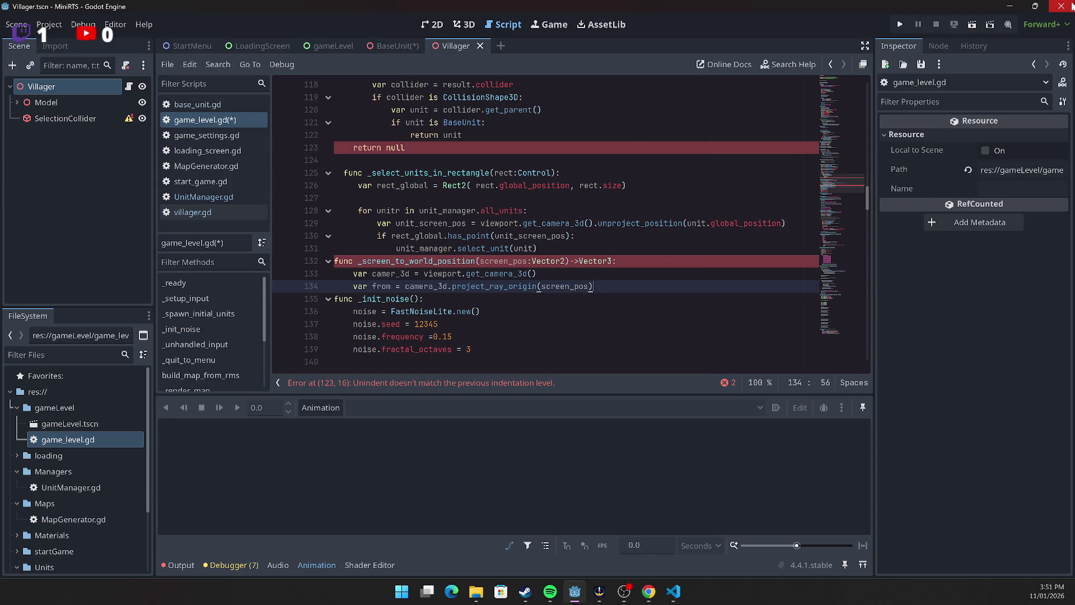
{"action": "key", "text": "Return"}
{"action": "type", "text": "v"}
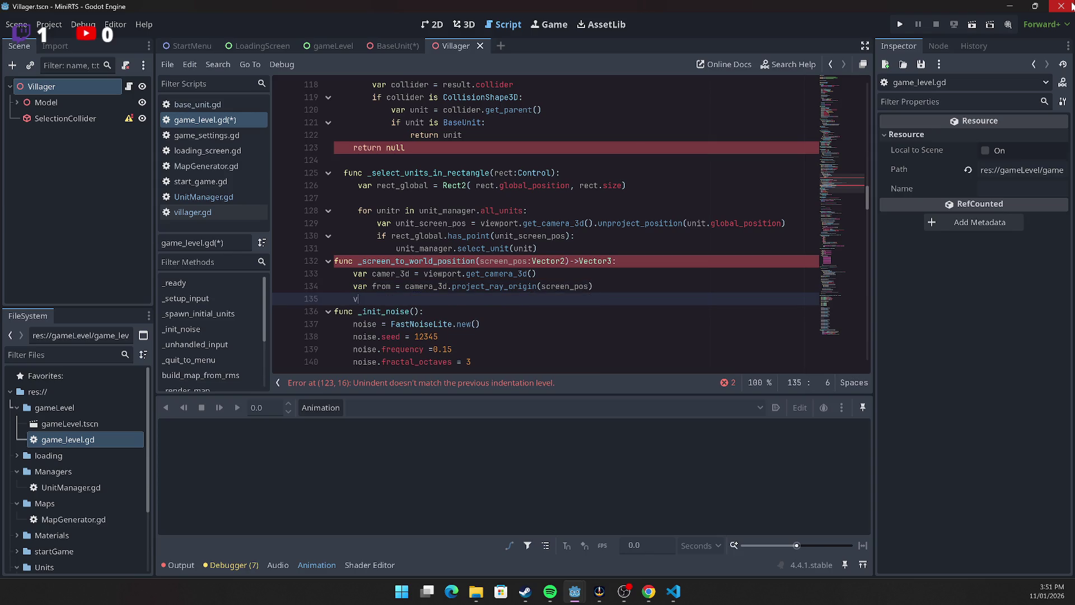
{"action": "type", "text": "ar to = from"}
Set the ray end point to = from + project_ray_normal(screen_pos) * 1000.
{"action": "key", "text": "BackSpace"}
{"action": "type", "text": "+"}
{"action": "type", "text": "camera_"}
{"action": "type", "text": "2"}
{"action": "type", "text": "d.p"}
{"action": "type", "text": "roject_ray"}
{"action": "type", "text": "b"}
{"action": "type", "text": "bormal"}
{"action": "type", "text": "(screen"}
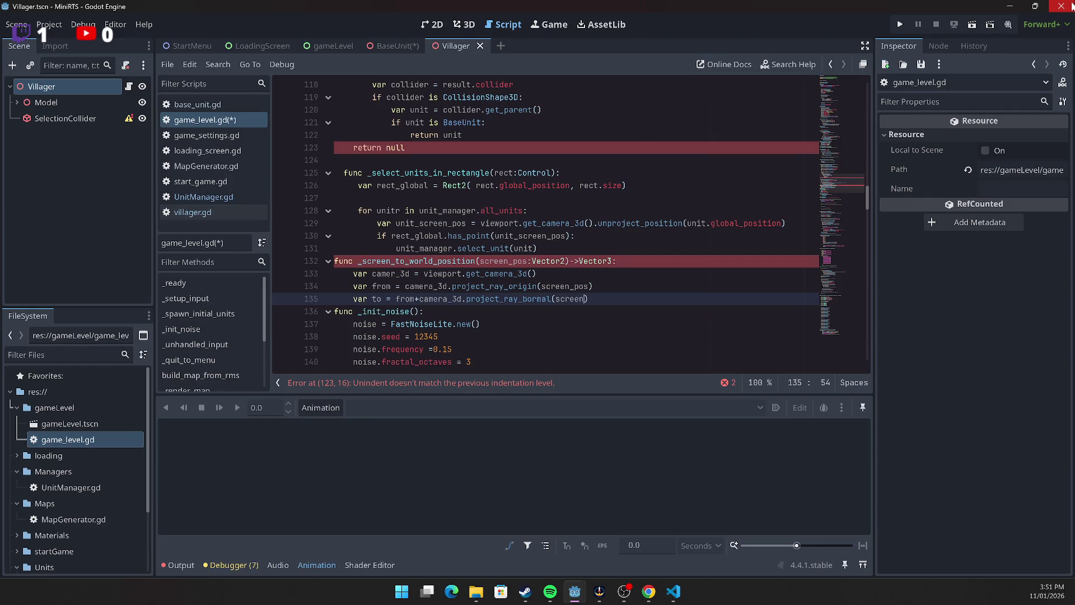
{"action": "type", "text": "_"}
{"action": "type", "text": "pos"}
{"action": "type", "text": "*"}
{"action": "type", "text": "1000"}
{"action": "key", "text": "Return"}
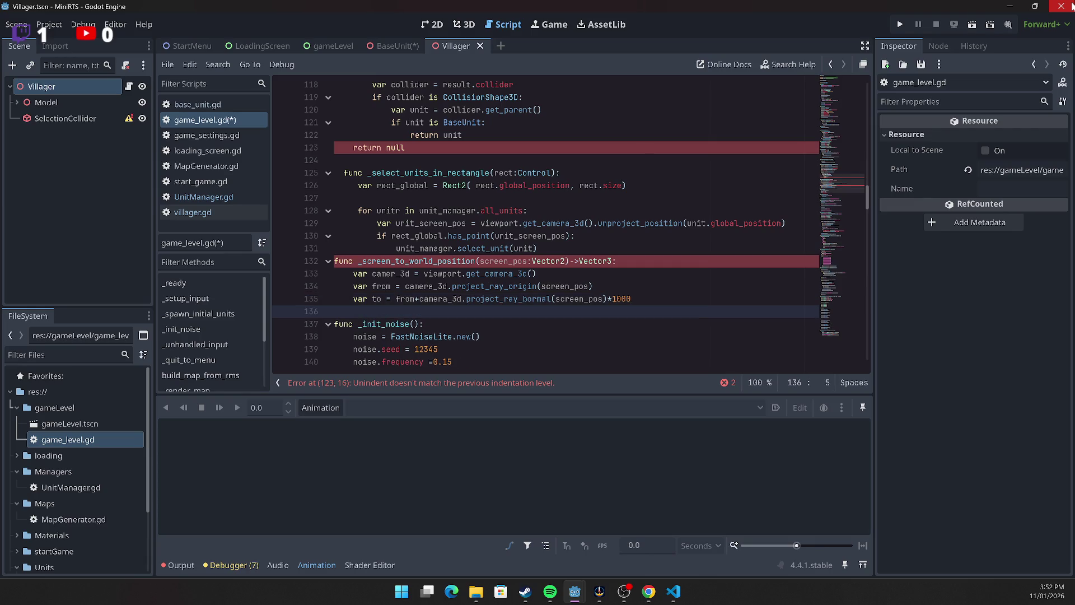
After a blank line, set space_state = viewport.get_world_3d().direct_space_state, fixing the 'direct' typo.
{"action": "key", "text": "Return"}
{"action": "type", "text": "var space"}
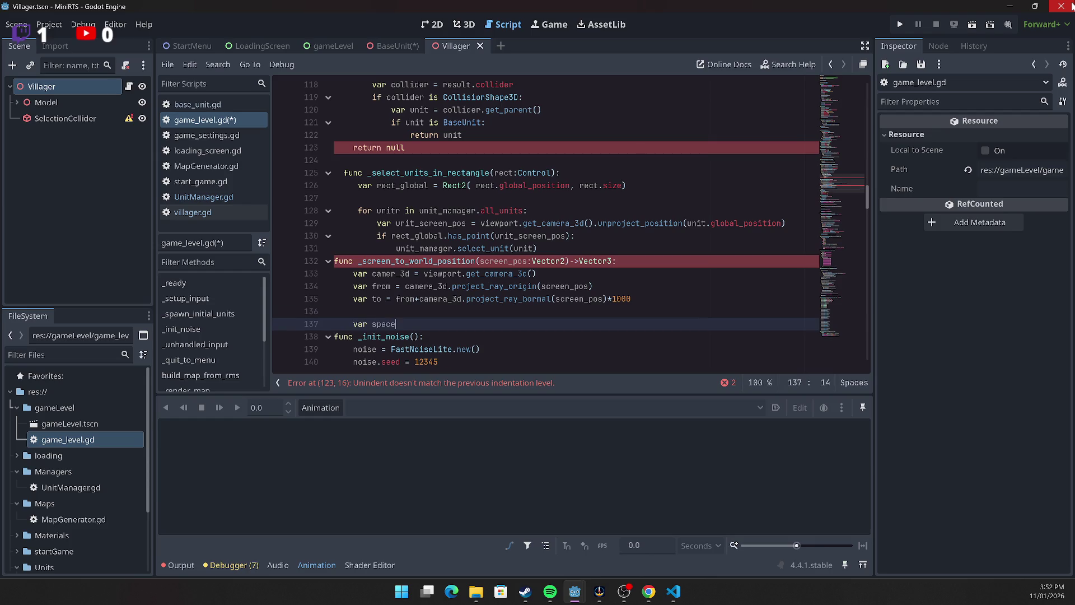
{"action": "type", "text": "_state = "}
{"action": "type", "text": "viewport"}
{"action": "type", "text": ".get_world_"}
{"action": "type", "text": "3d().diredct_space_state"}
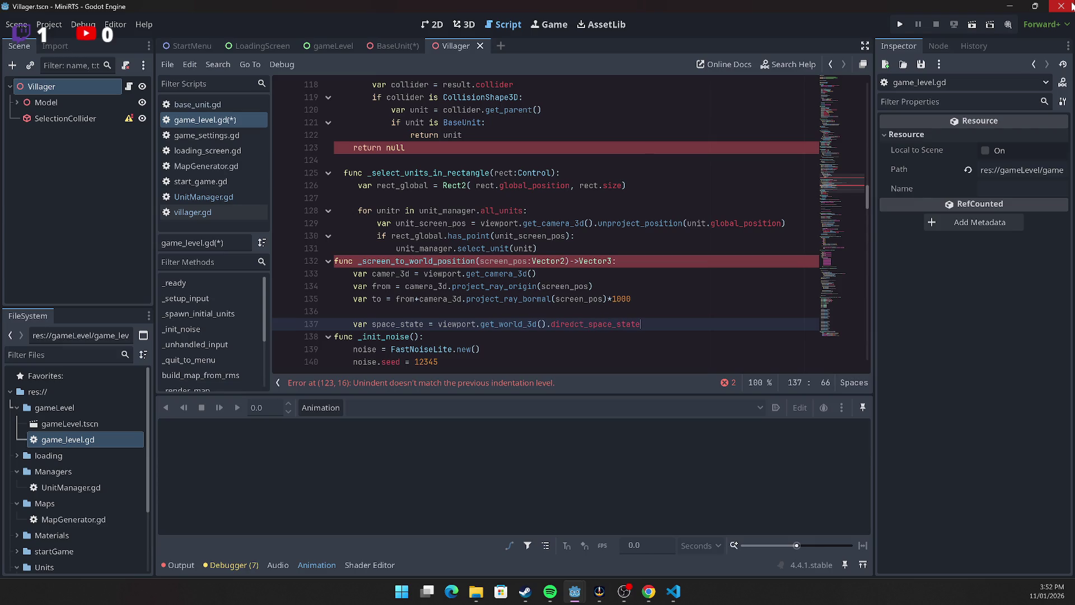
{"action": "key", "text": "Left"}
{"action": "key", "text": "Left"}
{"action": "key", "text": "Left"}
{"action": "key", "text": "Delete"}
{"action": "key", "text": "End"}
{"action": "key", "text": "Return"}
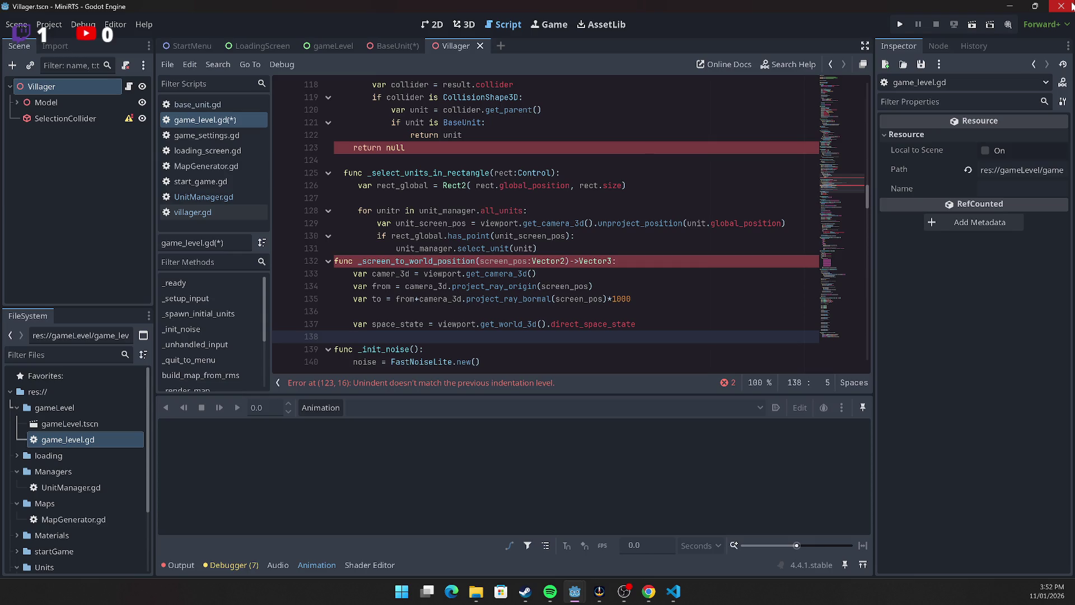
Create query = PhysicsRayQueryParameters3D.create(from, to) with collision_mask = 1.
{"action": "type", "text": "var query"}
{"action": "type", "text": " = Phy"}
{"action": "type", "text": "sicsR"}
{"action": "type", "text": "ay"}
{"action": "type", "text": "Query"}
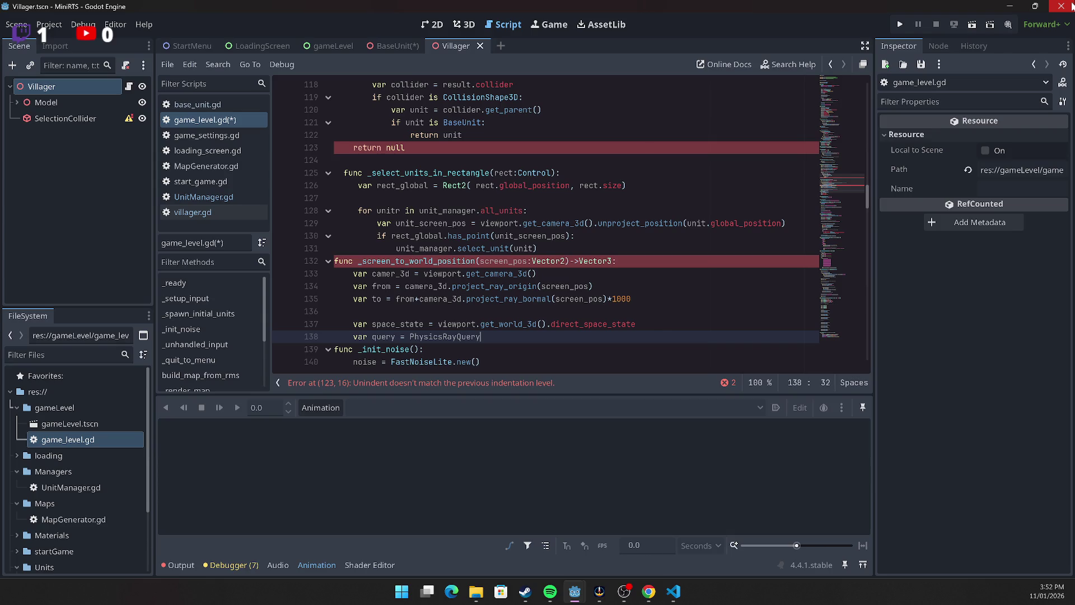
{"action": "key", "text": "BackSpace"}
{"action": "type", "text": "Paramert"}
{"action": "type", "text": "ers3"}
{"action": "type", "text": "D.creart"}
{"action": "key", "text": "BackSpace"}
{"action": "key", "text": "BackSpace"}
{"action": "type", "text": "e(from , to)"}
{"action": "key", "text": "Return"}
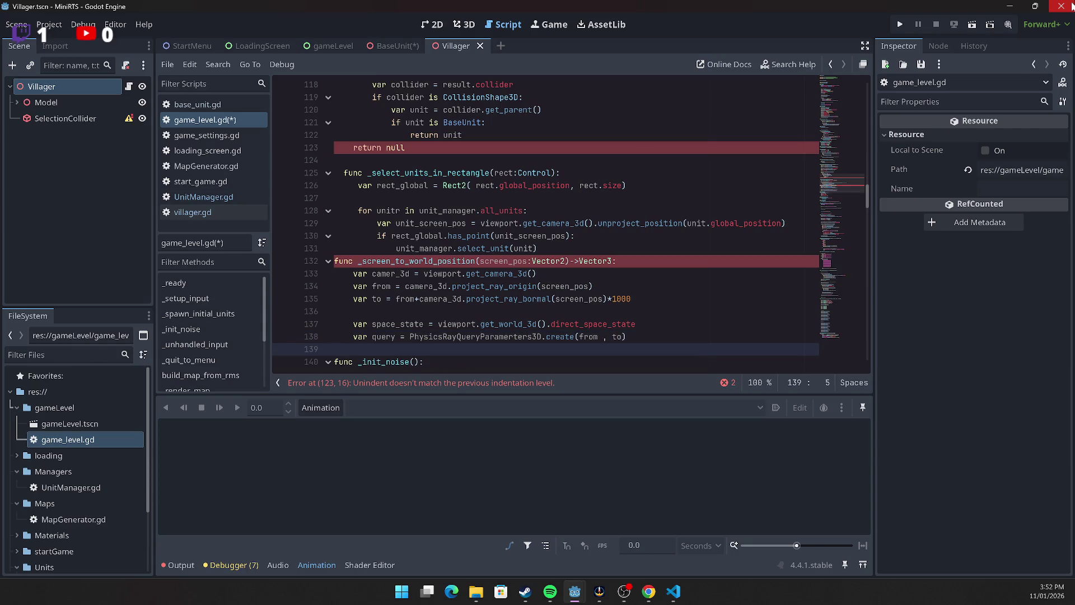
{"action": "type", "text": "query.collision_mask =1"}
{"action": "key", "text": "Return"}
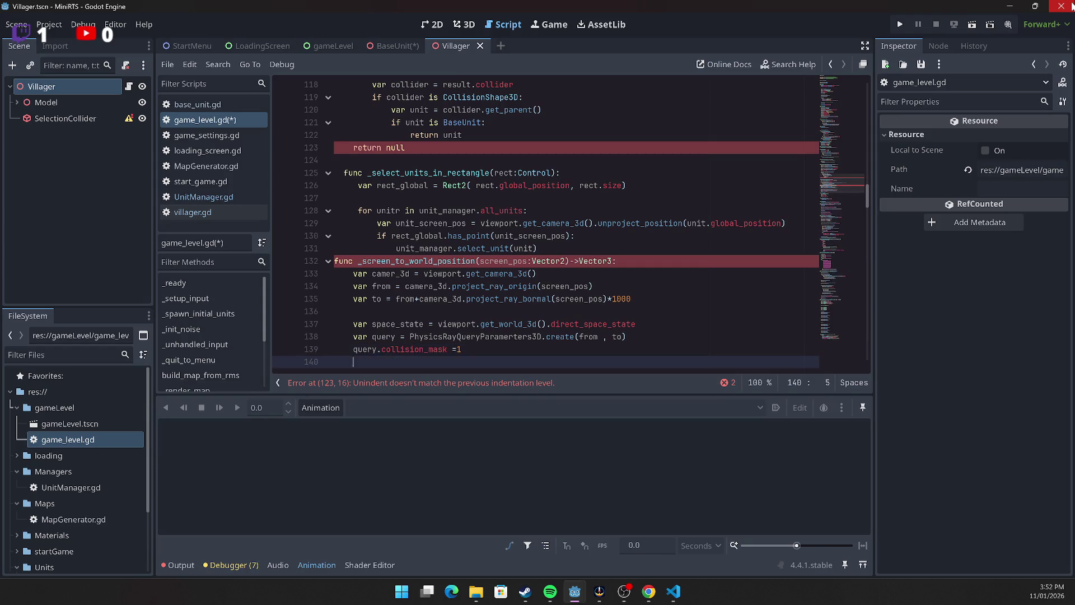
Run space_state.intersect_ray(query), returning result.position on a hit, otherwise Vector3.ZERO.
{"action": "key", "text": "Return"}
{"action": "type", "text": "var result = space_state.intersect_ray(query)"}
{"action": "key", "text": "Return"}
{"action": "type", "text": "if result:"}
{"action": "key", "text": "Return"}
{"action": "type", "text": "return result.pos"}
{"action": "type", "text": "ition"}
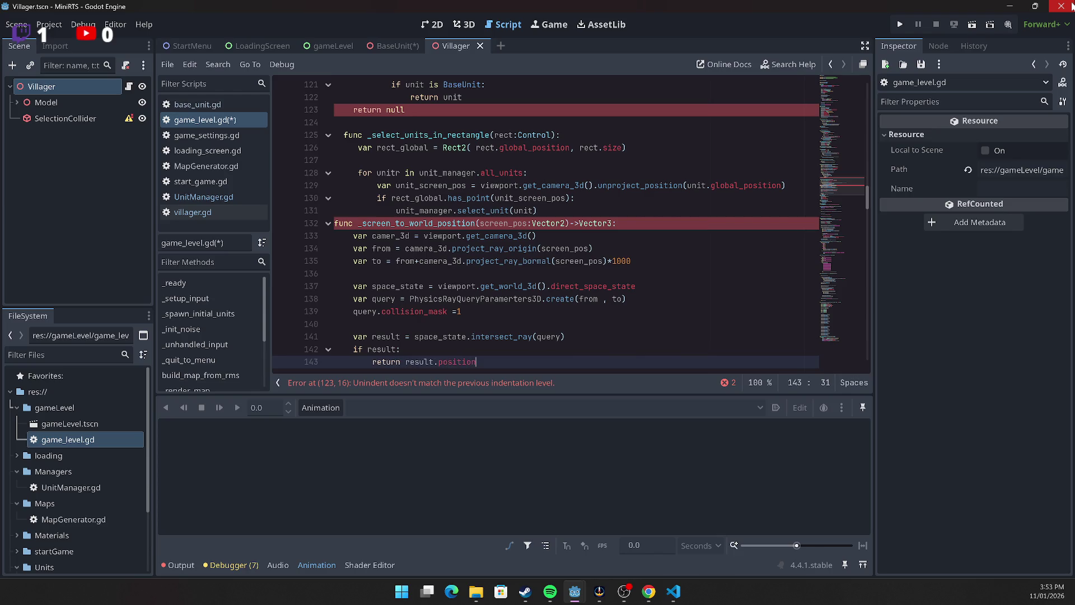
{"action": "key", "text": "Return"}
{"action": "type", "text": "retu"}
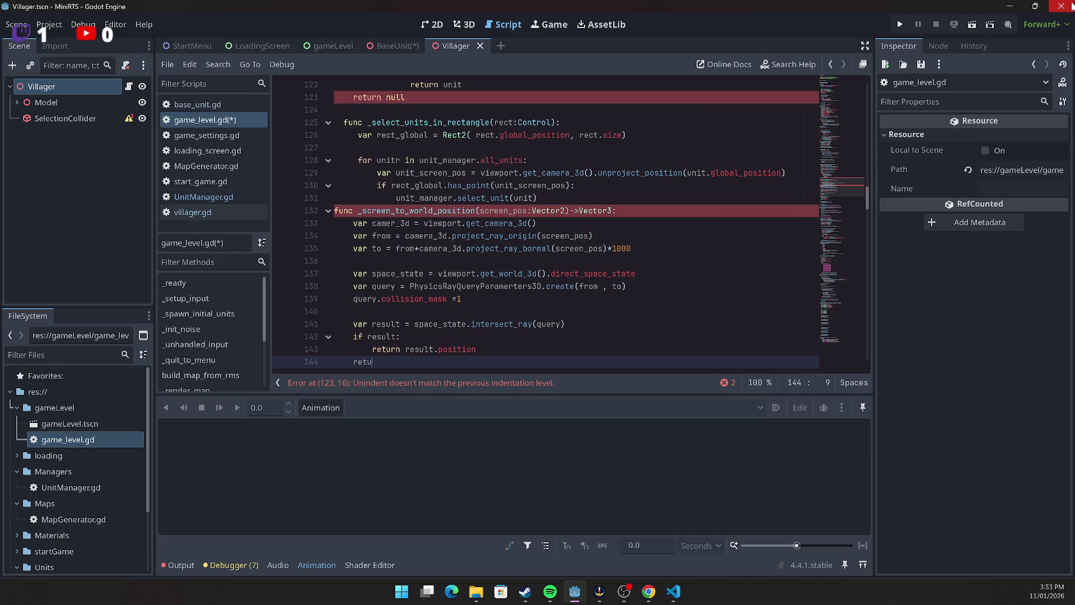
{"action": "type", "text": "rn Vector3."}
{"action": "key", "text": "BackSpace"}
{"action": "type", "text": "ZERO"}
{"action": "left_click_drag", "start_coordinate": [588, 248], "coordinate": [598, 237]}
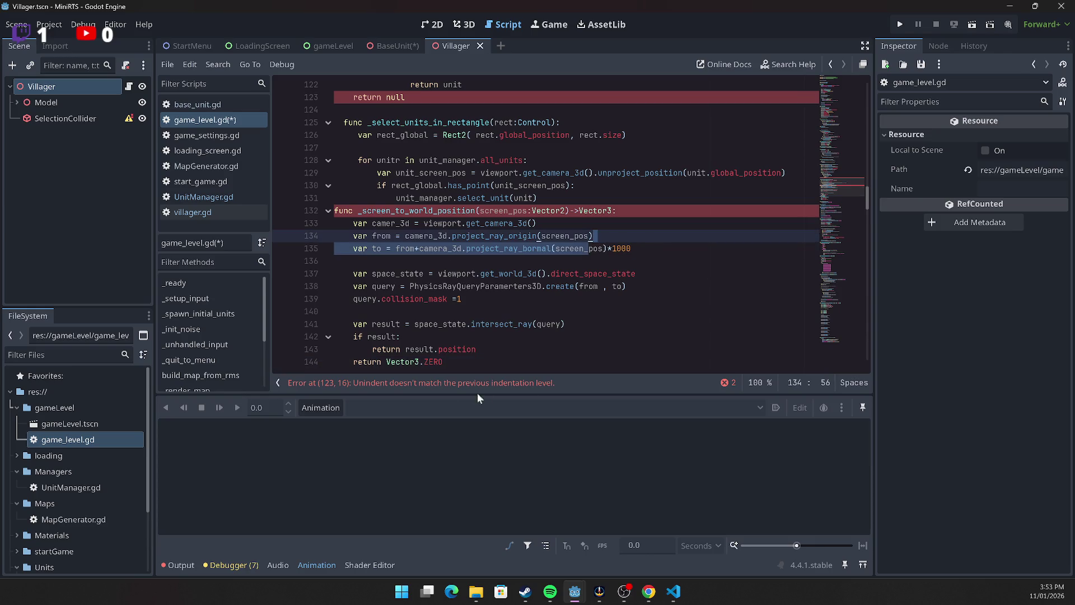
{"action": "left_click", "coordinate": [395, 383]}
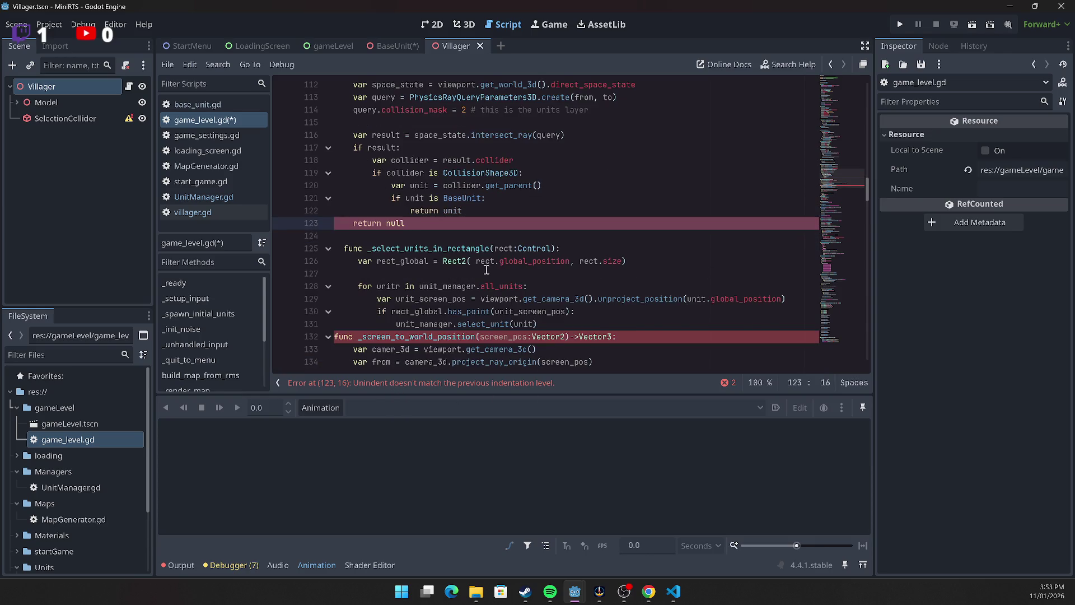
{"action": "scroll", "coordinate": [487, 269], "scroll_direction": "up", "scroll_amount": 3}
{"action": "scroll", "coordinate": [487, 273], "scroll_direction": "down", "scroll_amount": 2}
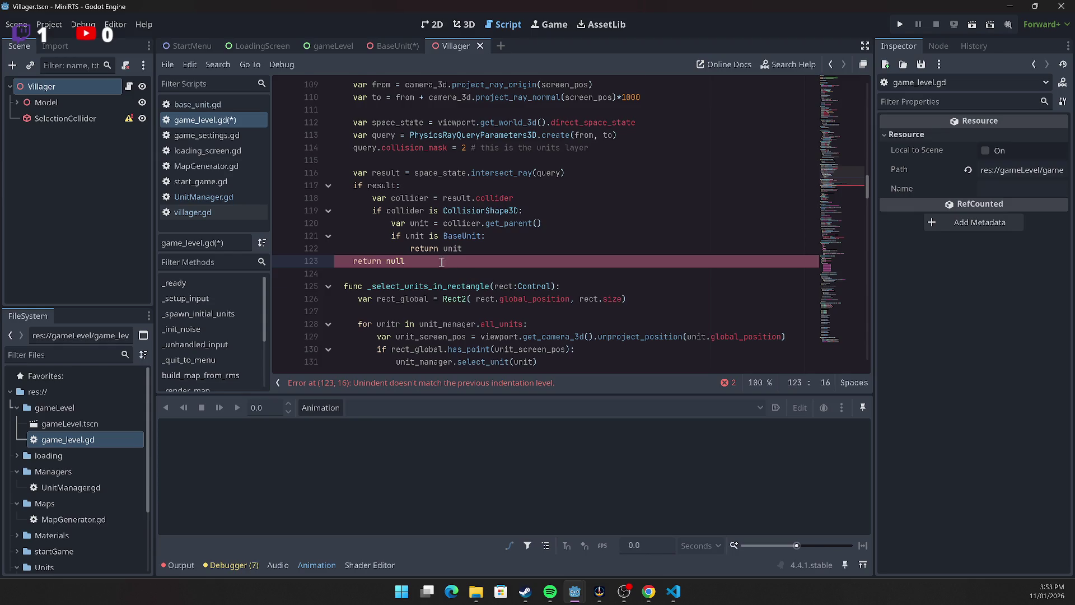
{"action": "scroll", "coordinate": [441, 265], "scroll_direction": "up", "scroll_amount": 1}
{"action": "left_click", "coordinate": [359, 110]}
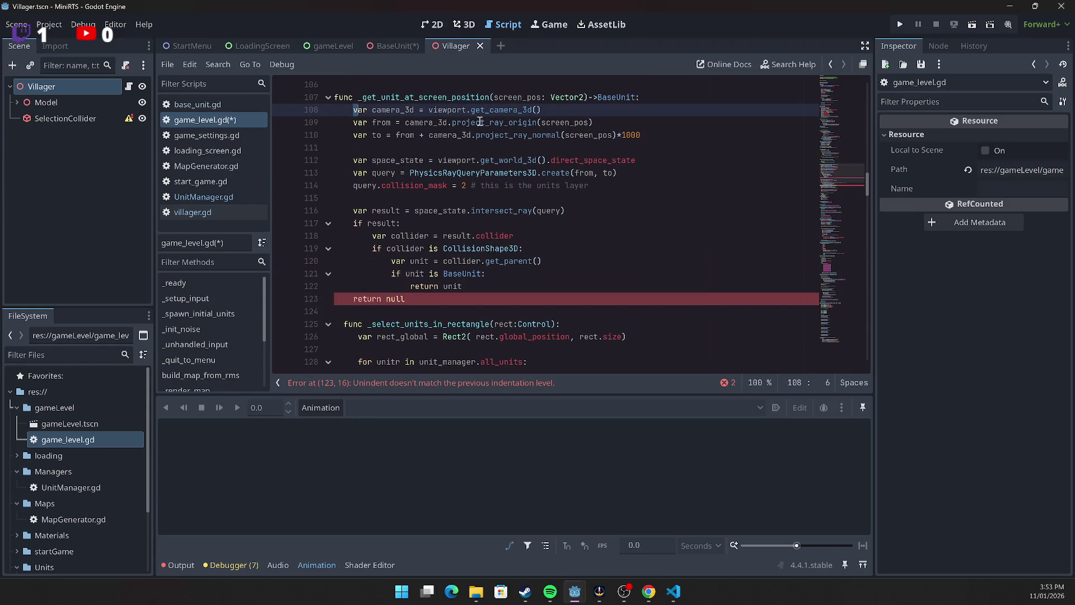
{"action": "key", "text": "Up"}
{"action": "key", "text": "End"}
{"action": "key", "text": "Return"}
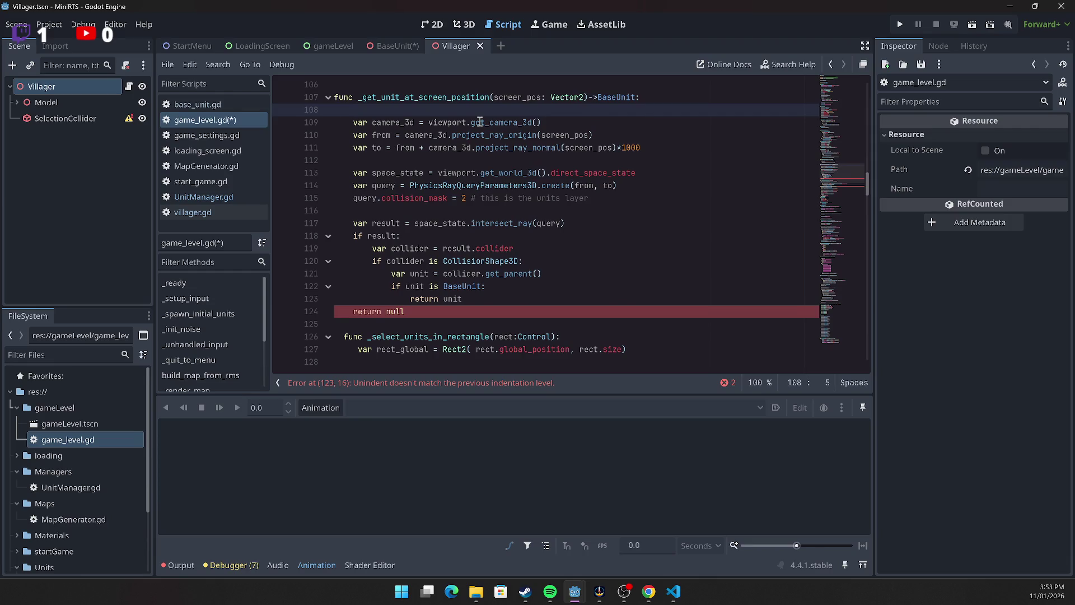
{"action": "key", "text": "ctrl+z"}
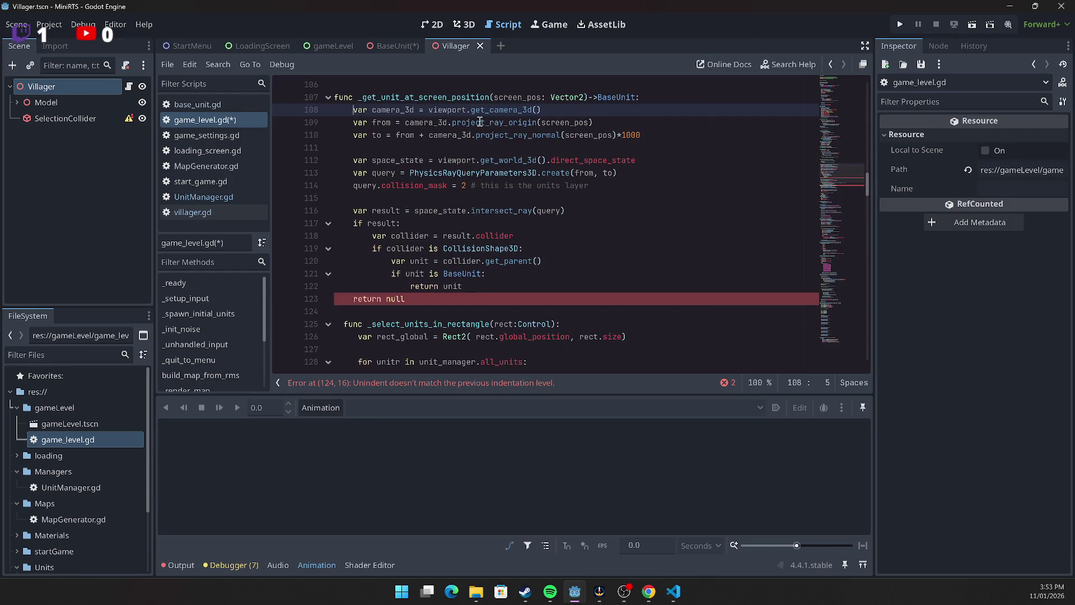
{"action": "key", "text": "Down"}
{"action": "key", "text": "Down"}
{"action": "key", "text": "Down"}
{"action": "key", "text": "Down"}
{"action": "key", "text": "Down"}
{"action": "key", "text": "Down"}
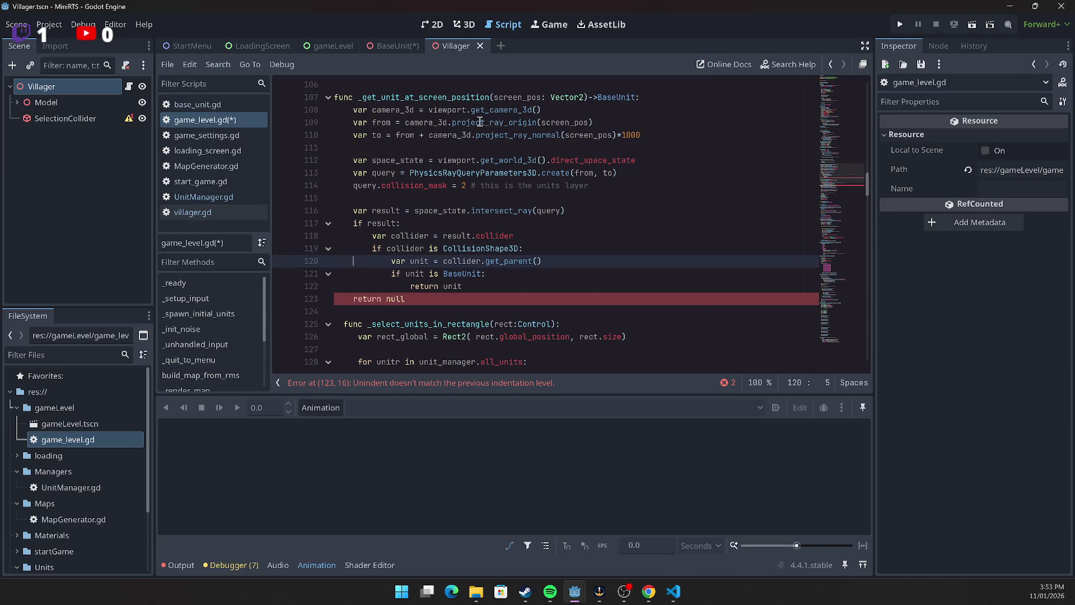
{"action": "key", "text": "Up"}
{"action": "key", "text": "Up"}
{"action": "key", "text": "Up"}
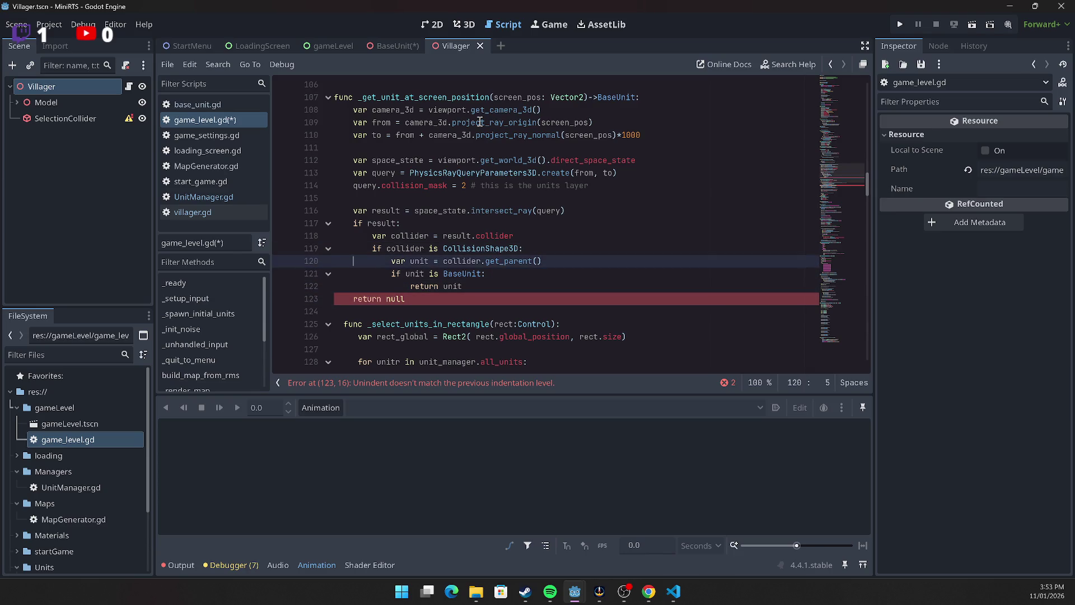
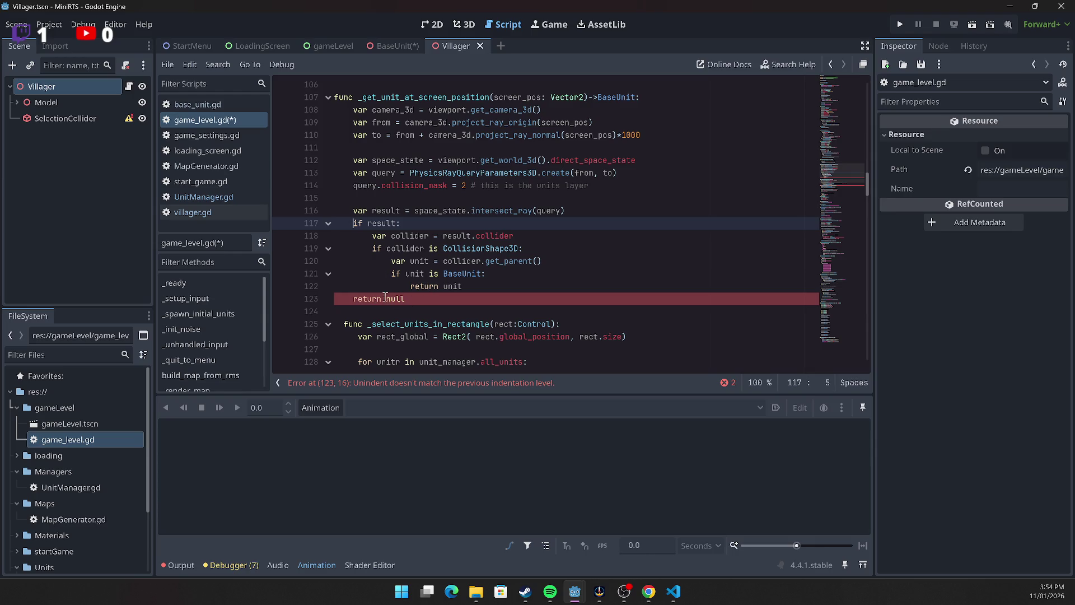
Check the indentation of return null on line 123, then open the Editor menu.
{"action": "left_click", "coordinate": [419, 299]}
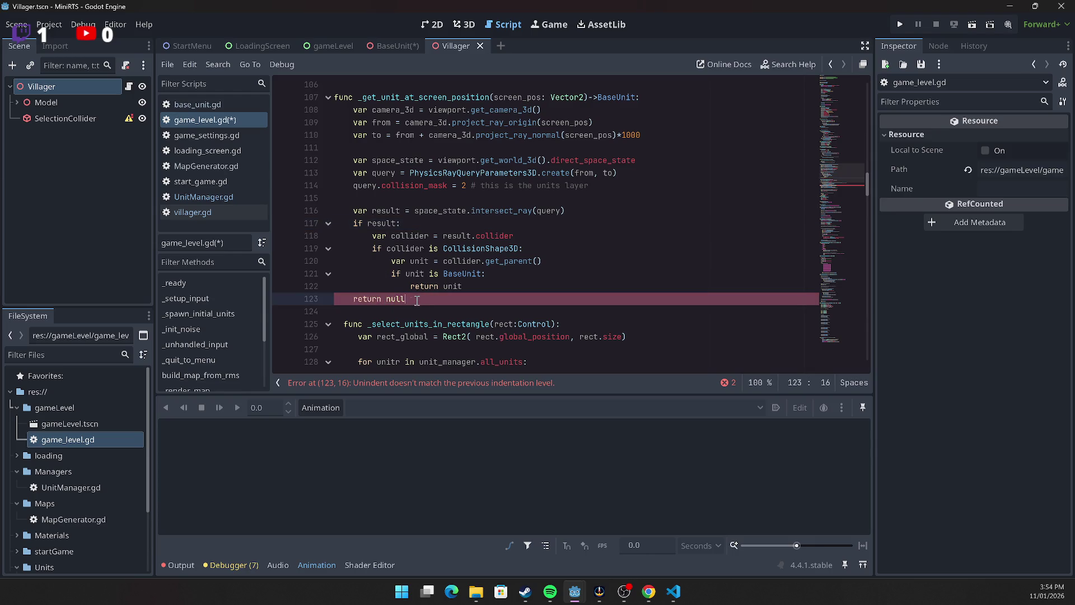
{"action": "mouse_move", "coordinate": [353, 299]}
{"action": "left_mouse_down"}
{"action": "mouse_move", "coordinate": [277, 301]}
{"action": "mouse_move", "coordinate": [355, 224]}
{"action": "mouse_move", "coordinate": [348, 211]}
{"action": "mouse_move", "coordinate": [330, 236]}
{"action": "mouse_move", "coordinate": [331, 286]}
{"action": "left_mouse_up"}
{"action": "left_click", "coordinate": [345, 275]}
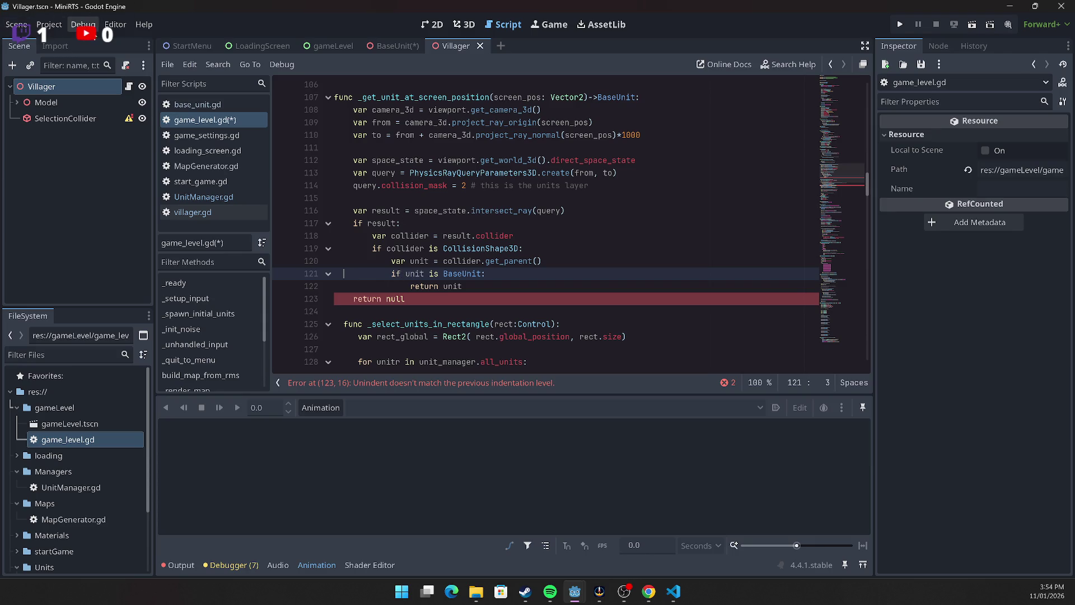
{"action": "left_click", "coordinate": [112, 26]}
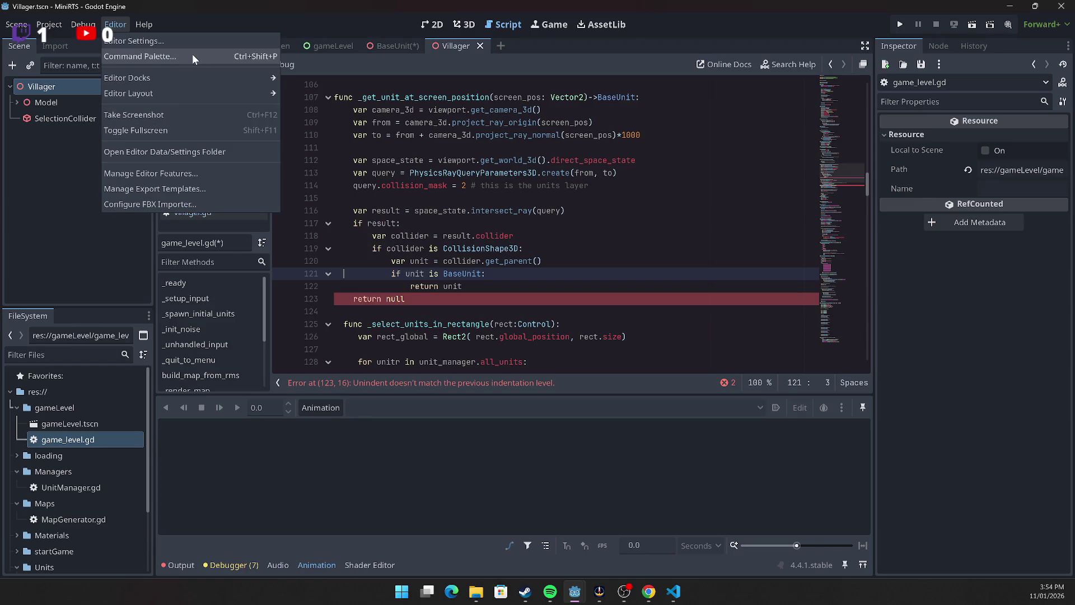
In Editor Settings, filter for 'tab' and set Dock Tab Style to Text and Icon.
{"action": "left_click", "coordinate": [180, 41]}
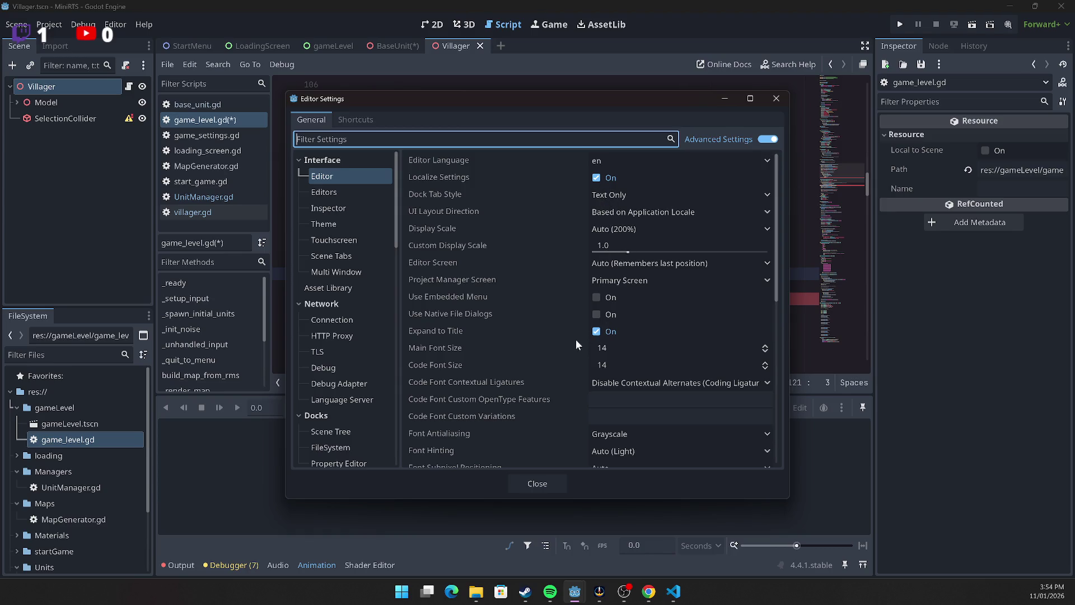
{"action": "left_click", "coordinate": [332, 191]}
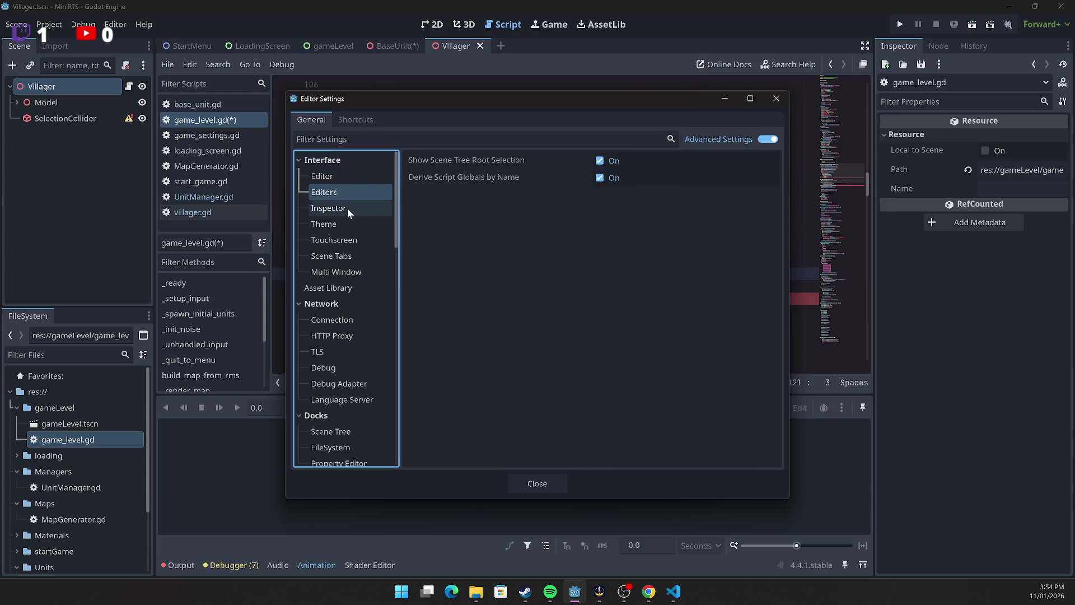
{"action": "left_click", "coordinate": [334, 179]}
{"action": "scroll", "coordinate": [510, 281], "scroll_direction": "down", "scroll_amount": 3}
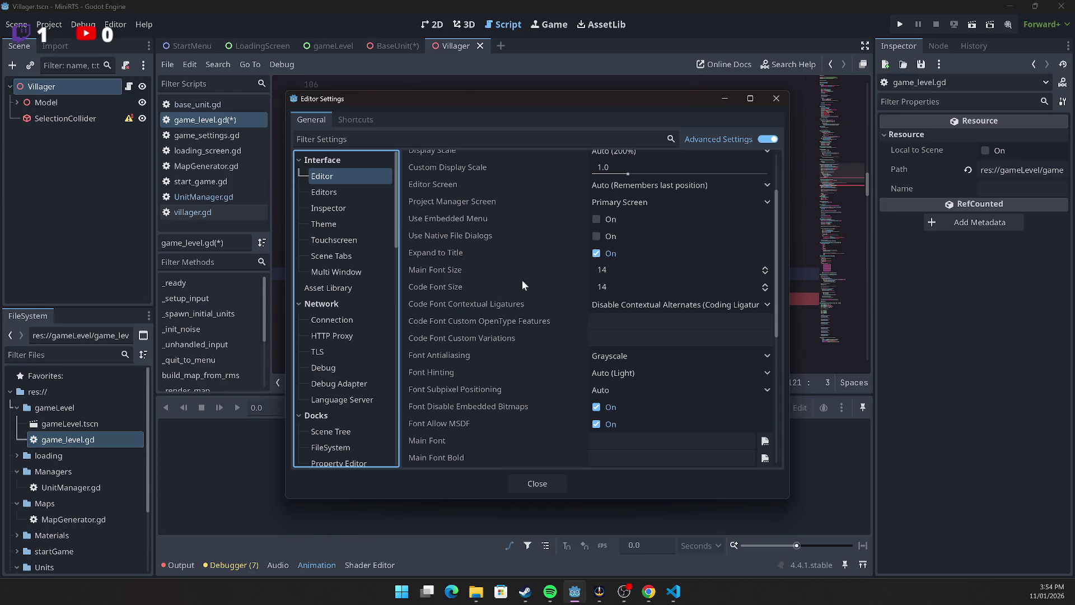
{"action": "scroll", "coordinate": [525, 286], "scroll_direction": "down", "scroll_amount": 4}
{"action": "left_click", "coordinate": [562, 139]}
{"action": "type", "text": "tab"}
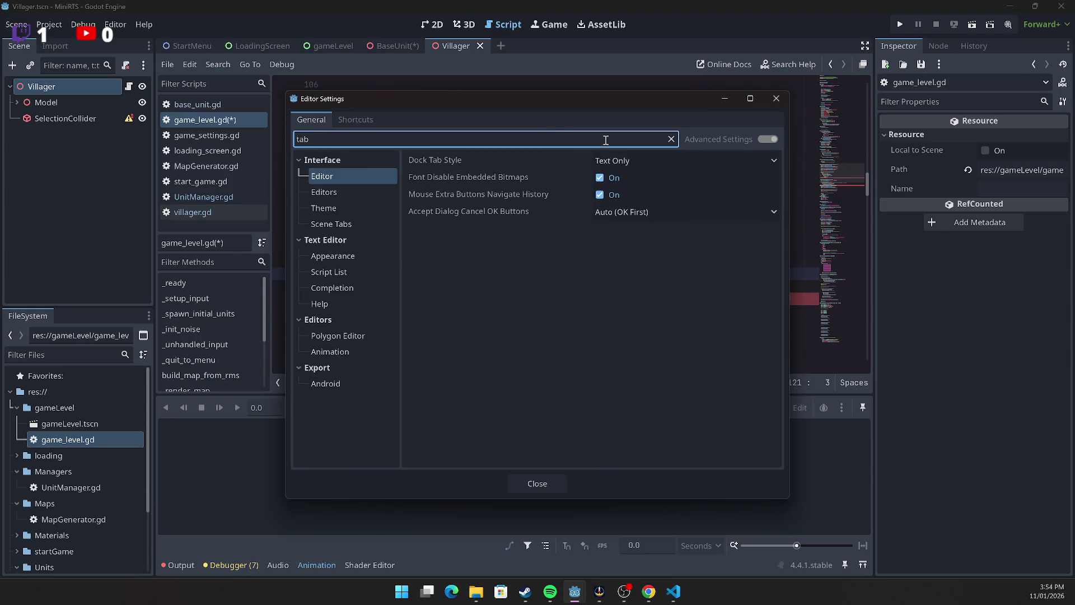
{"action": "left_click", "coordinate": [772, 163]}
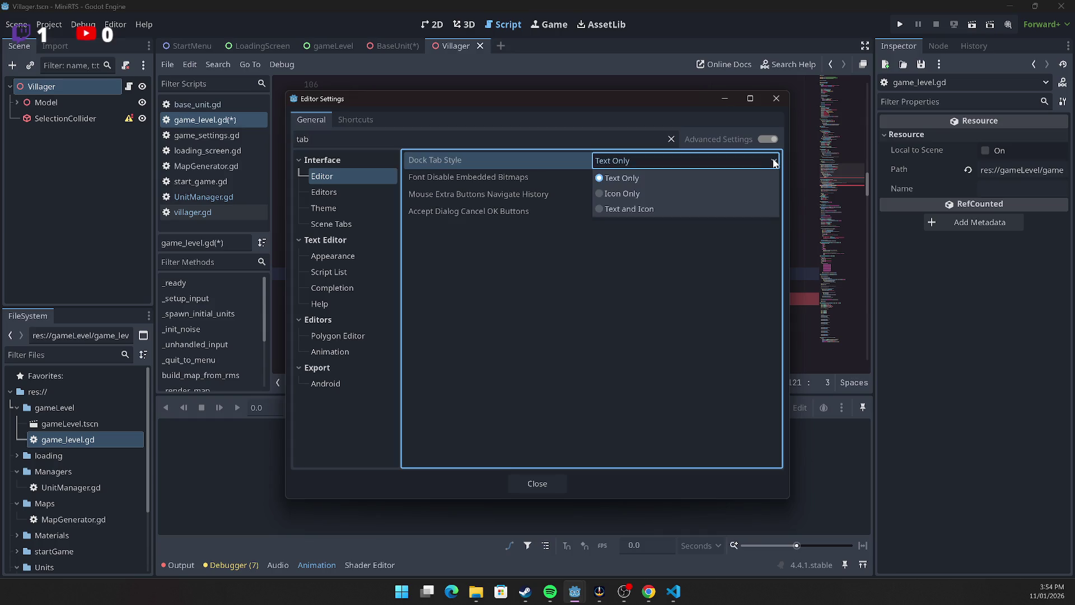
{"action": "left_click", "coordinate": [652, 212]}
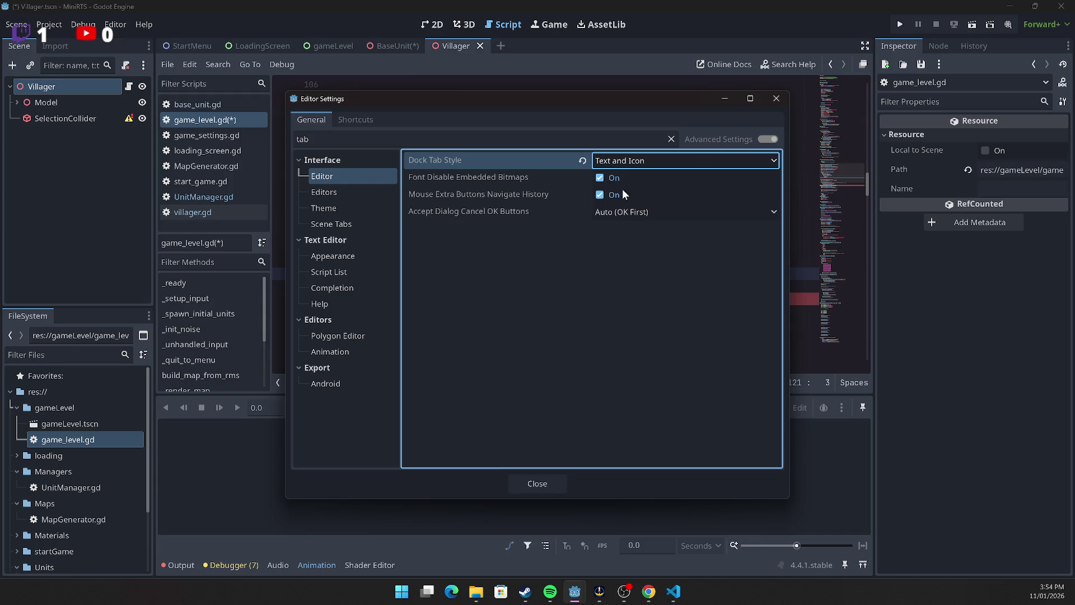
{"action": "left_click", "coordinate": [774, 102]}
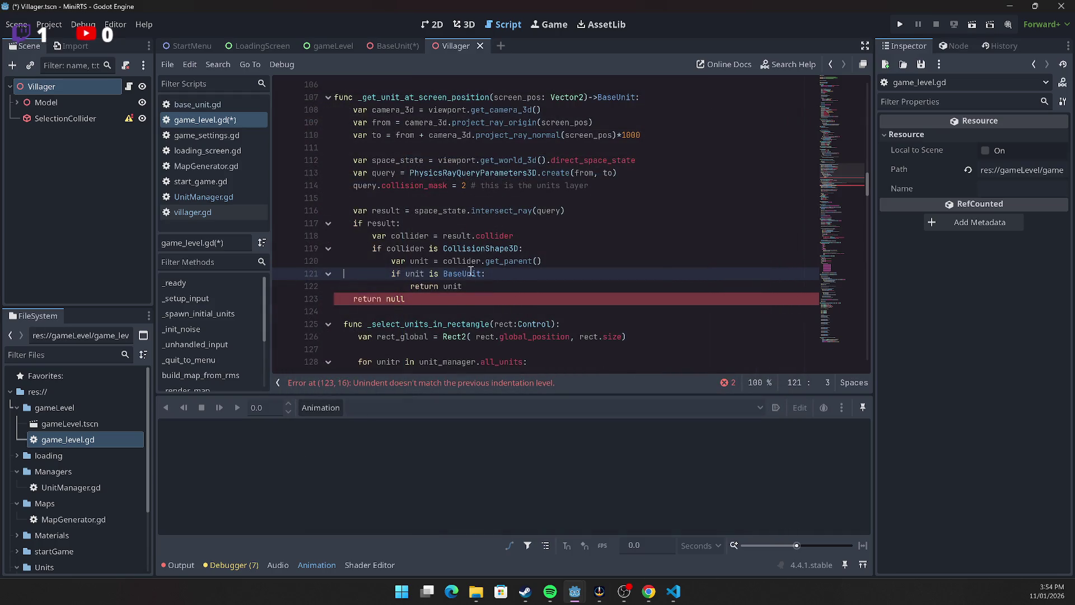
Re-indent return null on line 123 and move the following func line to column one.
{"action": "left_click", "coordinate": [448, 300]}
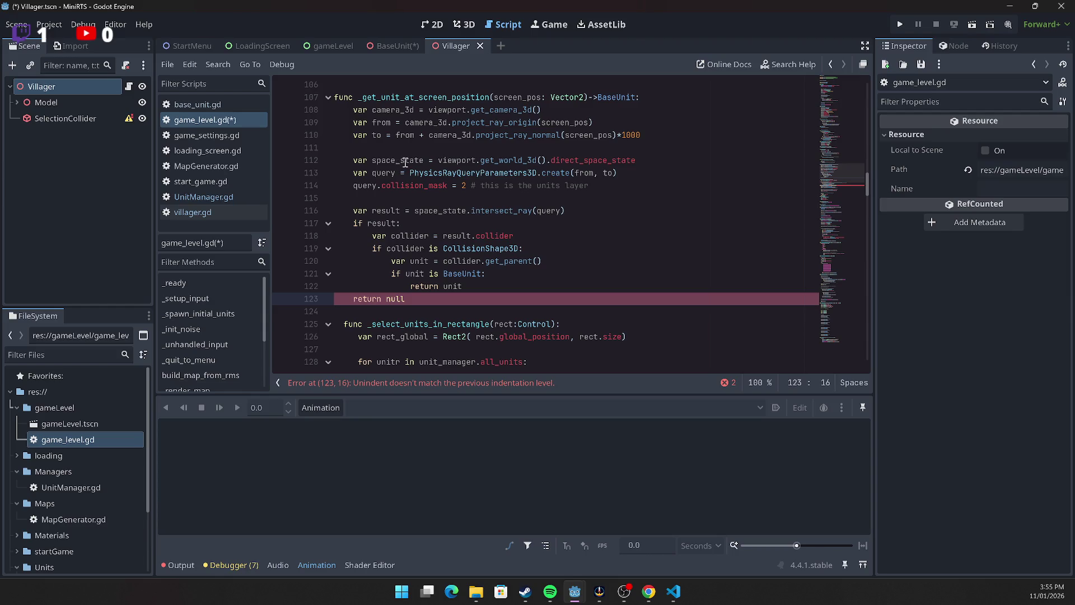
{"action": "key", "text": "Home"}
{"action": "key", "text": "BackSpace"}
{"action": "key", "text": "Tab"}
{"action": "key", "text": "Down"}
{"action": "key", "text": "Down"}
{"action": "key", "text": "BackSpace"}
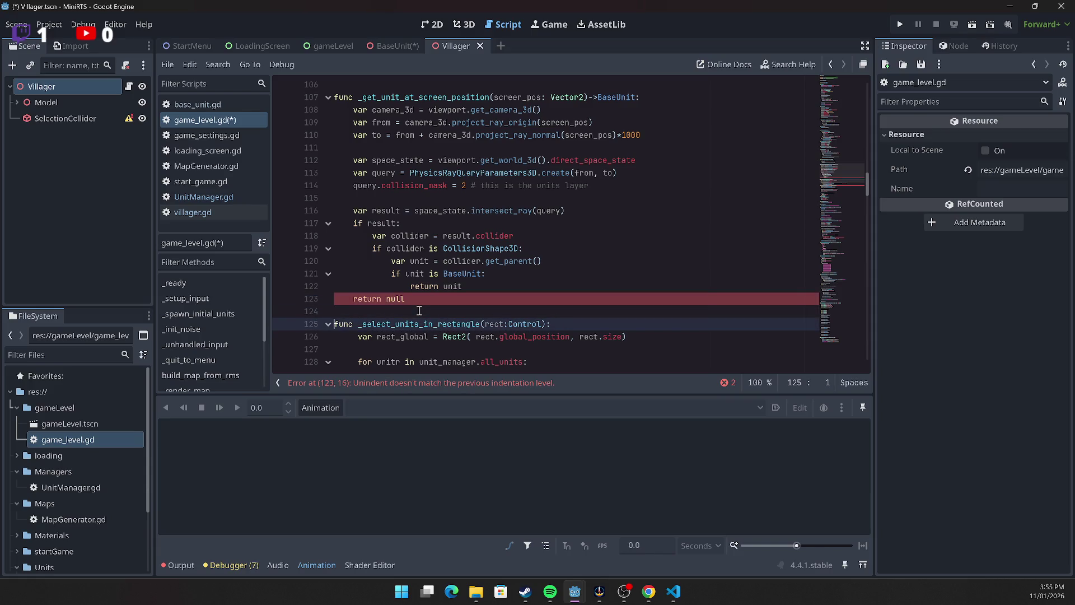
{"action": "scroll", "coordinate": [419, 310], "scroll_direction": "down", "scroll_amount": 4}
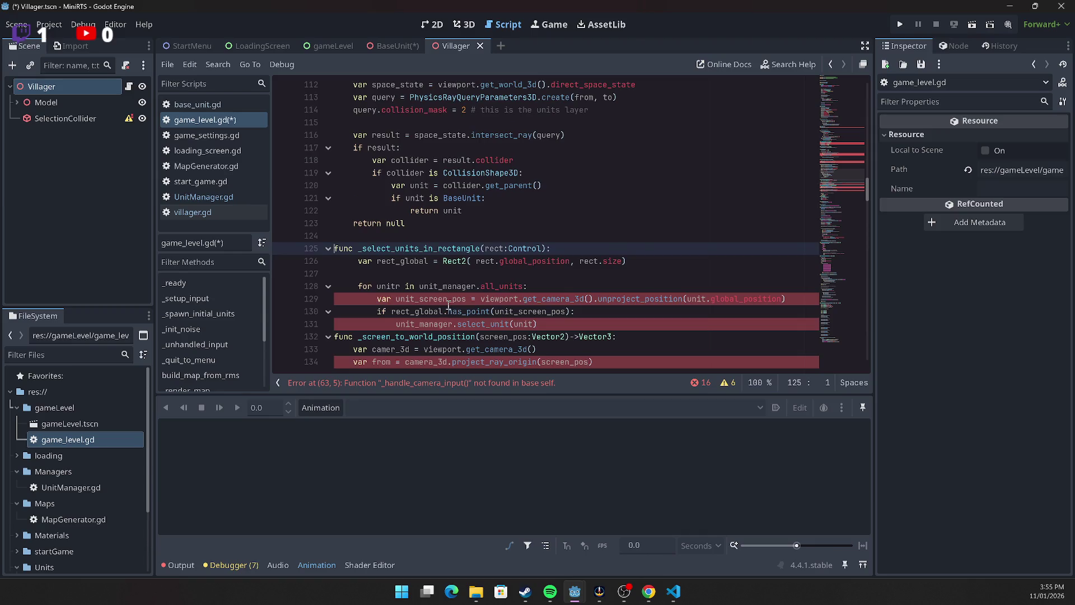
Insert a blank line after the select_unit call on line 131.
{"action": "left_click", "coordinate": [546, 210]}
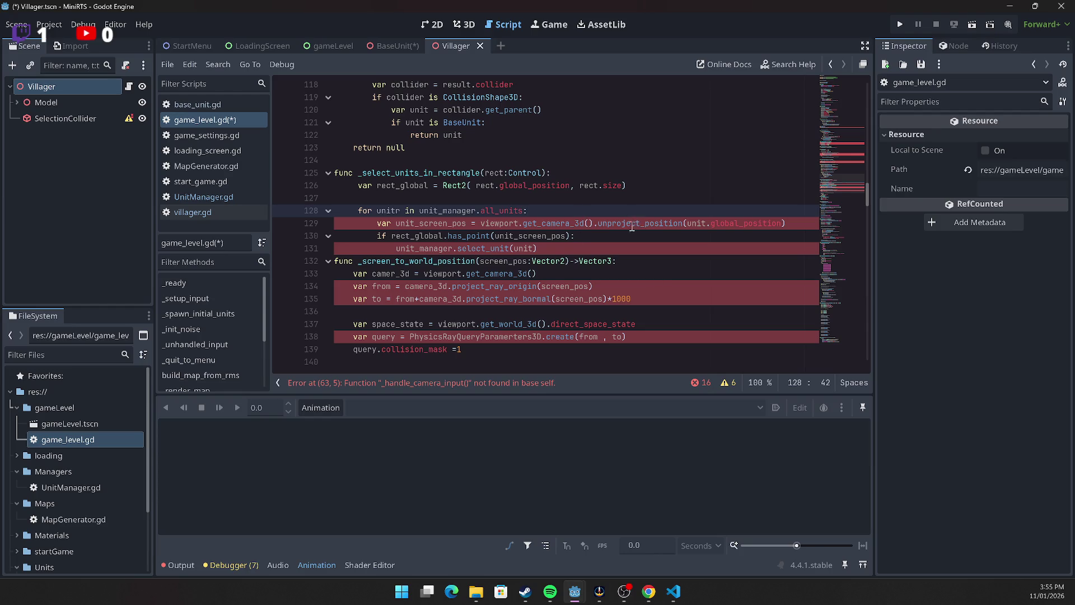
{"action": "left_click", "coordinate": [633, 223]}
{"action": "key", "text": "Right"}
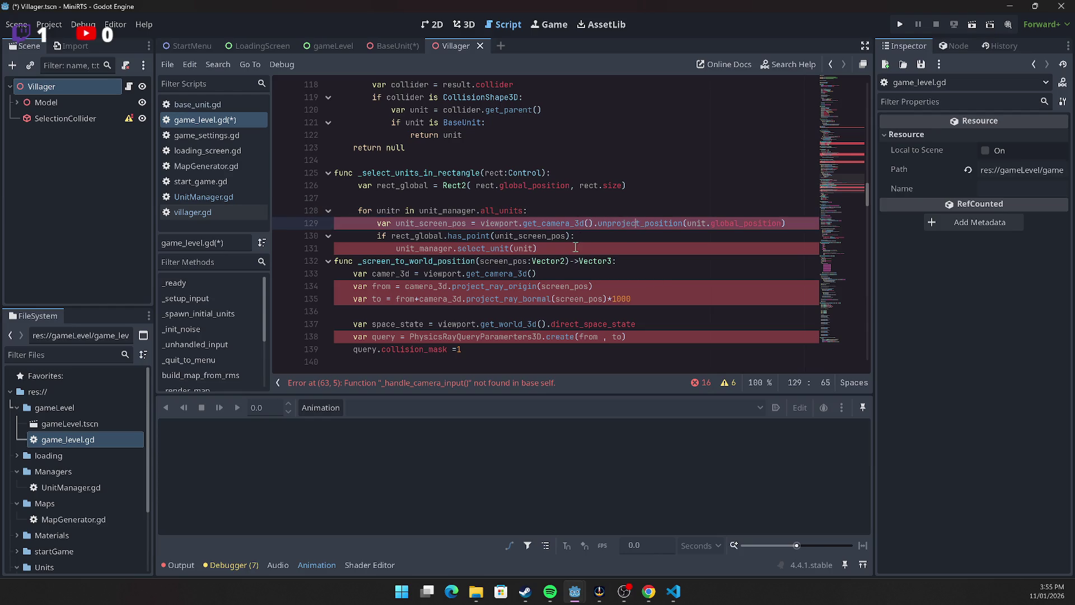
{"action": "scroll", "coordinate": [570, 241], "scroll_direction": "down", "scroll_amount": 1}
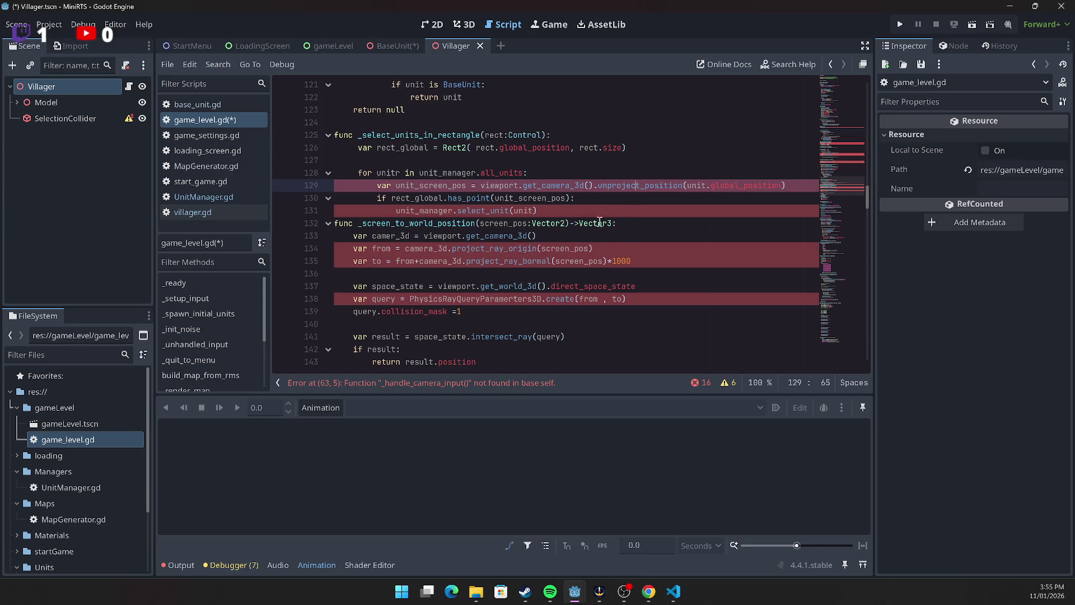
{"action": "left_click", "coordinate": [580, 216]}
{"action": "key", "text": "Return"}
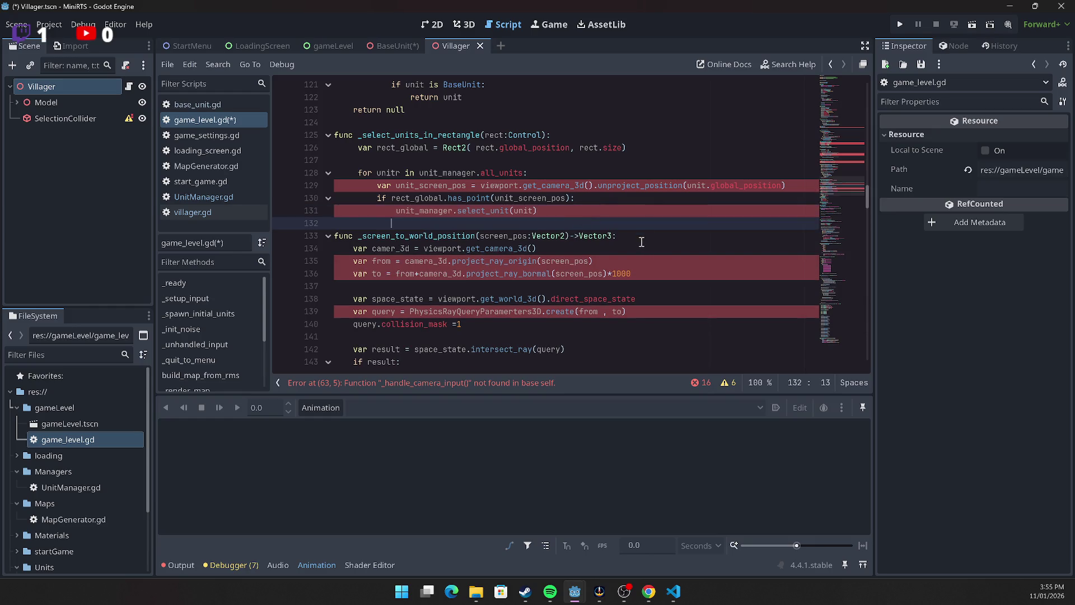
Fix the for-loop typo on line 128 so 'unitr' reads 'unit'.
{"action": "double_click", "coordinate": [454, 136]}
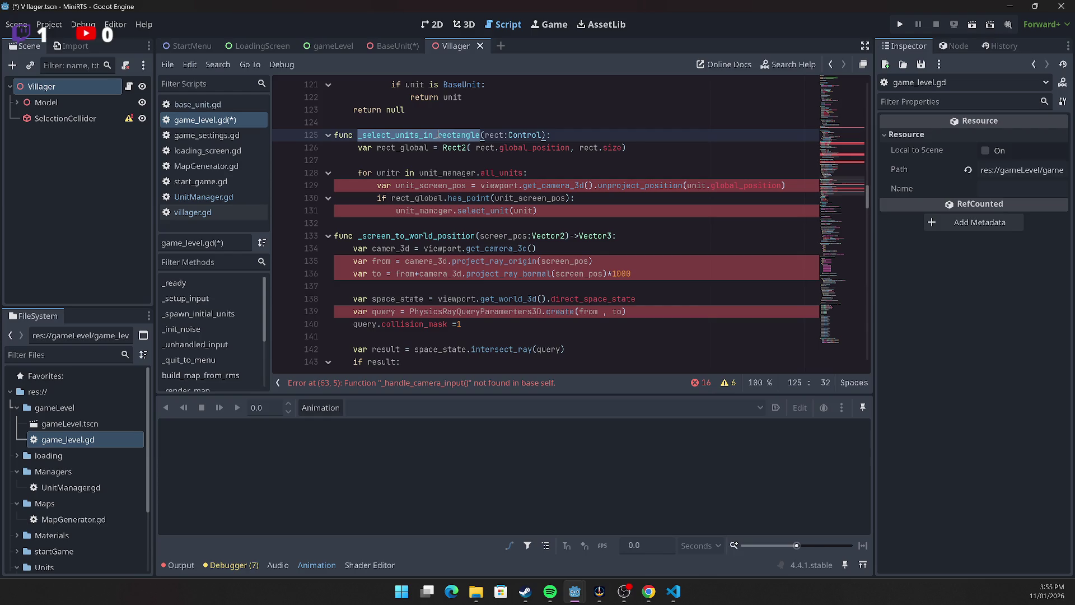
{"action": "left_click", "coordinate": [387, 149]}
{"action": "left_click", "coordinate": [383, 176]}
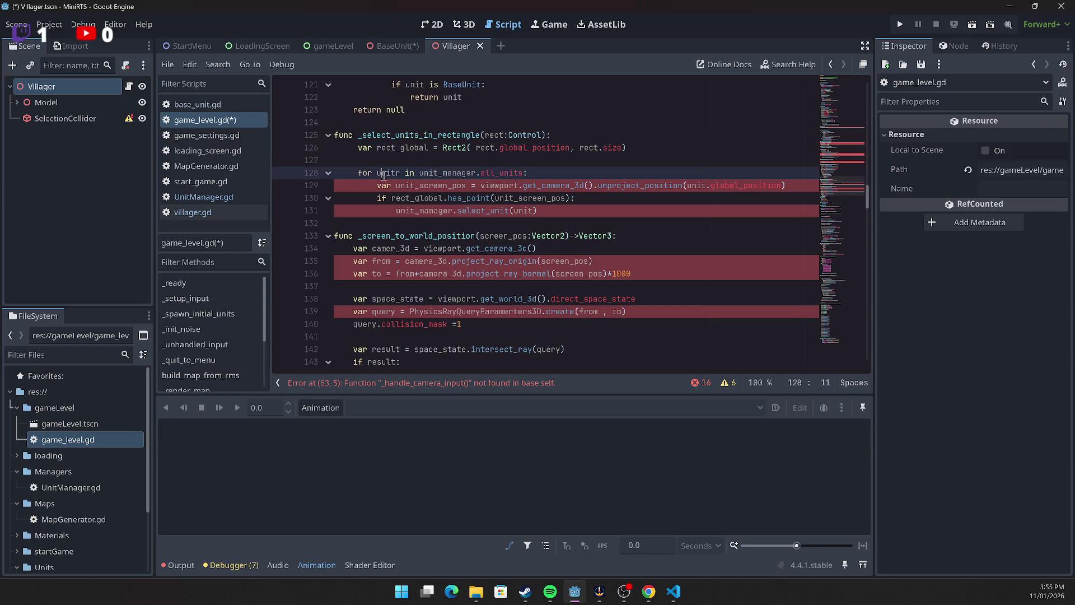
{"action": "left_click", "coordinate": [403, 173]}
{"action": "key", "text": "BackSpace"}
{"action": "scroll", "coordinate": [439, 244], "scroll_direction": "down", "scroll_amount": 2}
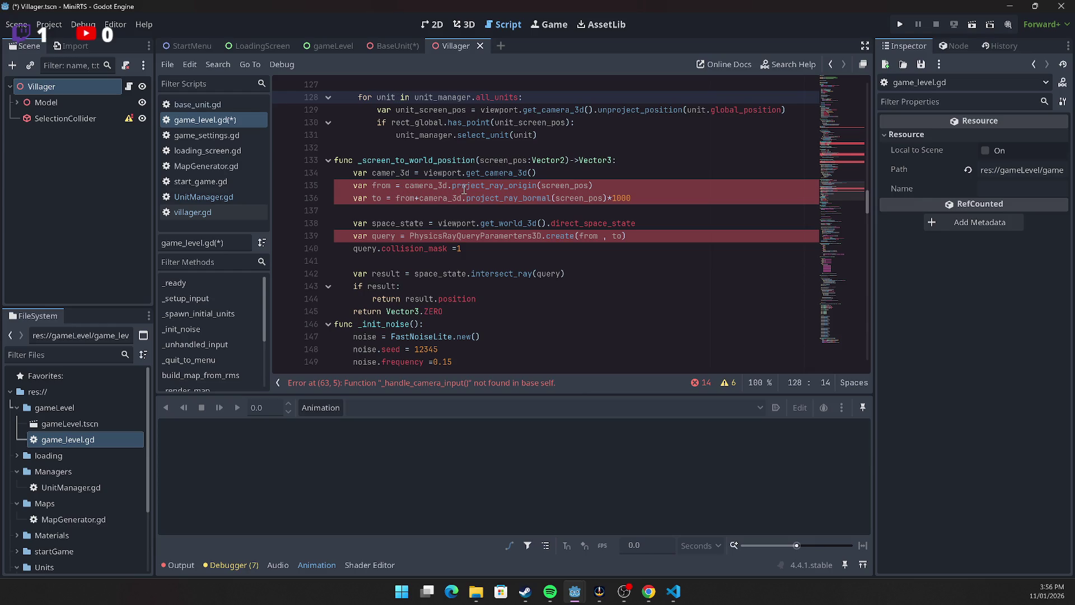
Correct camer_3d to camera_3d on line 134.
{"action": "left_click", "coordinate": [420, 186]}
{"action": "left_click", "coordinate": [396, 174]}
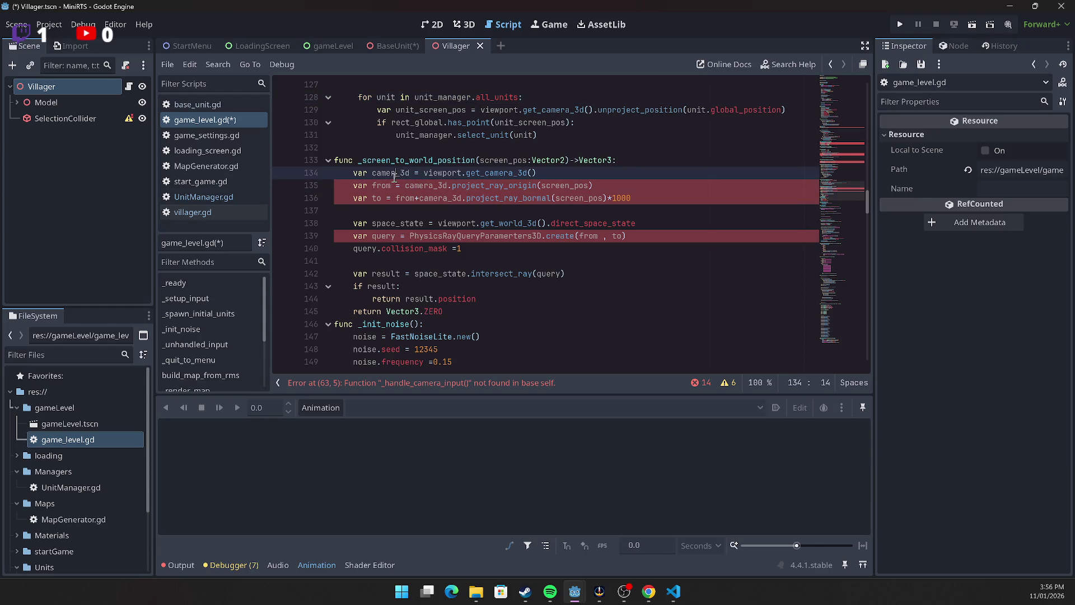
{"action": "type", "text": "a"}
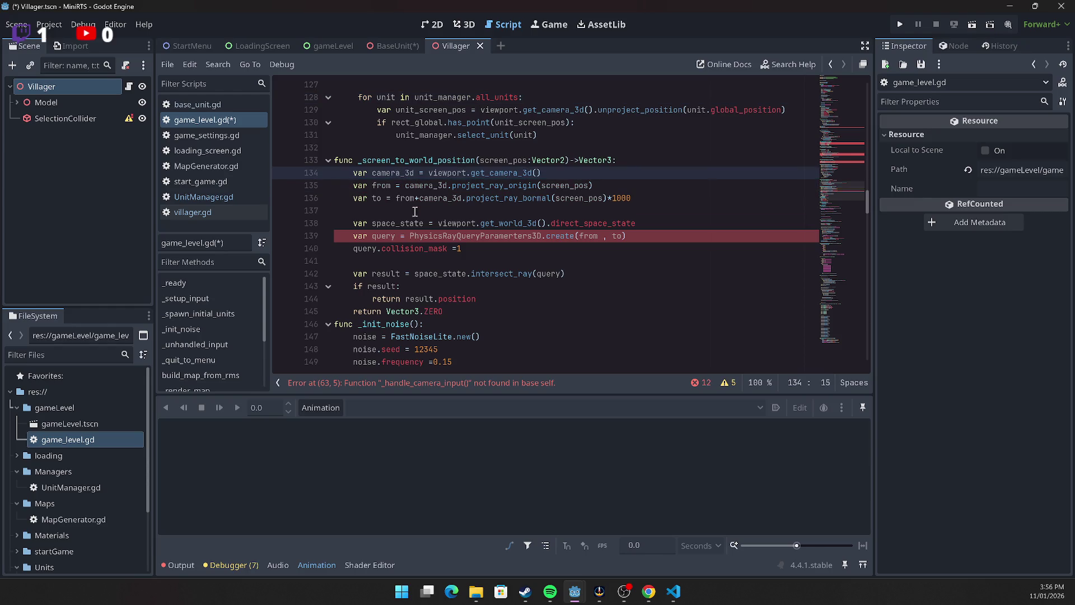
{"action": "scroll", "coordinate": [439, 214], "scroll_direction": "down", "scroll_amount": 1}
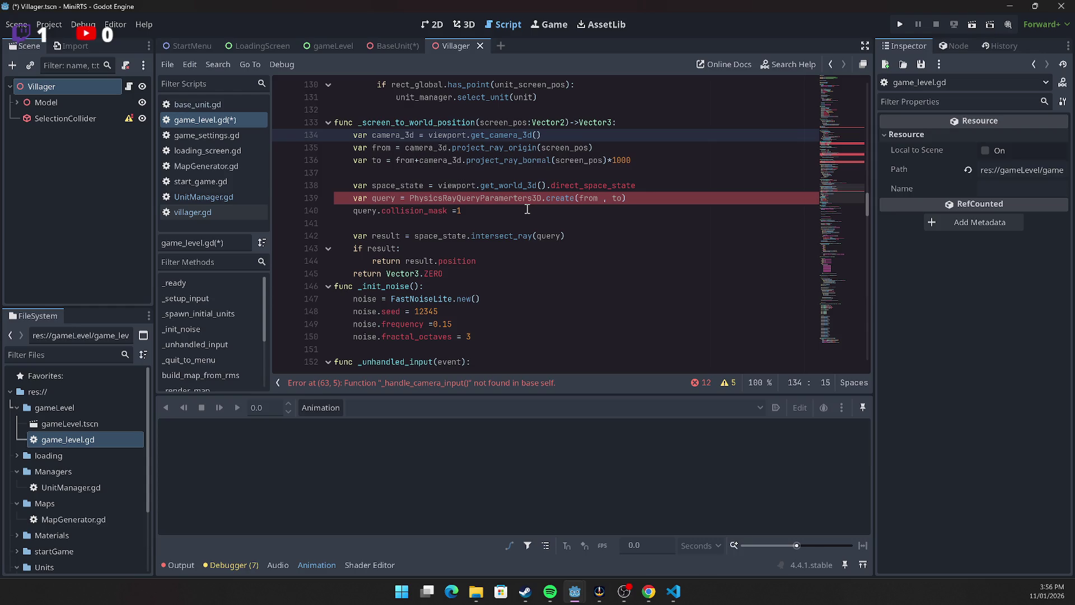
Add a blank line before _init_noise and jump to the line 63 error.
{"action": "left_click", "coordinate": [484, 274]}
{"action": "key", "text": "Return"}
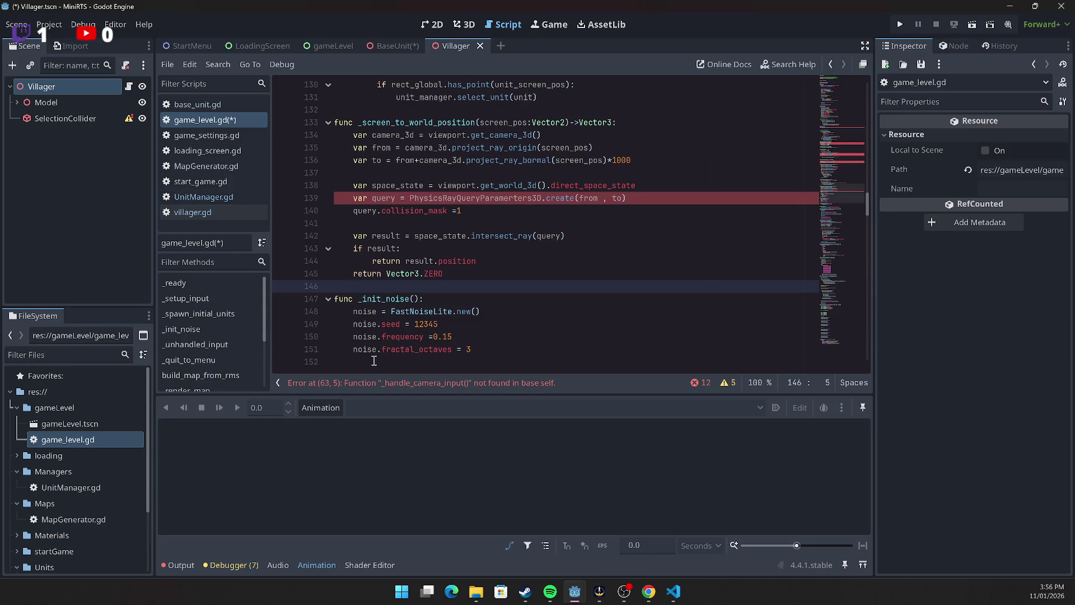
{"action": "left_click", "coordinate": [367, 384]}
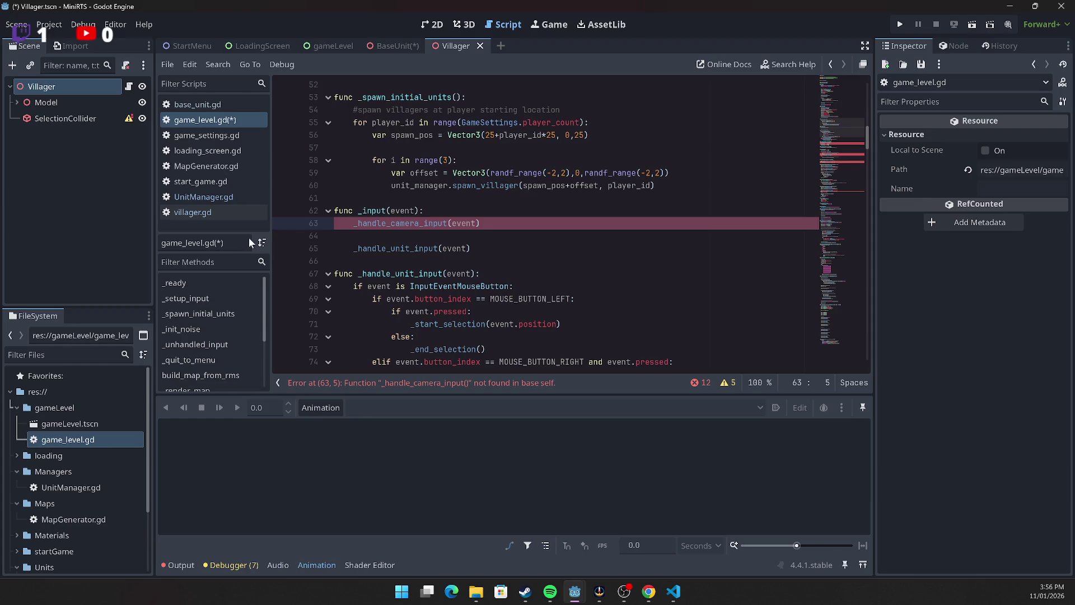
Comment out the _handle_camera_input() call on line 63.
{"action": "left_click", "coordinate": [430, 249]}
{"action": "left_click", "coordinate": [389, 238]}
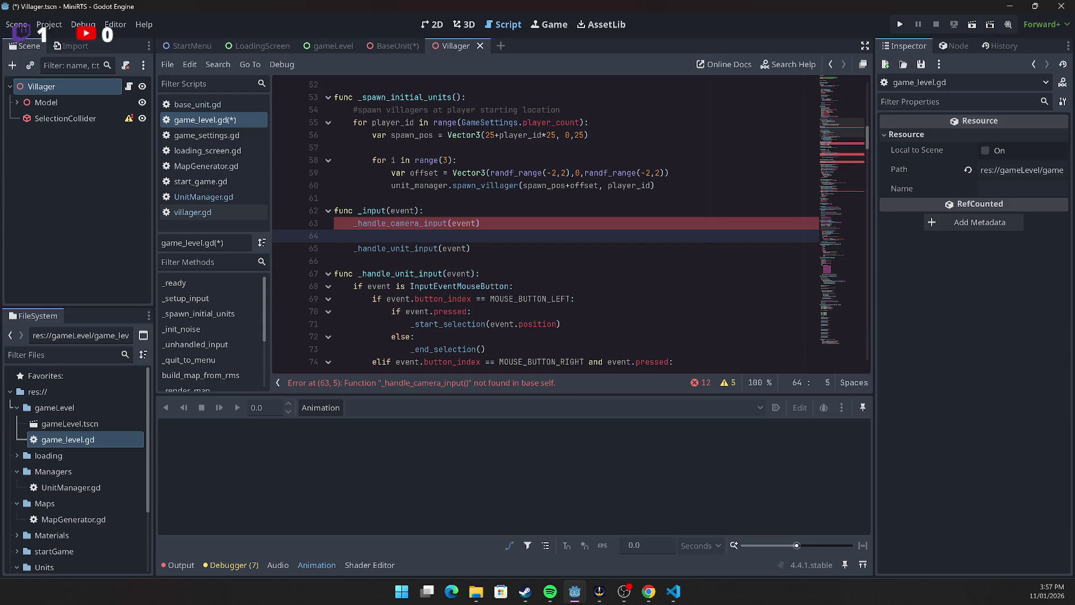
{"action": "left_click", "coordinate": [354, 224]}
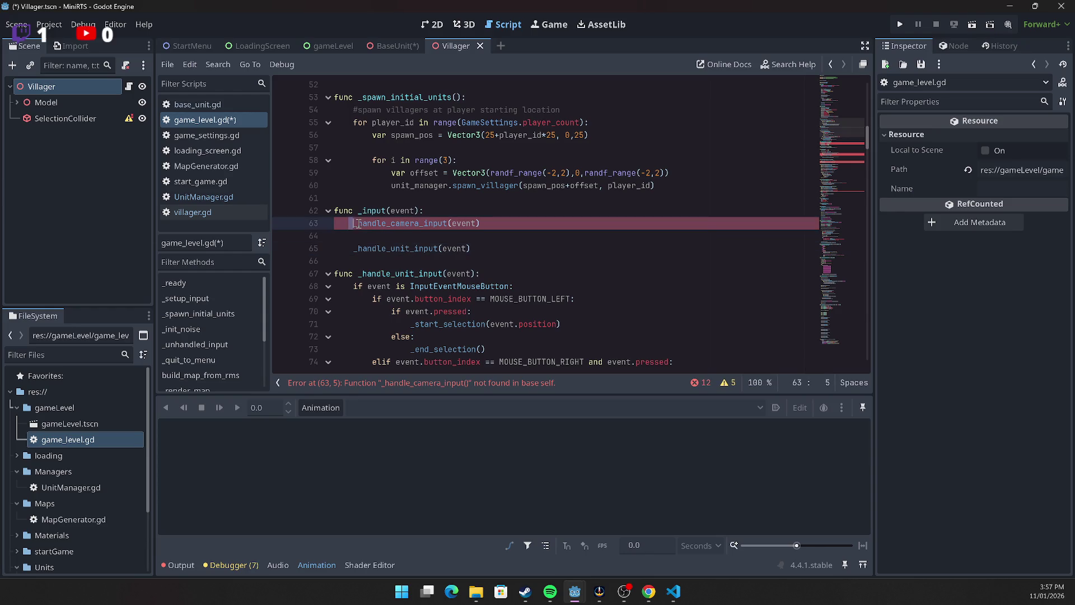
{"action": "key", "text": "ctrl+k"}
Correct unit_manger to unit_manager on line 81.
{"action": "left_click", "coordinate": [423, 383]}
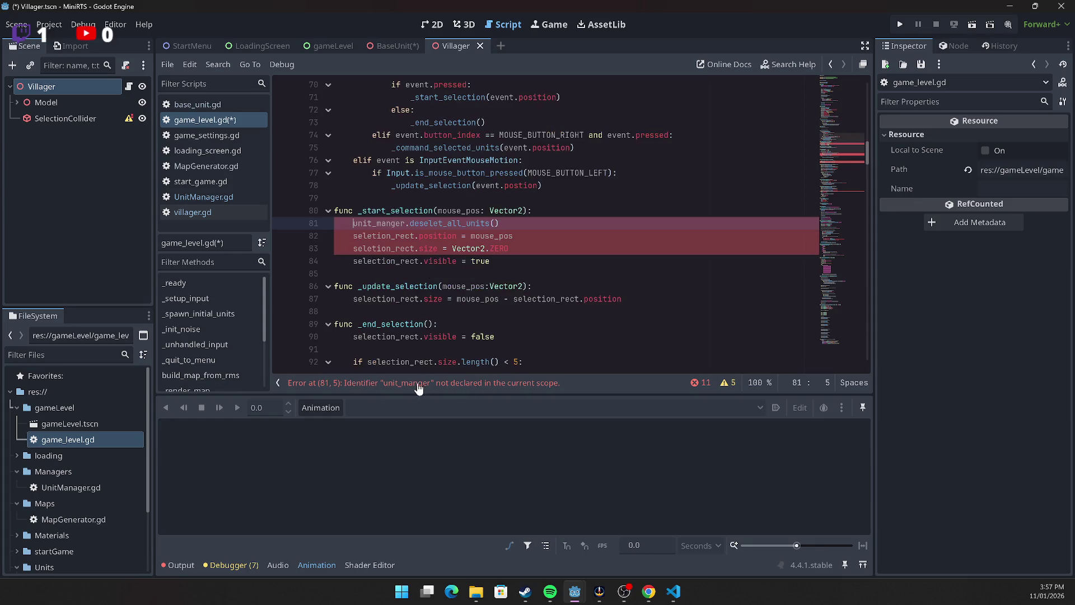
{"action": "left_click", "coordinate": [443, 287]}
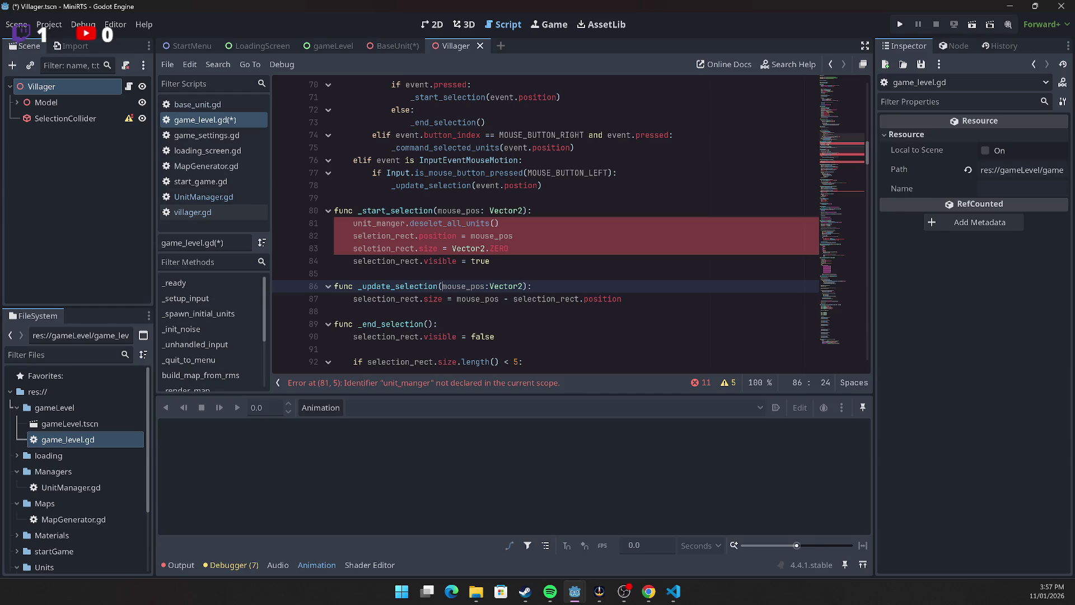
{"action": "left_click", "coordinate": [494, 275]}
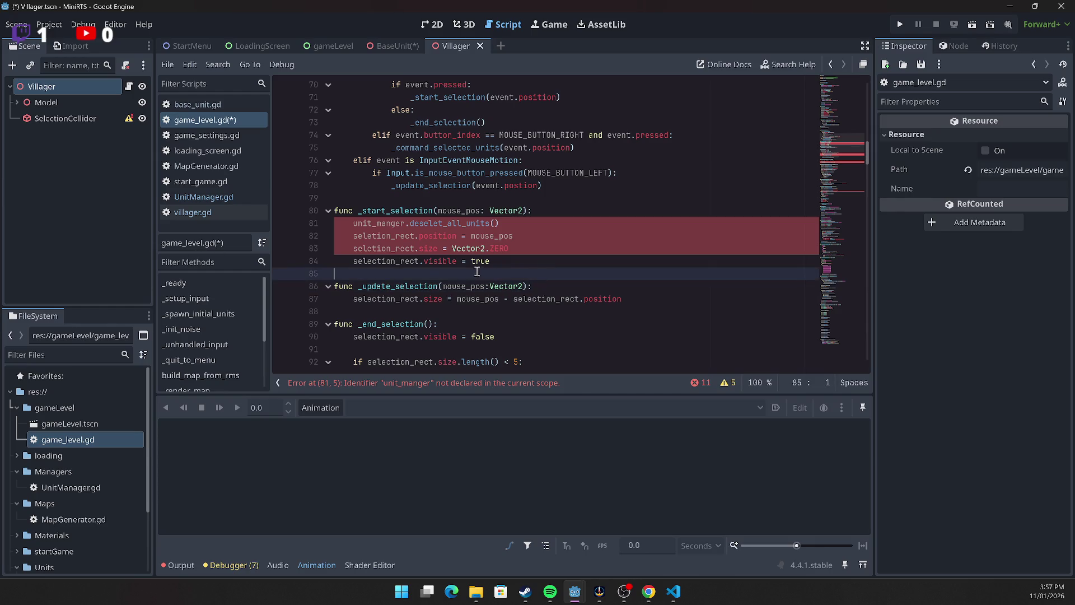
{"action": "left_click", "coordinate": [392, 224]}
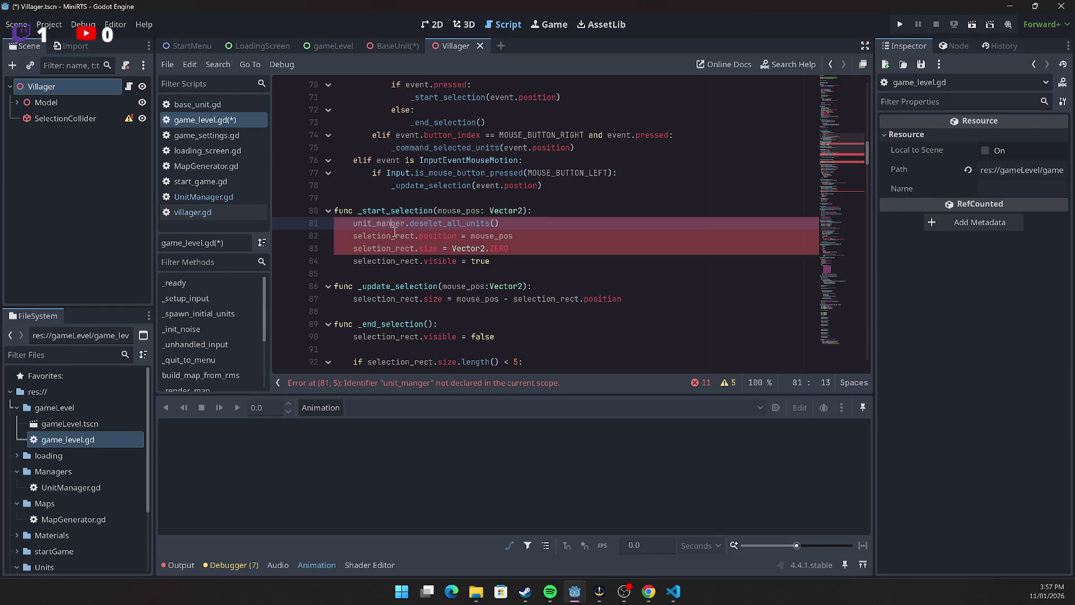
{"action": "type", "text": "a"}
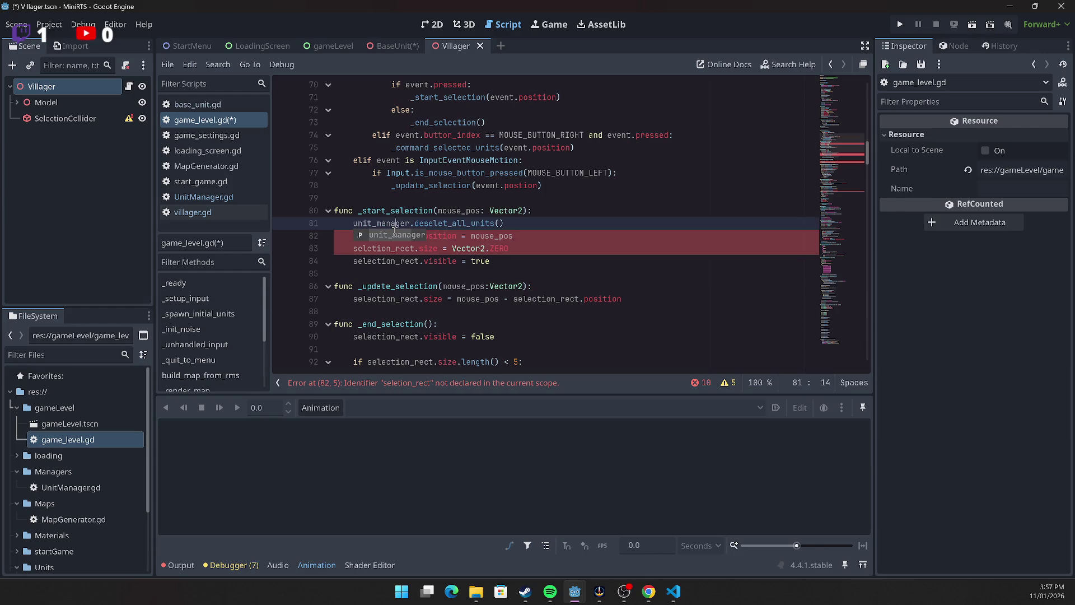
{"action": "left_click", "coordinate": [570, 276]}
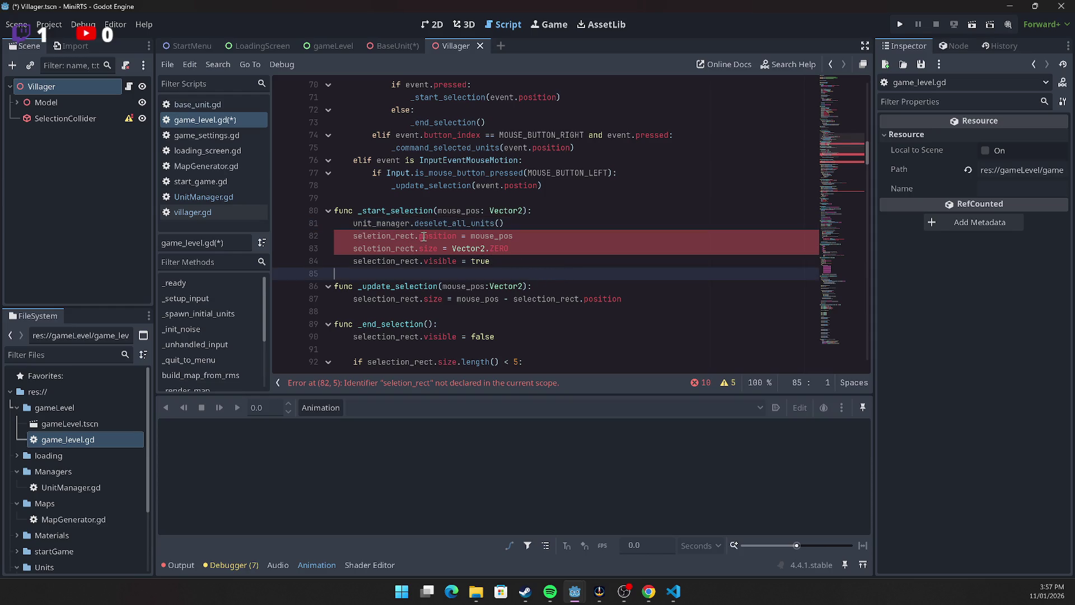
{"action": "left_click", "coordinate": [397, 261]}
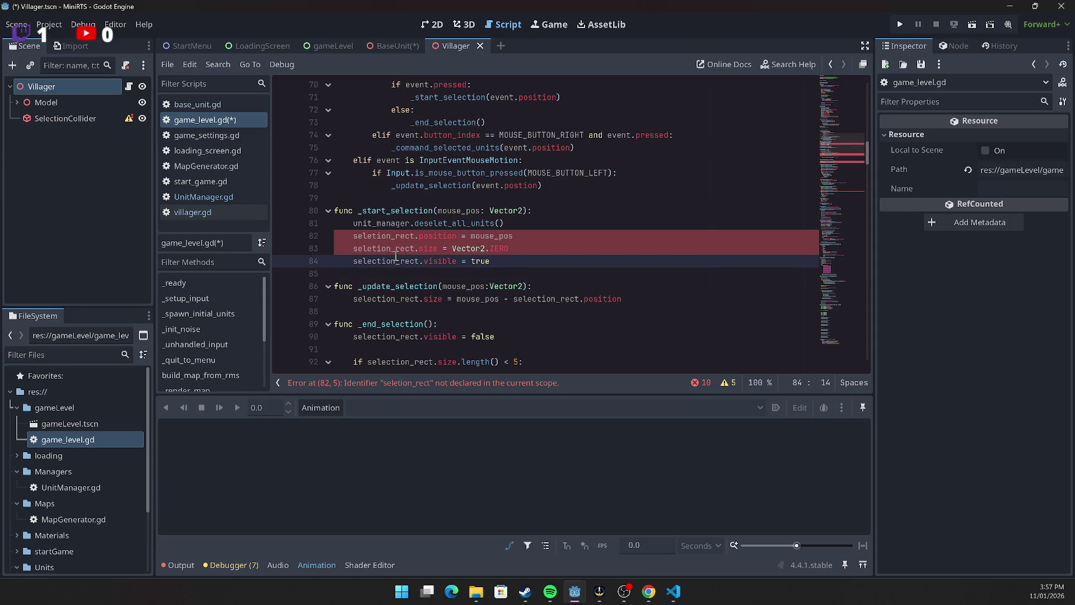
Correct seletion_rect to selection_rect on lines 82 and 83.
{"action": "left_click", "coordinate": [372, 236]}
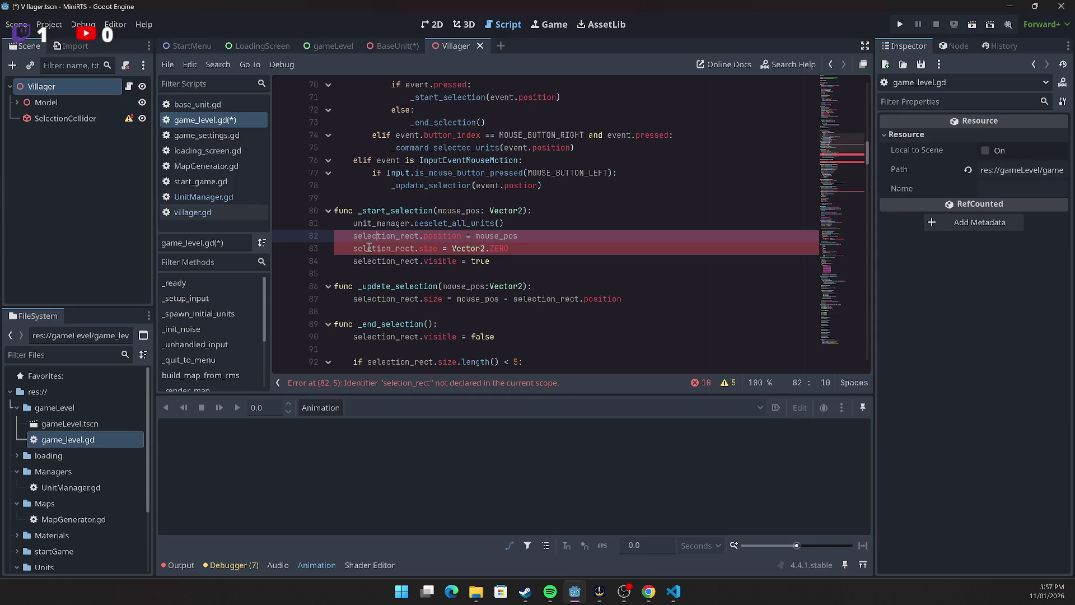
{"action": "type", "text": "c"}
{"action": "key", "text": "Escape"}
{"action": "left_click", "coordinate": [378, 248]}
{"action": "type", "text": "c"}
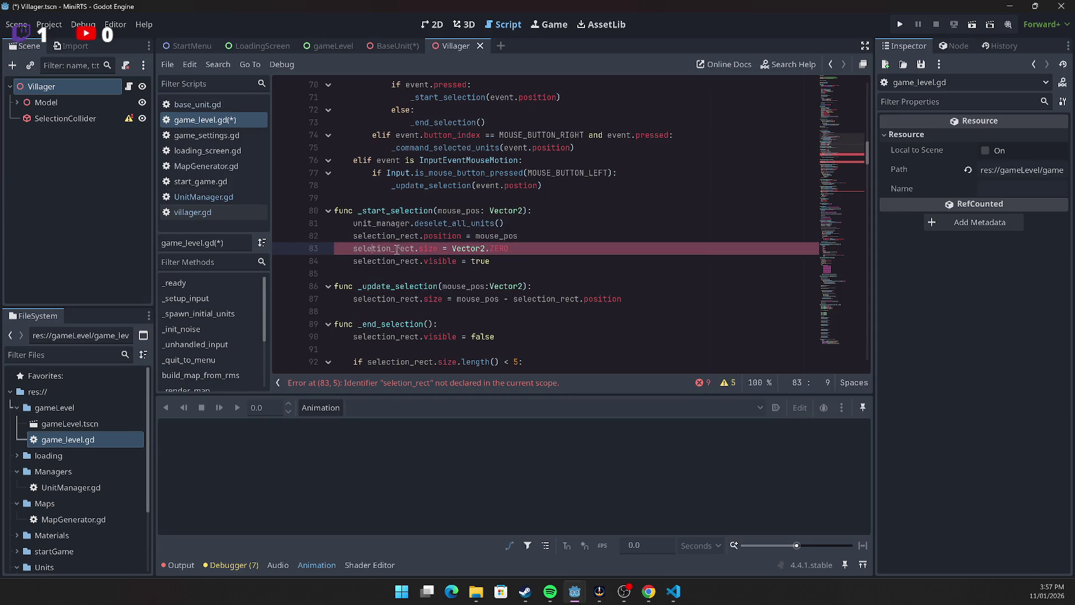
{"action": "left_click", "coordinate": [658, 199]}
{"action": "left_click", "coordinate": [386, 384]}
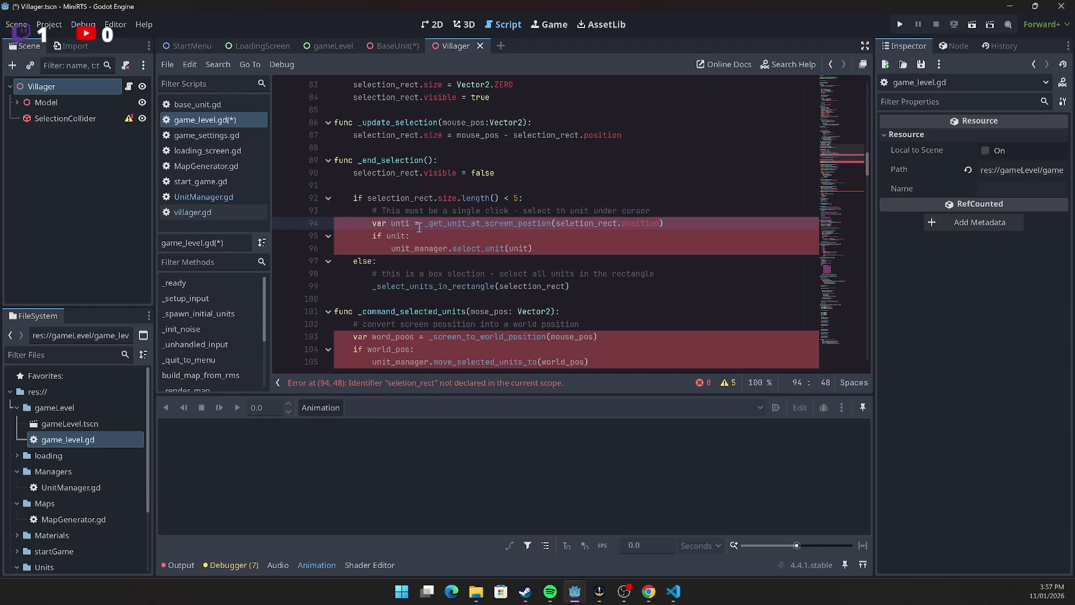
Correct seletion_rect to selection_rect on line 94 and review the line 107 definition.
{"action": "type", "text": "c"}
{"action": "left_click", "coordinate": [453, 275]}
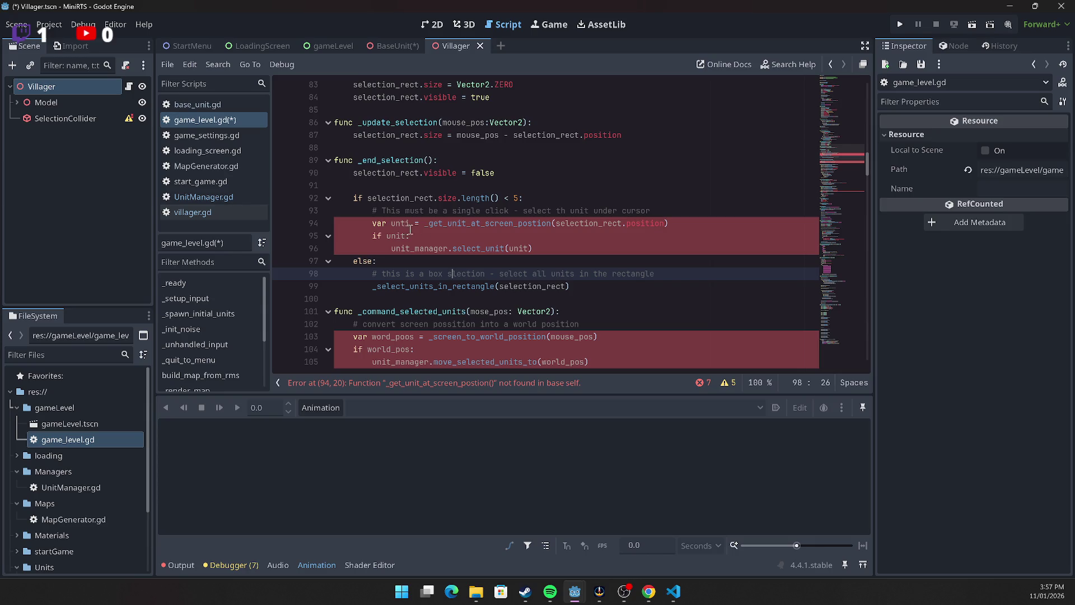
{"action": "scroll", "coordinate": [392, 234], "scroll_direction": "down", "scroll_amount": 4}
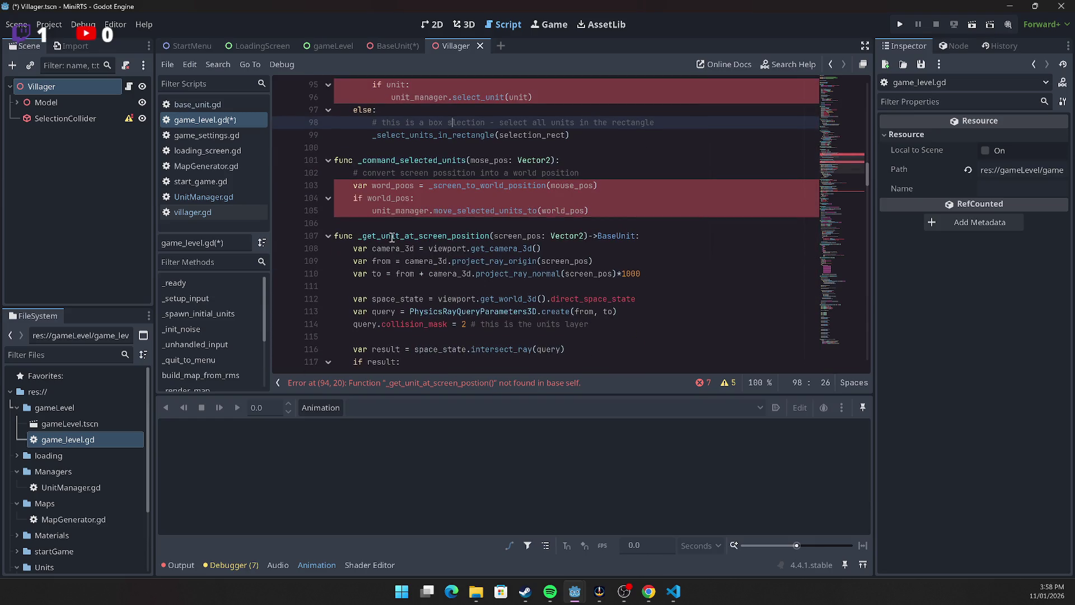
{"action": "left_click", "coordinate": [395, 236]}
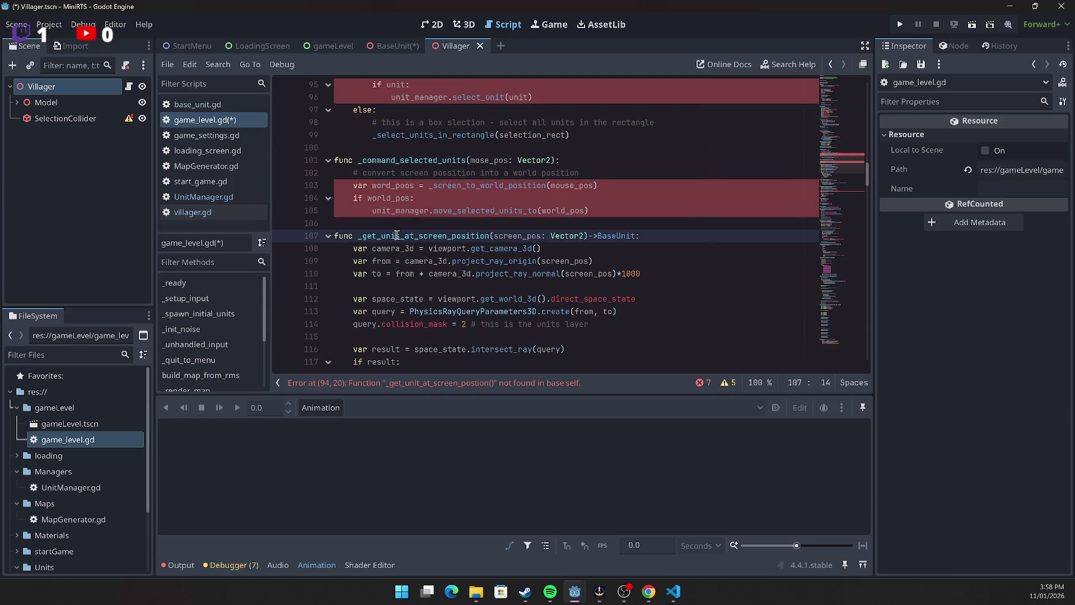
{"action": "left_click", "coordinate": [446, 248]}
{"action": "scroll", "coordinate": [441, 247], "scroll_direction": "up", "scroll_amount": 5}
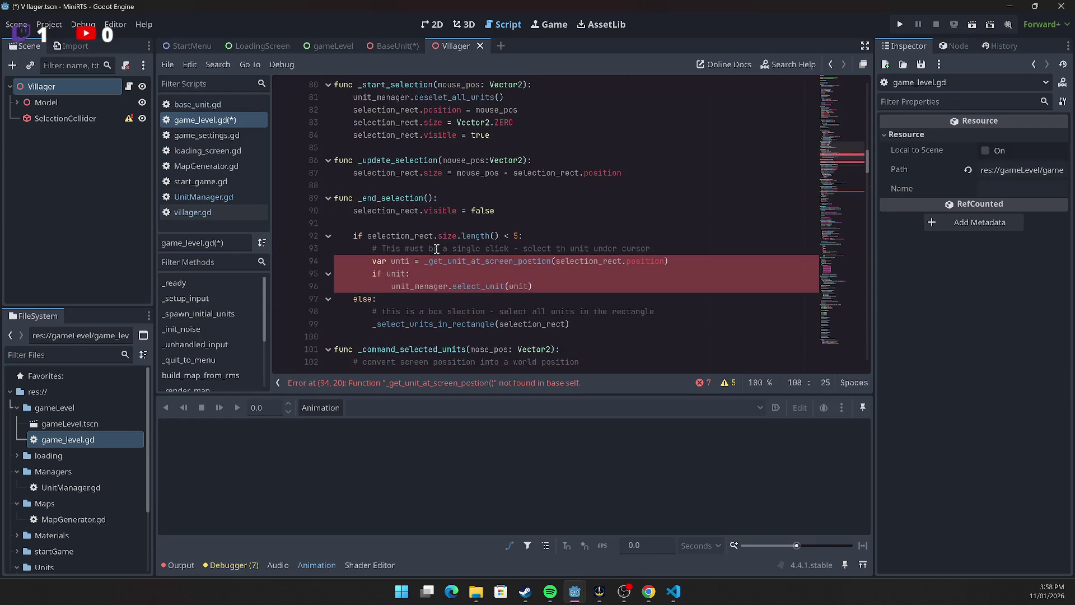
{"action": "scroll", "coordinate": [415, 371], "scroll_direction": "down", "scroll_amount": 1}
Try adding an 's' to the function call on line 94, then remove it.
{"action": "left_click", "coordinate": [467, 223]}
{"action": "type", "text": "s"}
{"action": "left_click", "coordinate": [464, 274]}
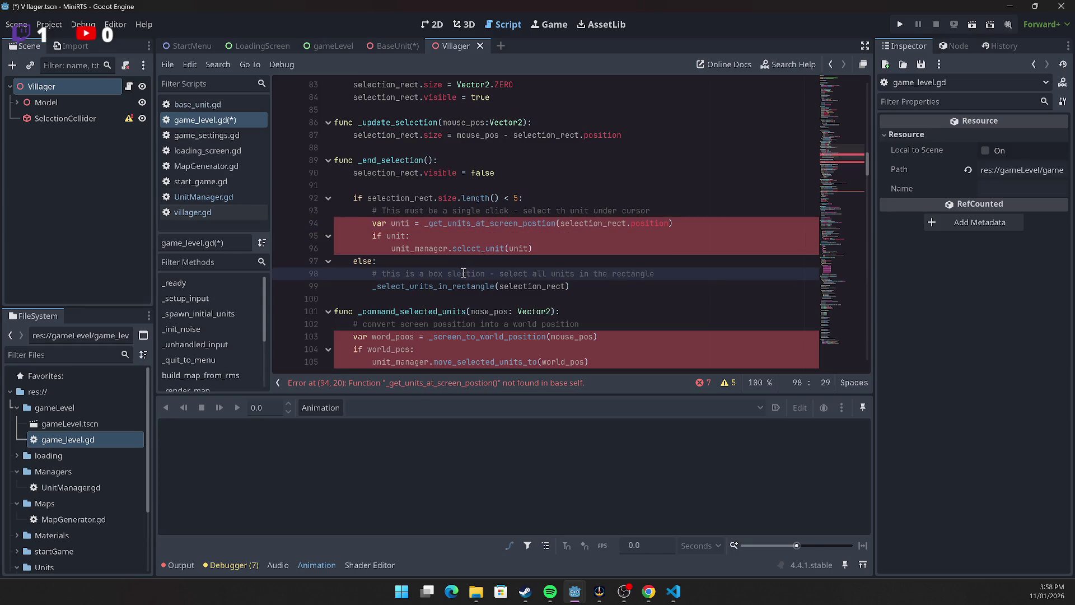
{"action": "left_click", "coordinate": [471, 223]}
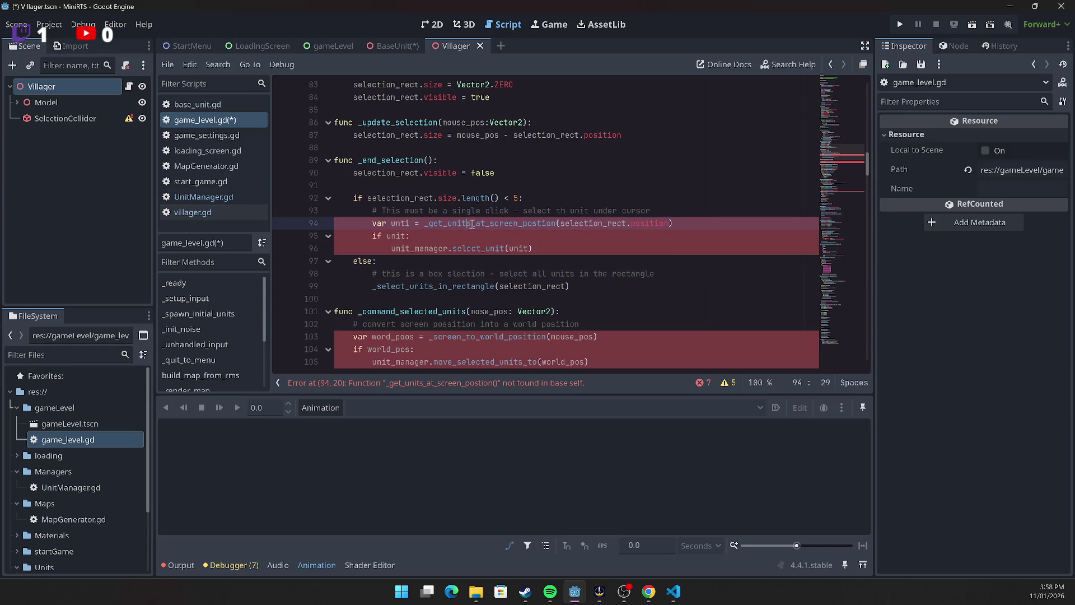
{"action": "key", "text": "Delete"}
Remove the 's' from the rectangle-selection function name on line 125.
{"action": "scroll", "coordinate": [468, 235], "scroll_direction": "down", "scroll_amount": 3}
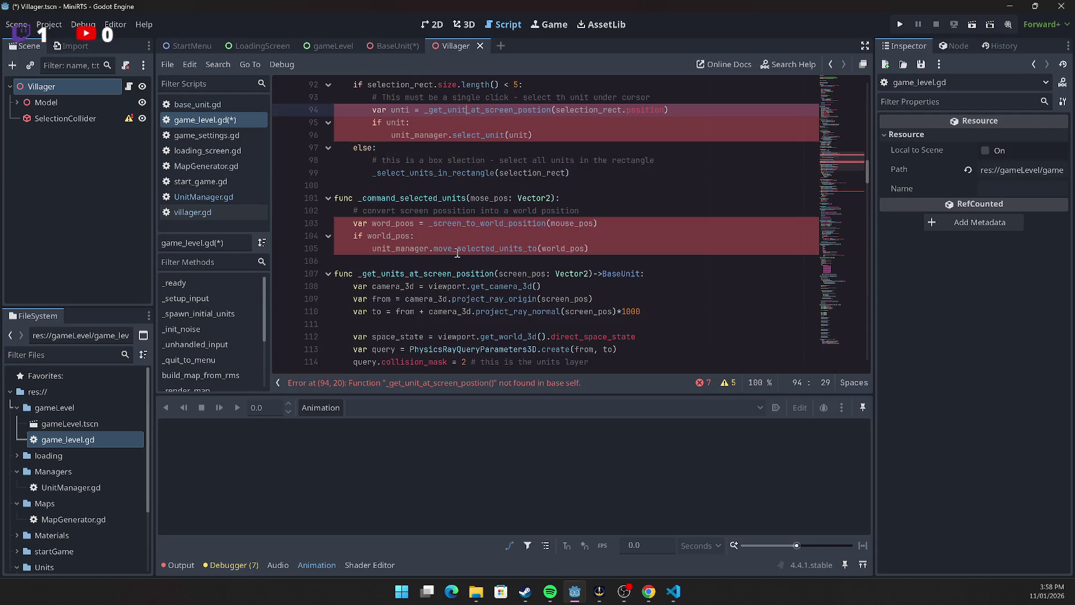
{"action": "scroll", "coordinate": [455, 248], "scroll_direction": "down", "scroll_amount": 2}
{"action": "scroll", "coordinate": [448, 252], "scroll_direction": "down", "scroll_amount": 3}
{"action": "left_click", "coordinate": [420, 312]}
{"action": "key", "text": "BackSpace"}
Change unti to unit on line 94.
{"action": "left_click", "coordinate": [473, 384]}
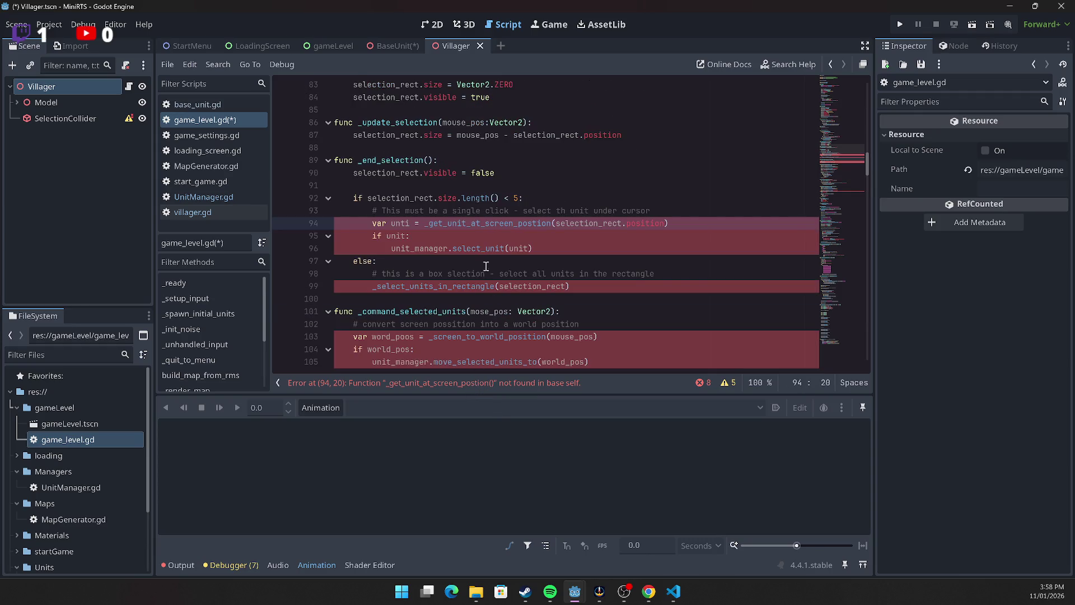
{"action": "key", "text": "Delete"}
{"action": "type", "text": "t"}
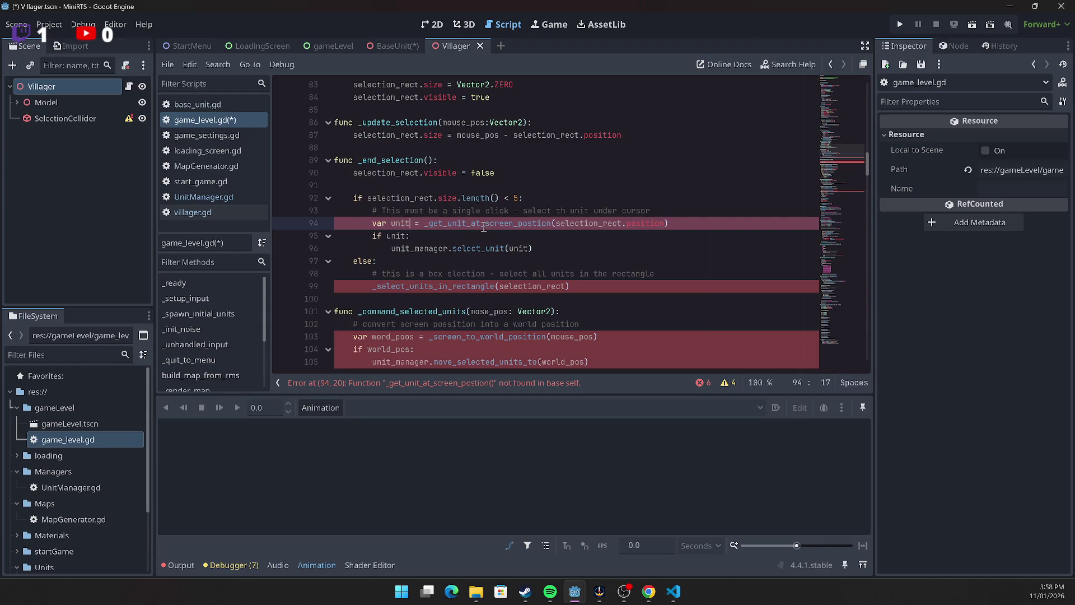
Rename the line 107 definition from _get_units_at_screen_position to _get_unit_at_screen_position.
{"action": "left_click", "coordinate": [442, 391]}
{"action": "scroll", "coordinate": [437, 314], "scroll_direction": "down", "scroll_amount": 4}
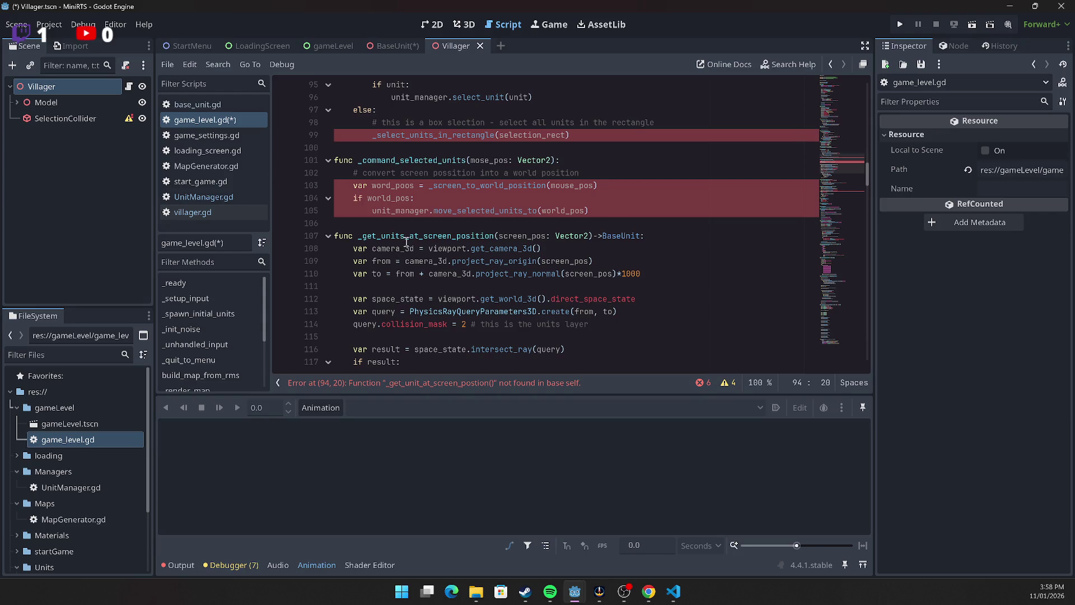
{"action": "left_click", "coordinate": [405, 236]}
{"action": "key", "text": "BackSpace"}
{"action": "scroll", "coordinate": [408, 284], "scroll_direction": "up", "scroll_amount": 3}
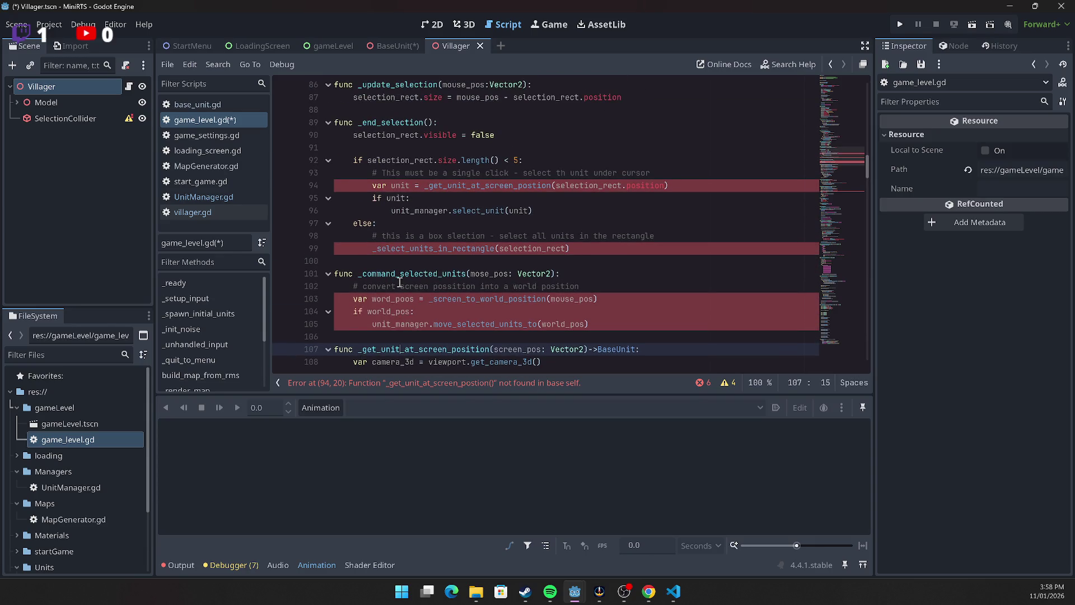
Fix postion to position in the line 94 call.
{"action": "left_click", "coordinate": [533, 186]}
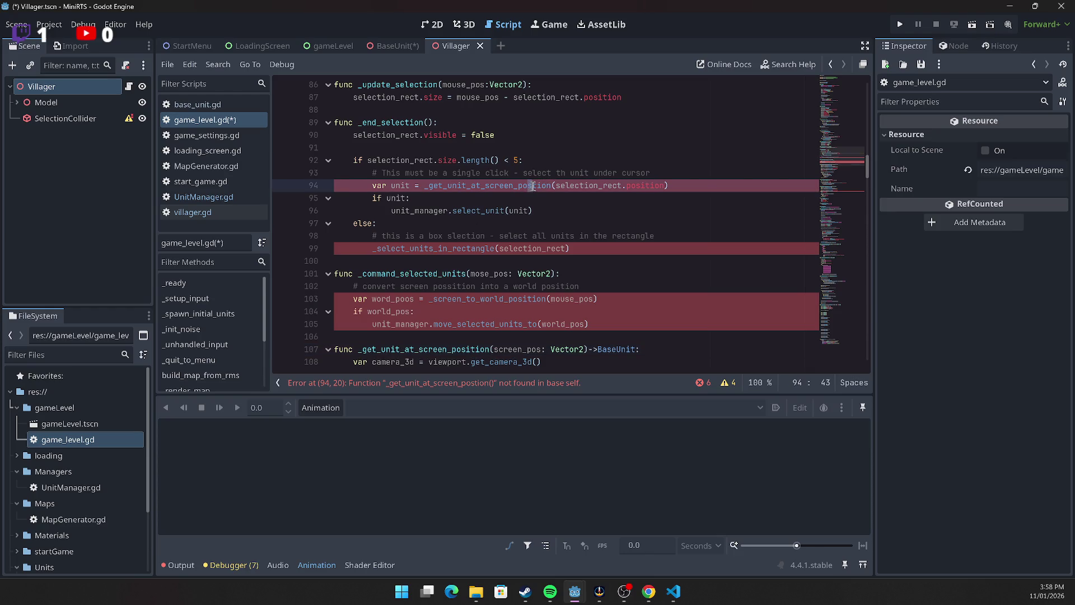
{"action": "type", "text": "i"}
{"action": "left_click", "coordinate": [699, 228]}
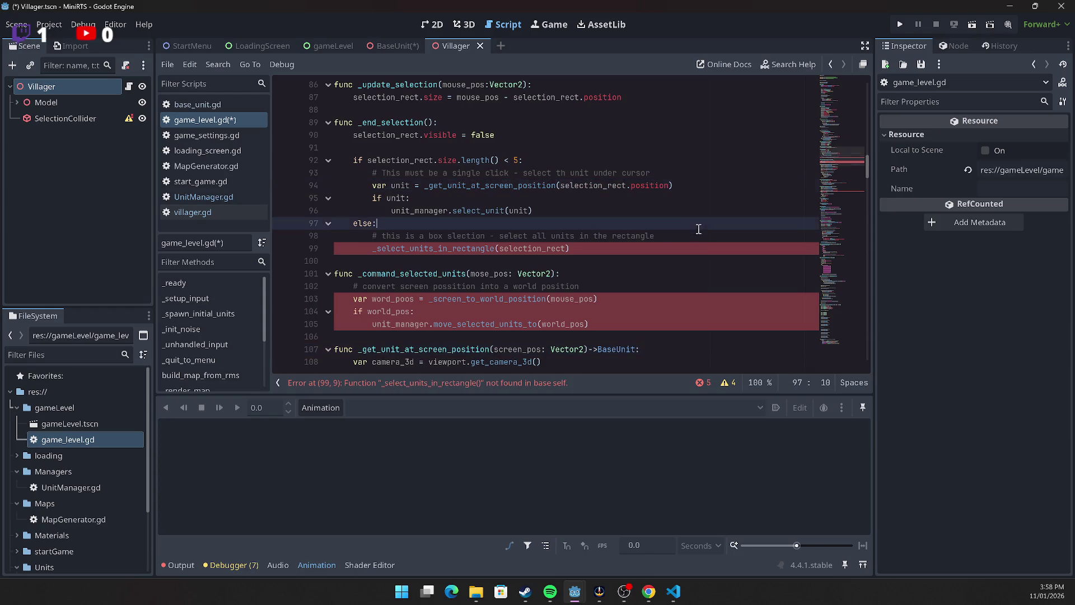
Restore the 's' in the _select_units_in_rectangle definition on line 125.
{"action": "scroll", "coordinate": [561, 230], "scroll_direction": "down", "scroll_amount": 1}
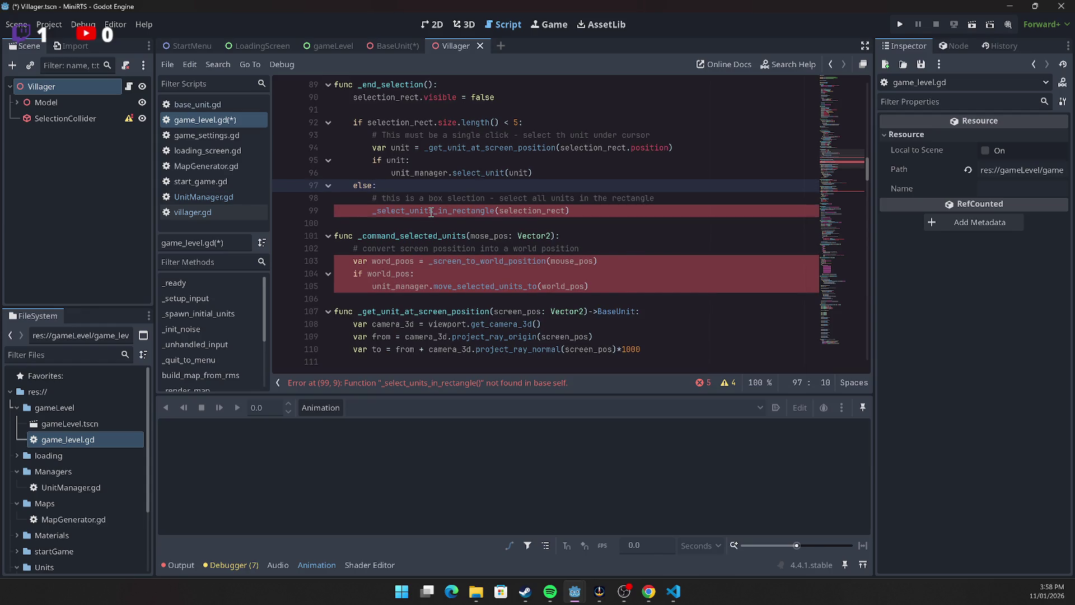
{"action": "left_click", "coordinate": [431, 212]}
{"action": "scroll", "coordinate": [432, 229], "scroll_direction": "down", "scroll_amount": 1}
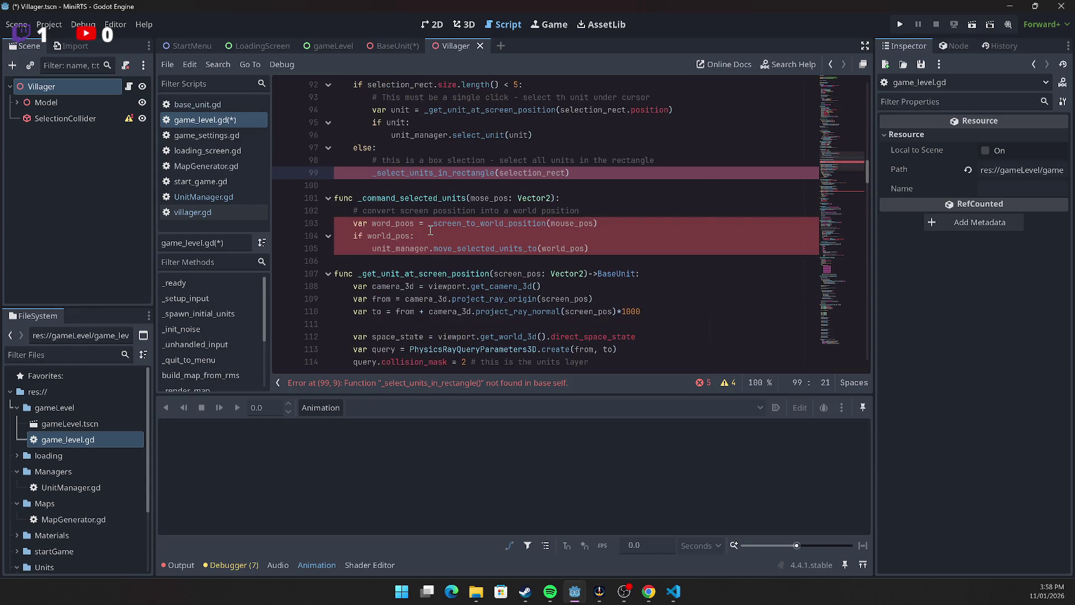
{"action": "scroll", "coordinate": [429, 227], "scroll_direction": "down", "scroll_amount": 5}
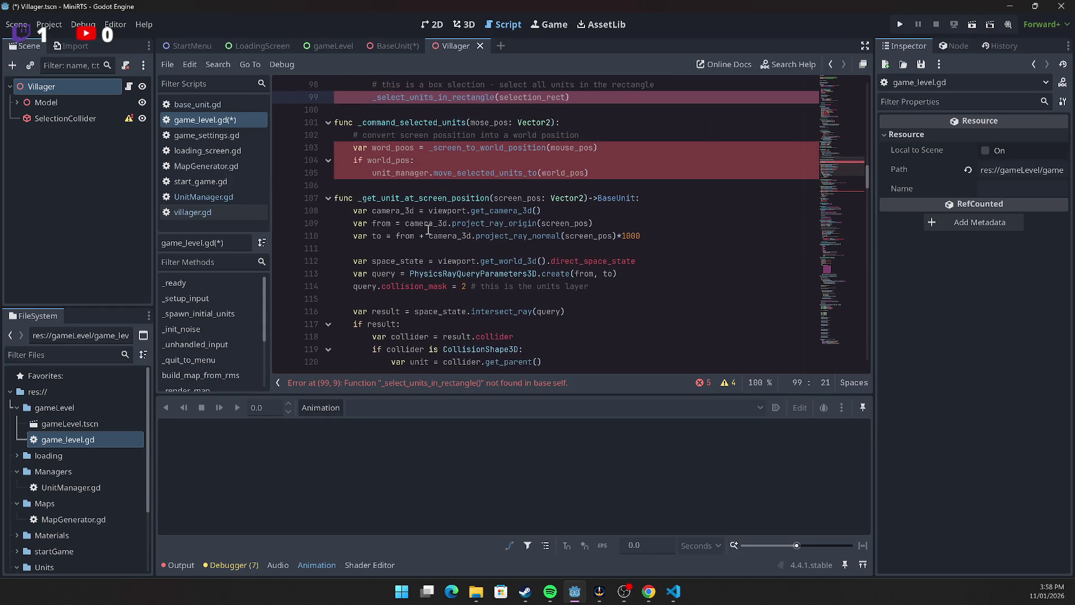
{"action": "scroll", "coordinate": [427, 230], "scroll_direction": "down", "scroll_amount": 2}
{"action": "left_click", "coordinate": [415, 236]}
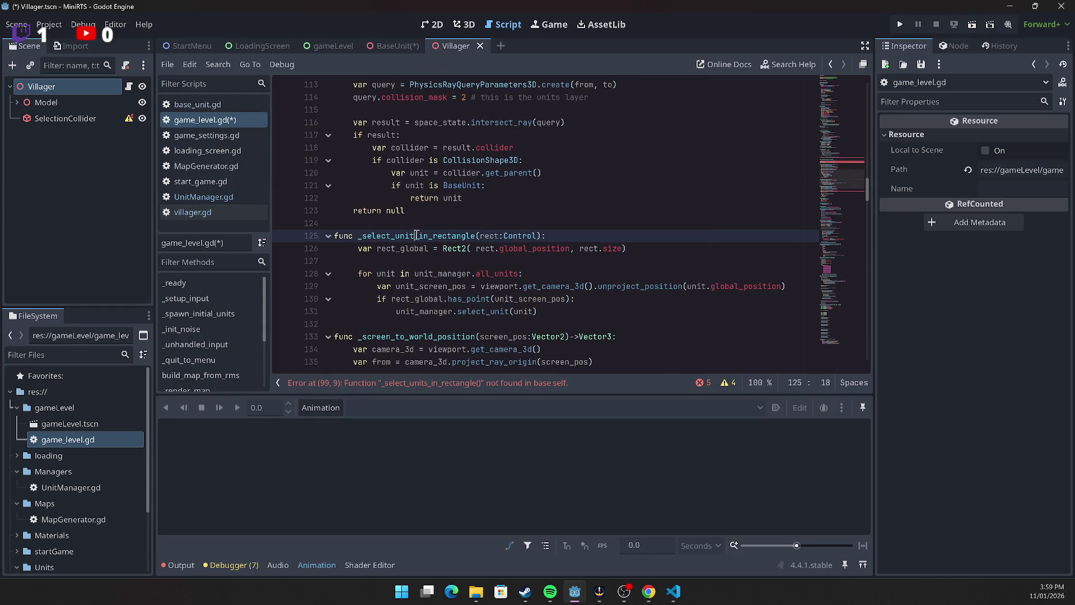
{"action": "type", "text": "s"}
Correct the mose_pos parameter to mouse_pos on line 101.
{"action": "scroll", "coordinate": [504, 232], "scroll_direction": "up", "scroll_amount": 7}
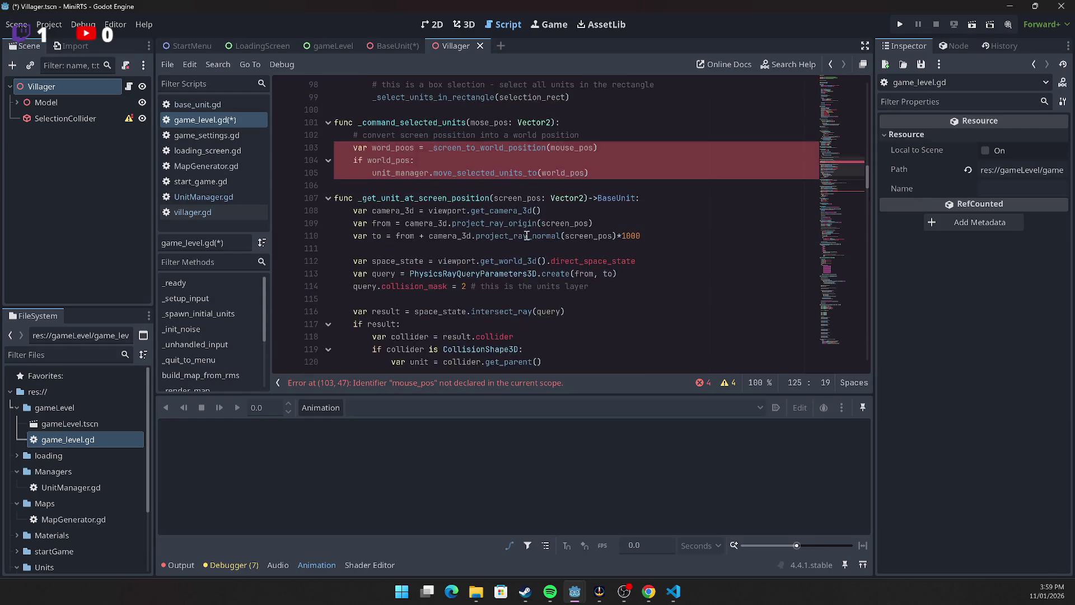
{"action": "scroll", "coordinate": [519, 236], "scroll_direction": "down", "scroll_amount": 1}
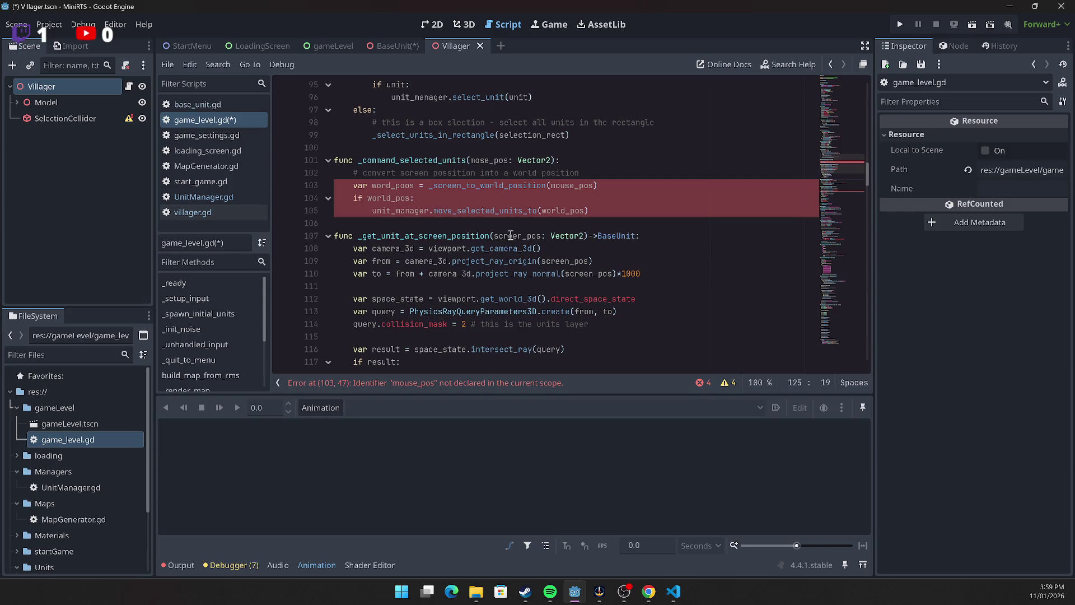
{"action": "left_click", "coordinate": [567, 186]}
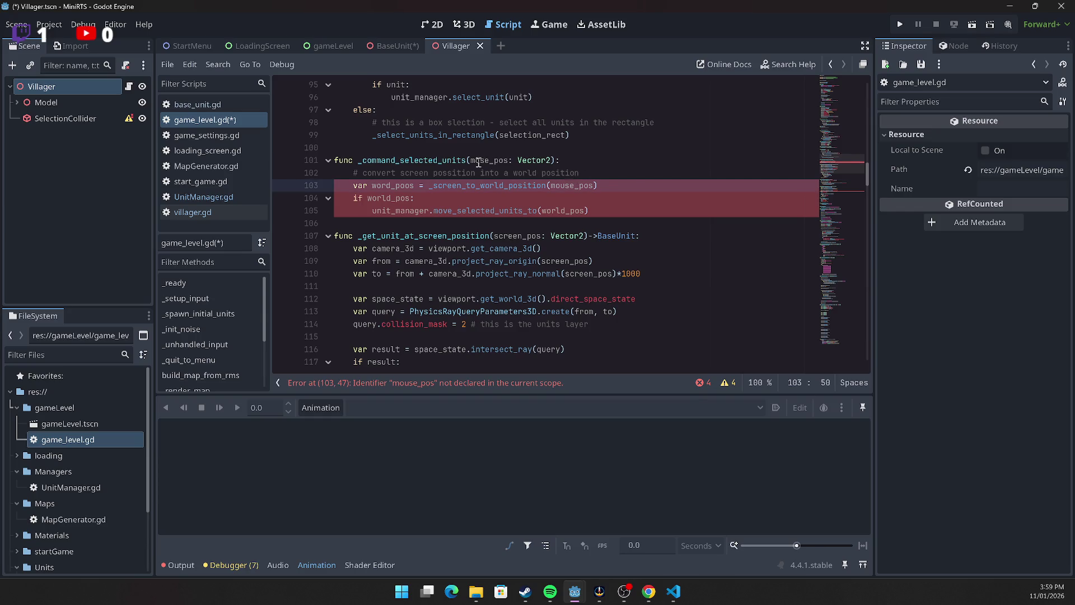
{"action": "left_click", "coordinate": [480, 162]}
{"action": "type", "text": "u"}
{"action": "left_click", "coordinate": [599, 225]}
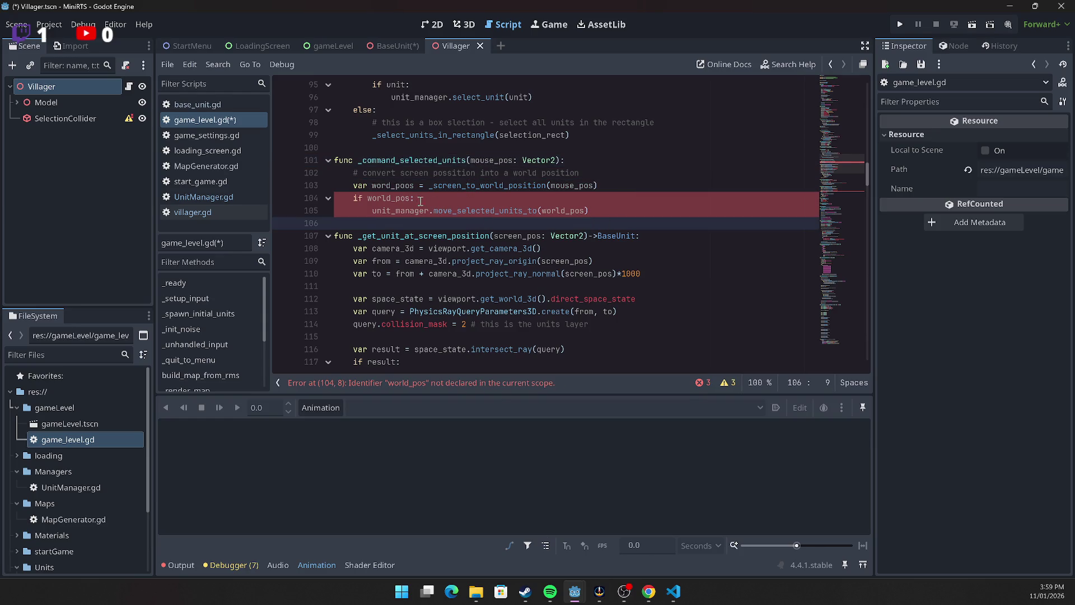
Change word_poos to world_pos on line 103, then jump to the remaining error.
{"action": "left_click", "coordinate": [391, 186]}
{"action": "type", "text": "l"}
{"action": "left_click", "coordinate": [499, 236]}
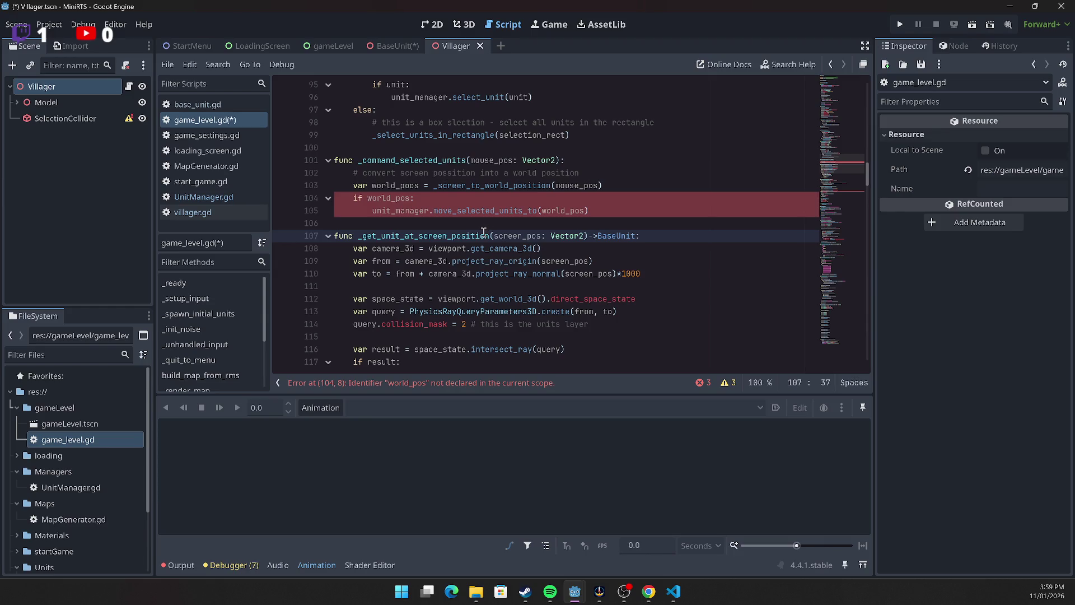
{"action": "left_click", "coordinate": [409, 185]}
{"action": "key", "text": "BackSpace"}
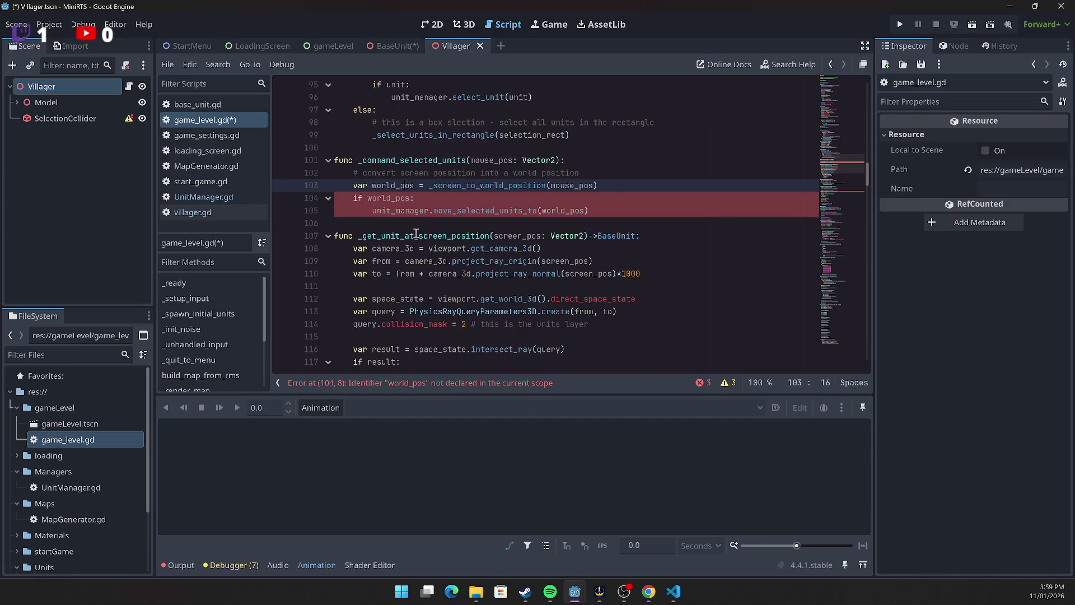
{"action": "left_click_drag", "start_coordinate": [417, 235], "coordinate": [416, 232]}
{"action": "scroll", "coordinate": [417, 231], "scroll_direction": "down", "scroll_amount": 3}
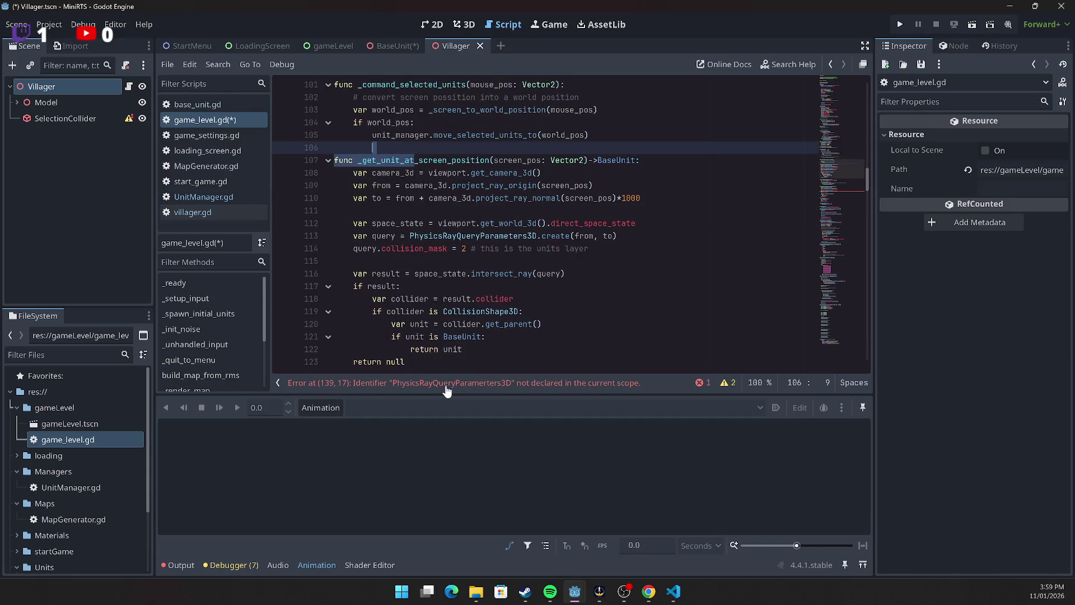
{"action": "left_click", "coordinate": [447, 386]}
{"action": "left_click", "coordinate": [591, 278]}
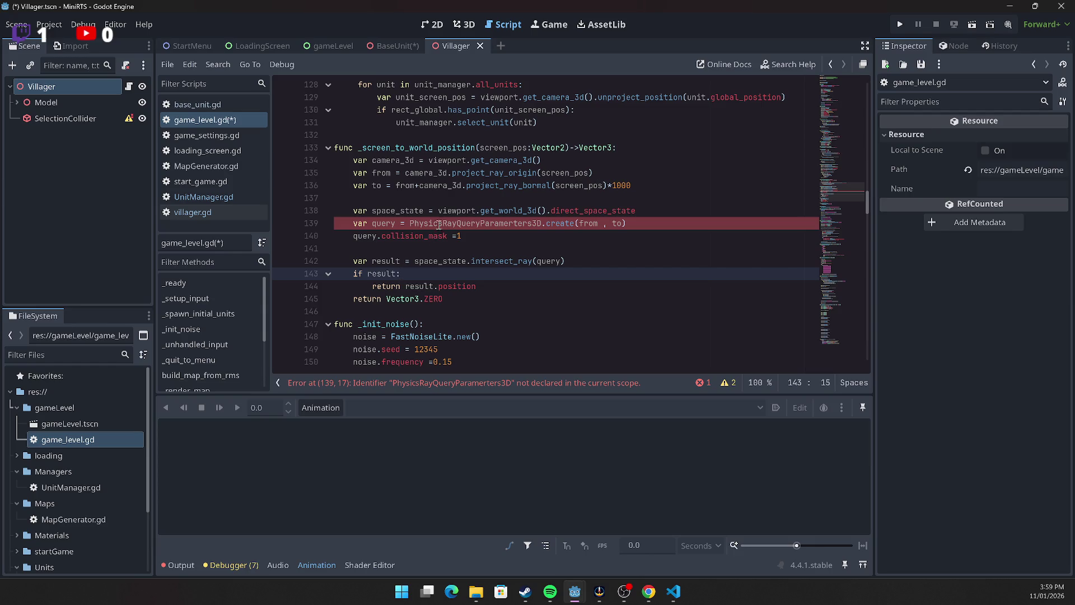
Delete the stray 'r' so line 139 reads PhysicsRayQueryParameters3D.
{"action": "left_click", "coordinate": [442, 224]}
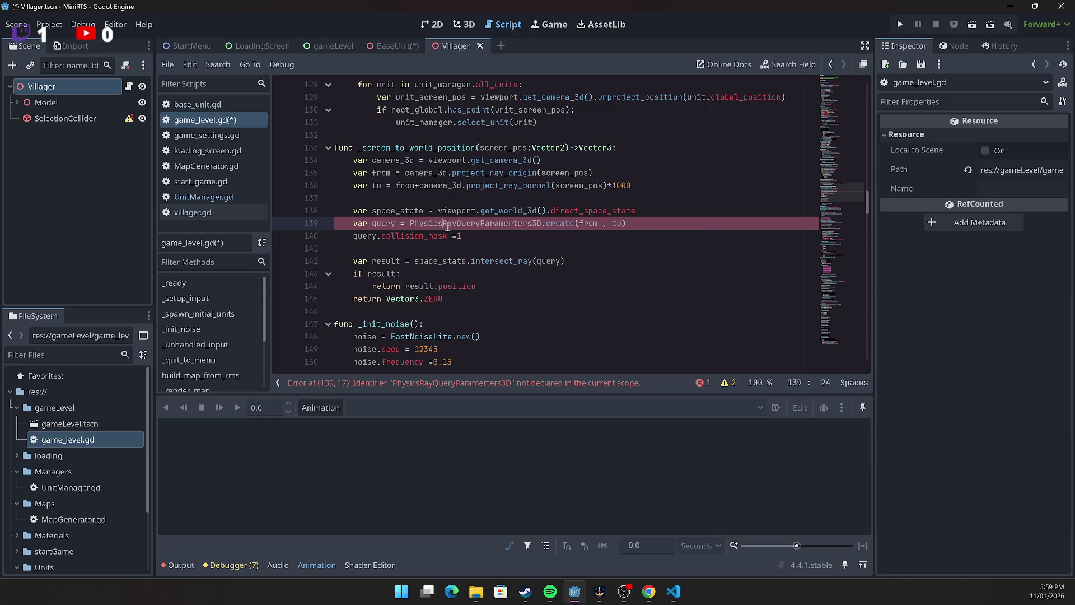
{"action": "left_click", "coordinate": [457, 223]}
{"action": "left_click", "coordinate": [479, 223]}
{"action": "left_click", "coordinate": [500, 224]}
{"action": "left_click", "coordinate": [514, 223]}
{"action": "key", "text": "BackSpace"}
{"action": "left_click", "coordinate": [521, 287]}
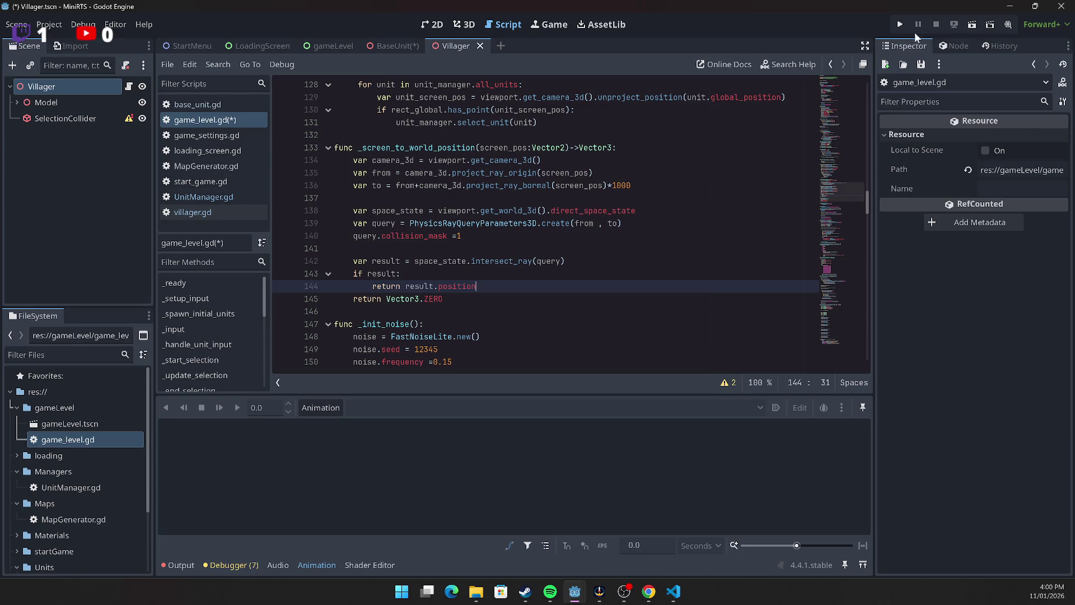
{"action": "scroll", "coordinate": [499, 216], "scroll_direction": "down", "scroll_amount": 8}
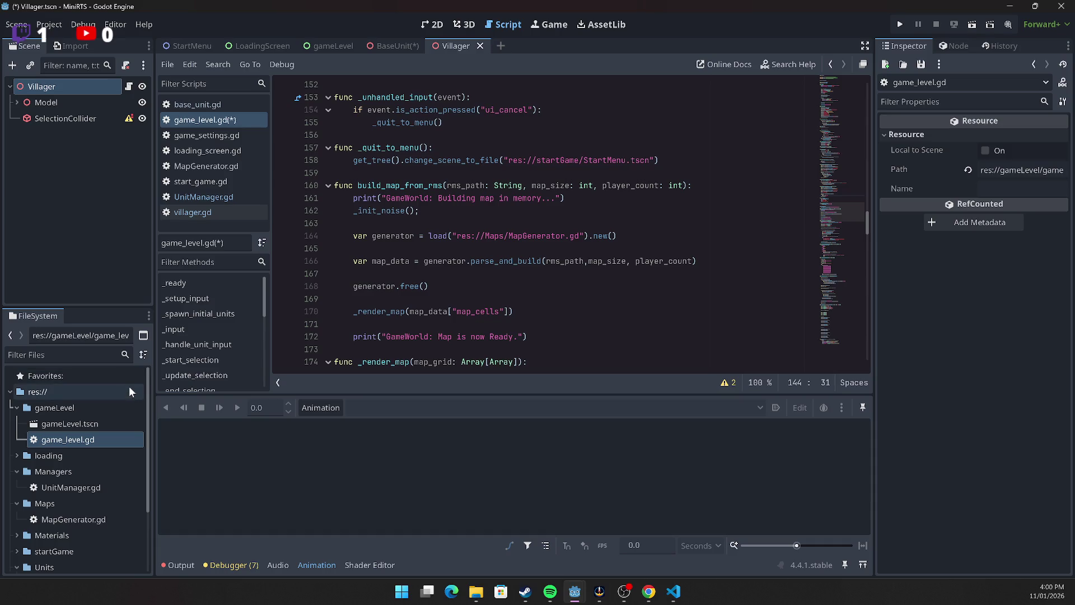
Expand Units > Villager in the FileSystem dock and open villager.gd.
{"action": "scroll", "coordinate": [68, 428], "scroll_direction": "down", "scroll_amount": 3}
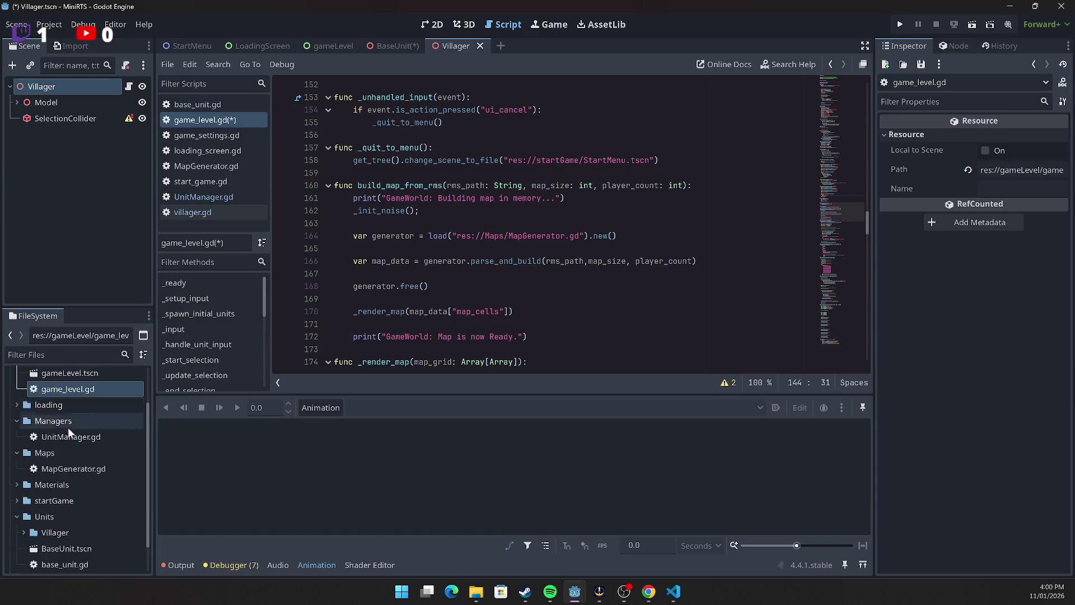
{"action": "left_click", "coordinate": [22, 496]}
{"action": "scroll", "coordinate": [23, 496], "scroll_direction": "down", "scroll_amount": 1}
{"action": "right_click", "coordinate": [62, 467]}
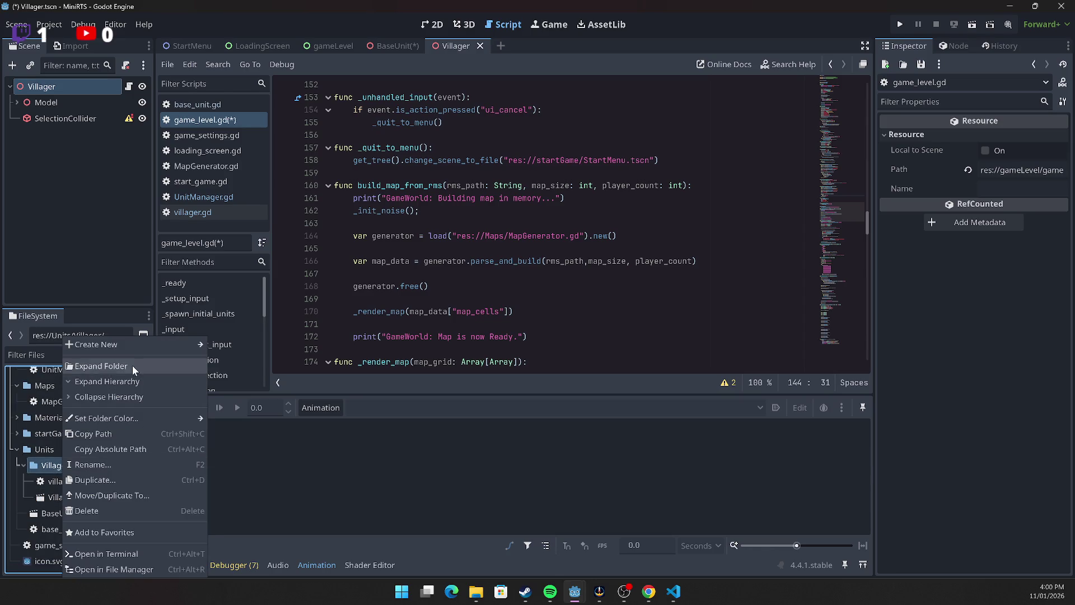
{"action": "mouse_move", "coordinate": [130, 344]}
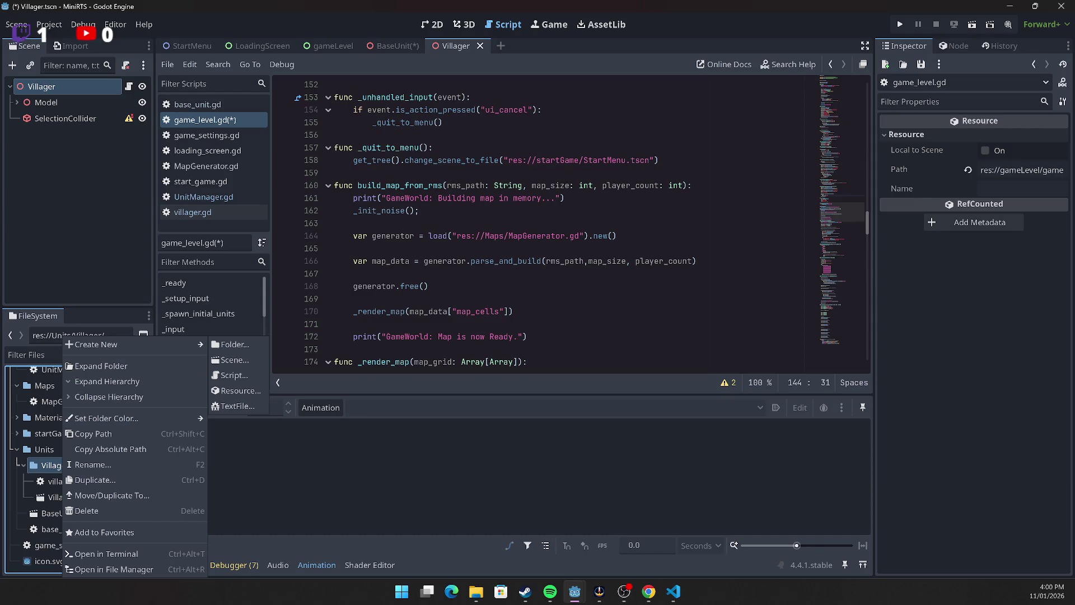
{"action": "left_click", "coordinate": [419, 495]}
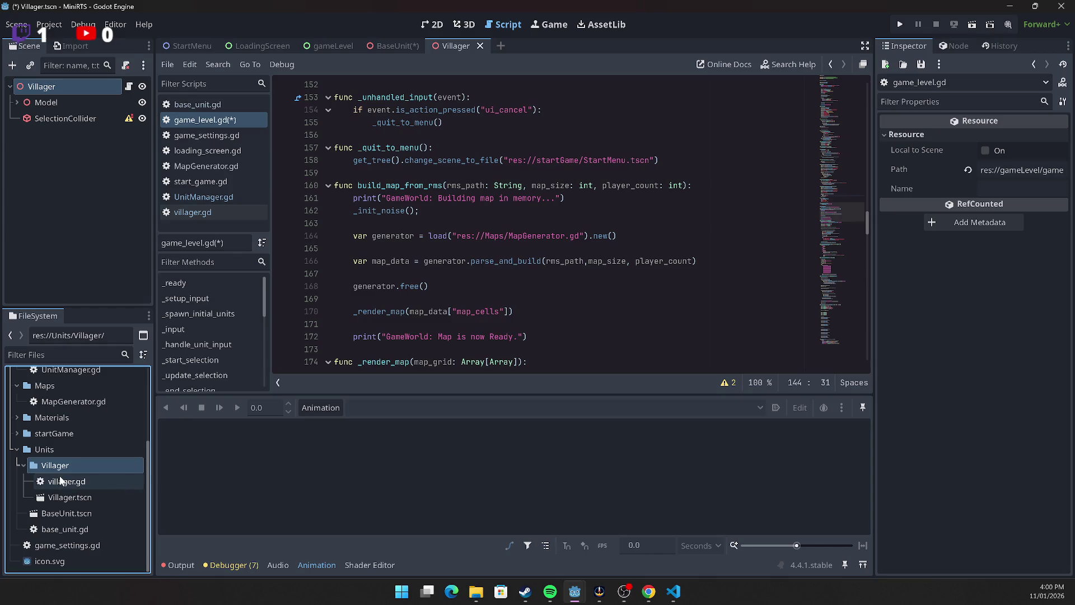
{"action": "double_click", "coordinate": [61, 481]}
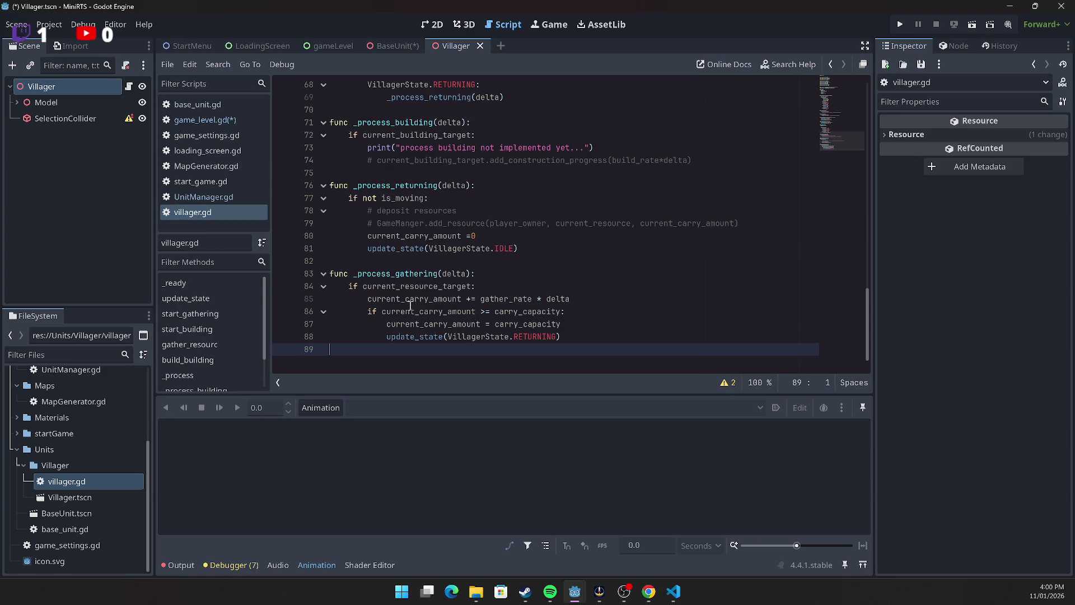
Add a _create_simple_model() call on a new line after super._ready() in villager.gd.
{"action": "scroll", "coordinate": [411, 252], "scroll_direction": "up", "scroll_amount": 6}
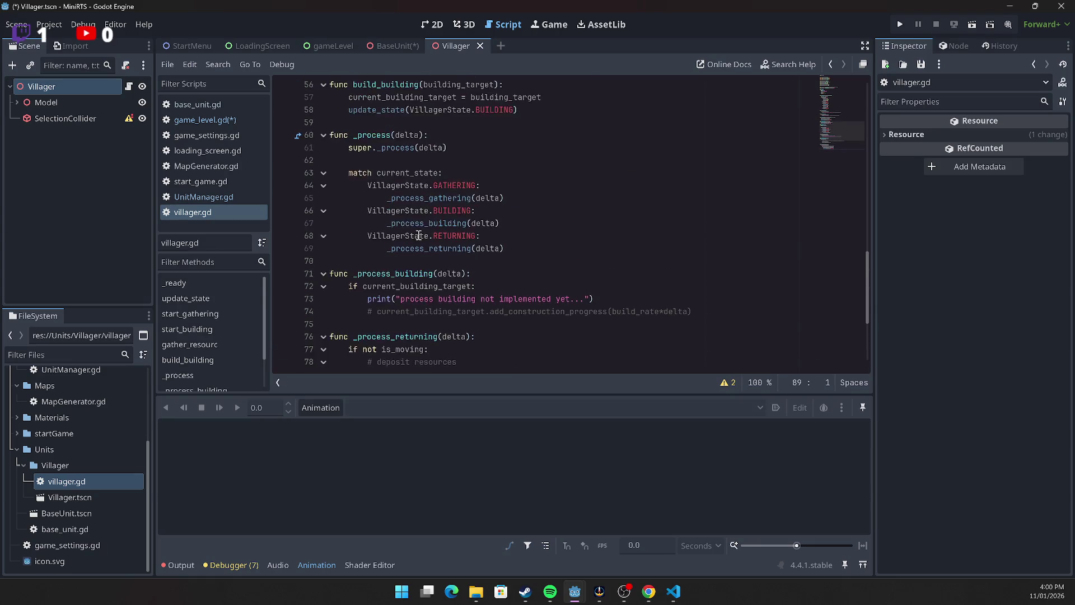
{"action": "scroll", "coordinate": [409, 249], "scroll_direction": "up", "scroll_amount": 12}
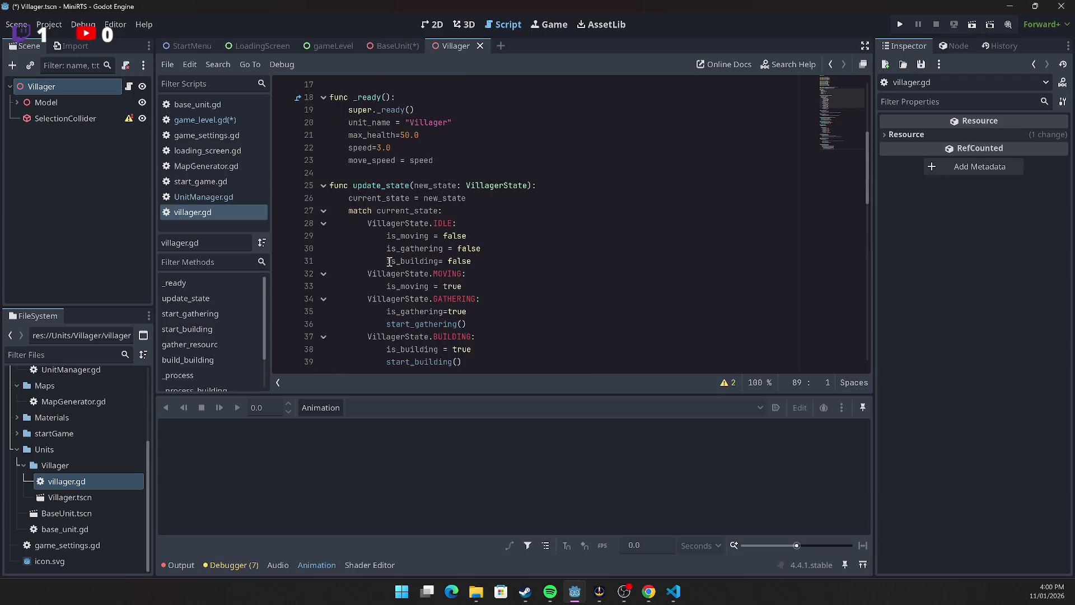
{"action": "left_click", "coordinate": [432, 145]}
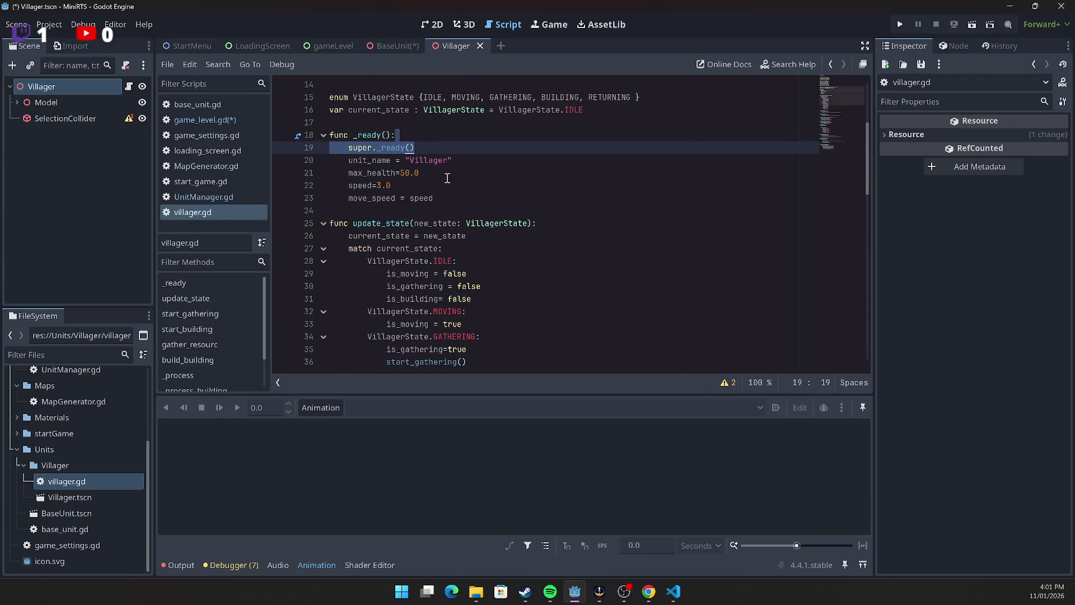
{"action": "left_click", "coordinate": [451, 198]}
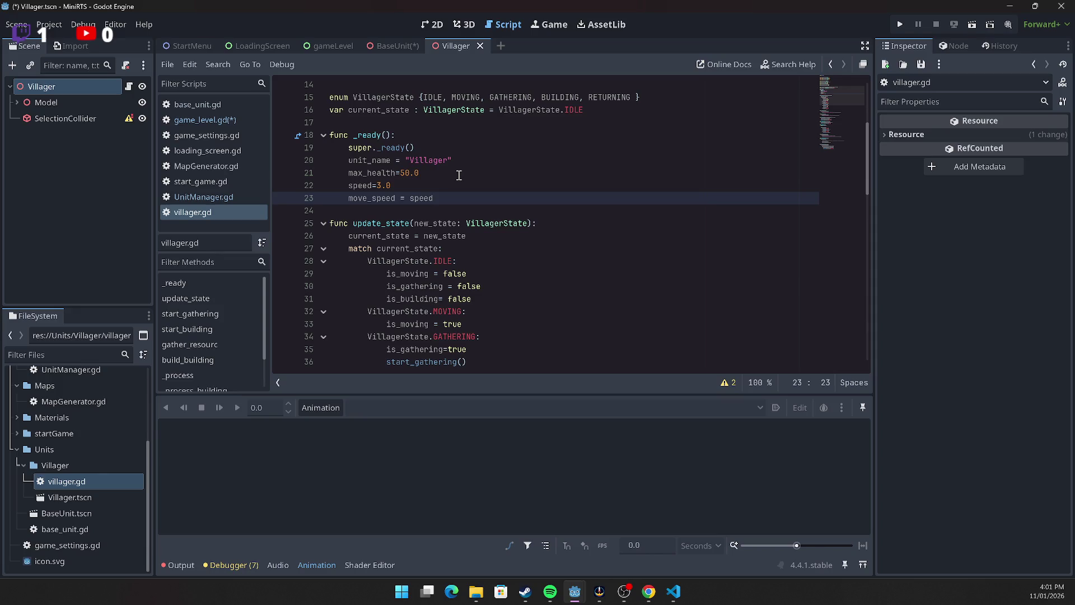
{"action": "key", "text": "Up"}
{"action": "key", "text": "Up"}
{"action": "key", "text": "Up"}
{"action": "key", "text": "Return"}
{"action": "type", "text": "_crean"}
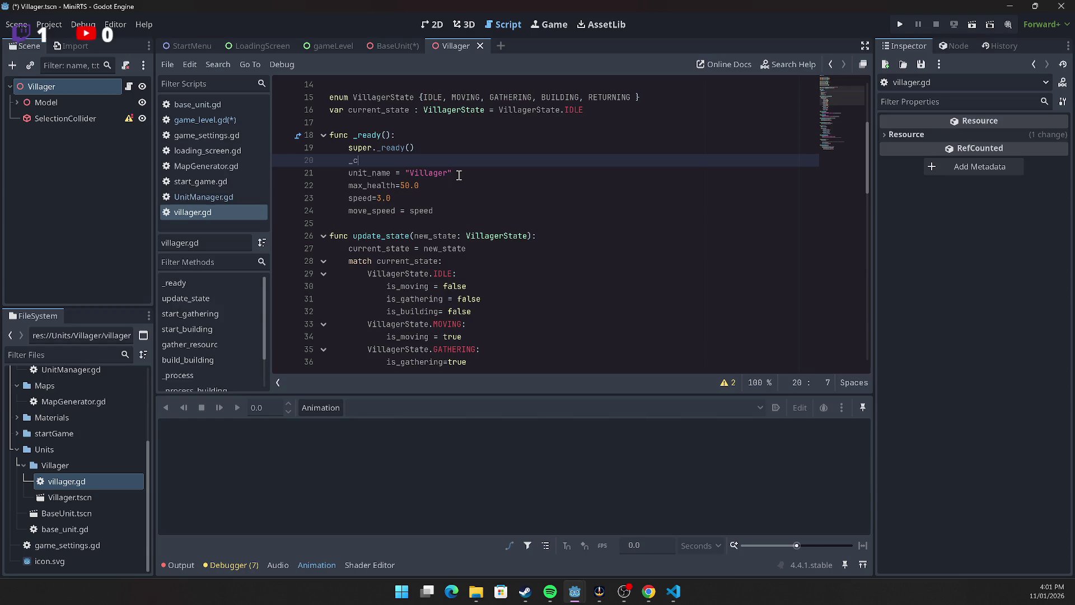
{"action": "key", "text": "BackSpace"}
{"action": "type", "text": "te_simple_model()"}
Start declaring func _create_simple_model(): below the _ready function.
{"action": "key", "text": "Down"}
{"action": "key", "text": "Down"}
{"action": "key", "text": "Down"}
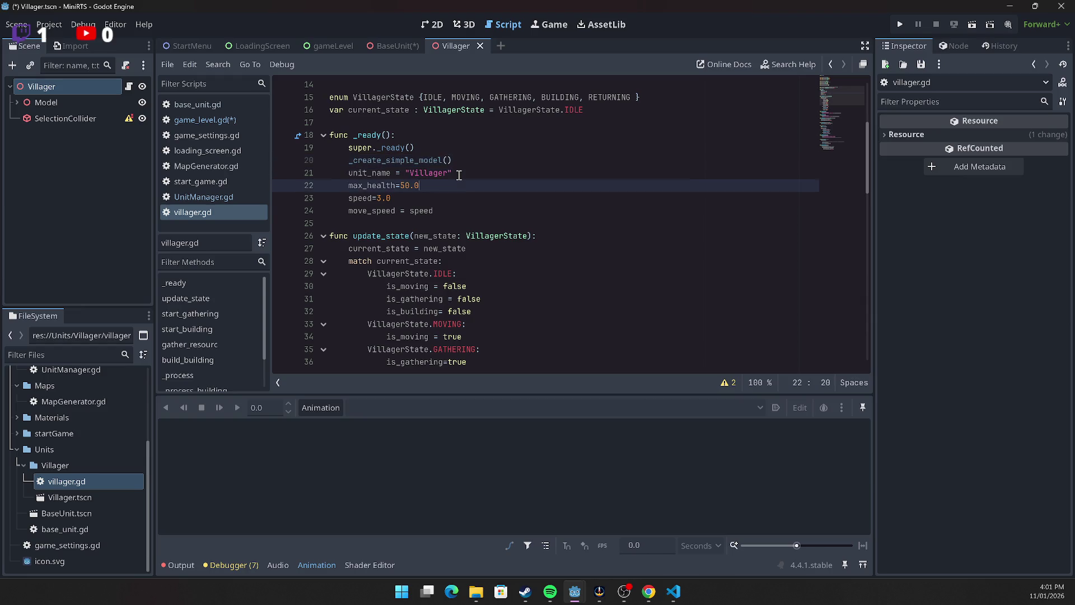
{"action": "key", "text": "Return"}
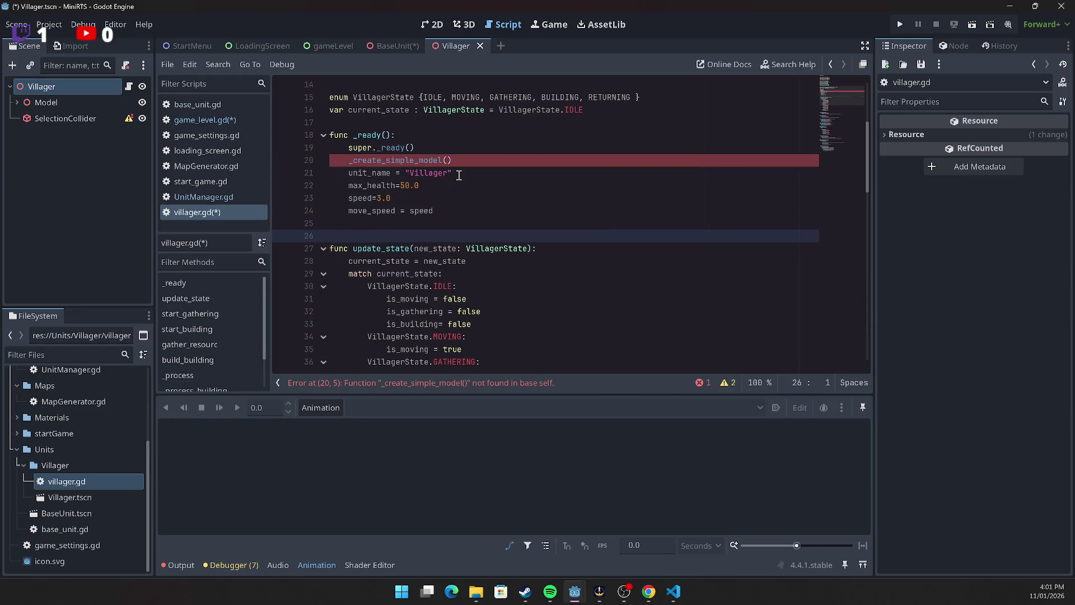
{"action": "type", "text": "func _create_"}
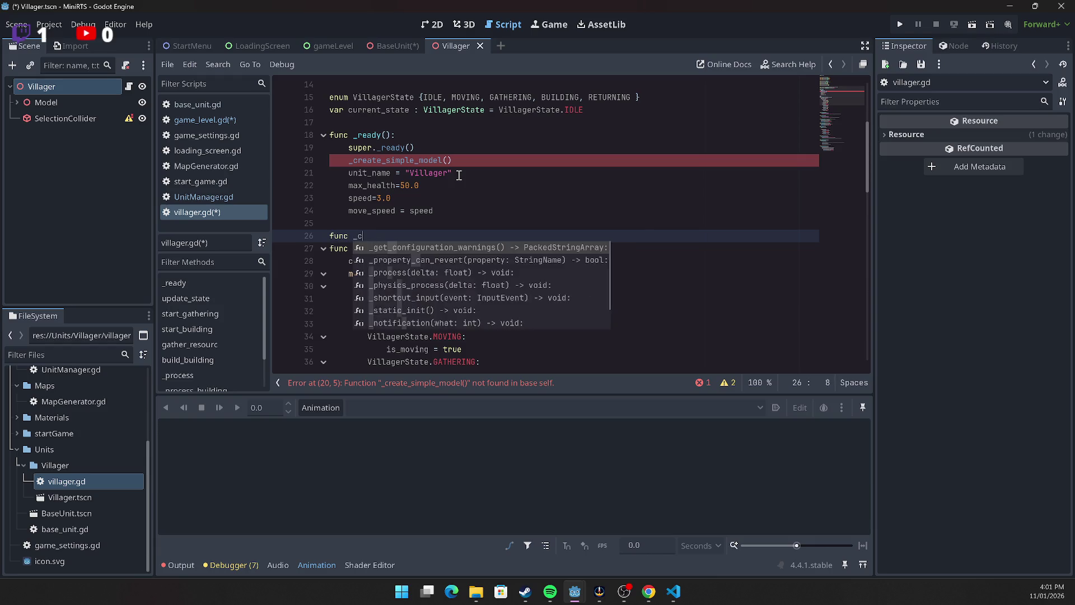
{"action": "type", "text": "si"}
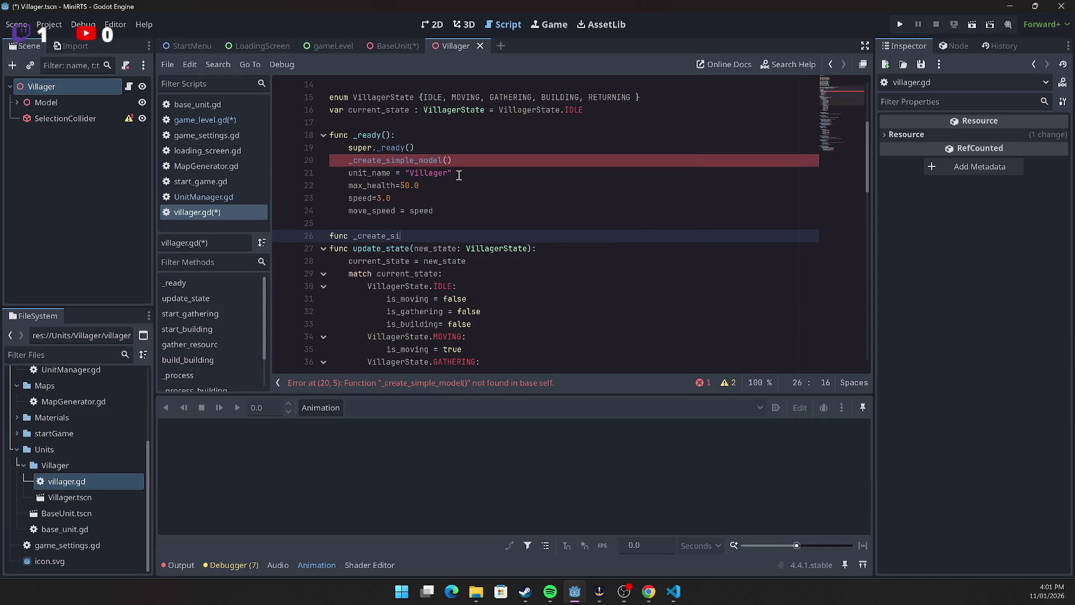
{"action": "type", "text": "mple_model"}
{"action": "type", "text": "():"}
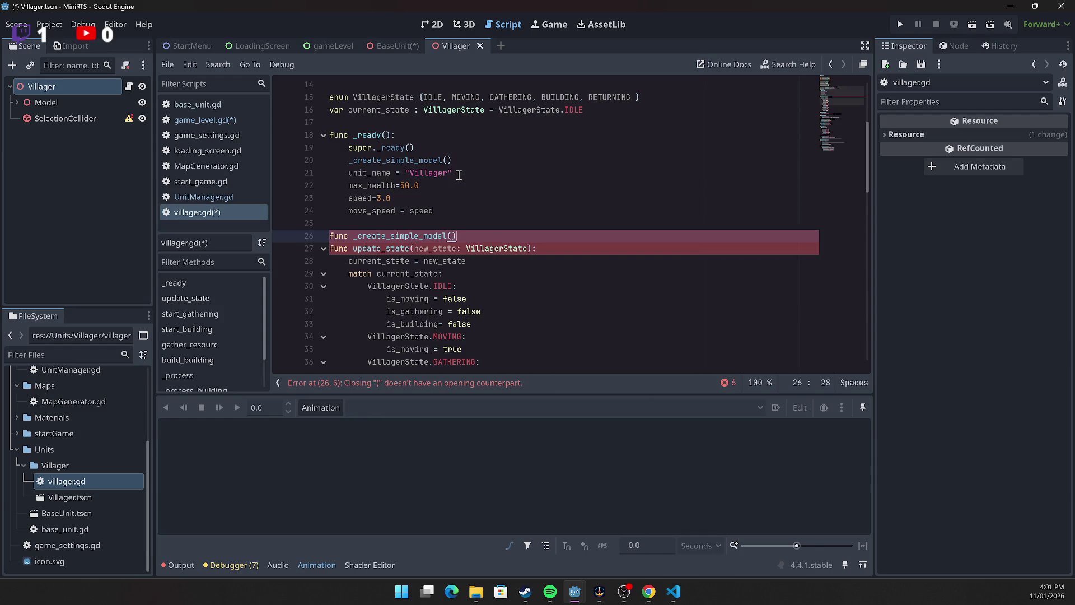
Declare body as MeshInstance3D.new() inside _create_simple_model.
{"action": "key", "text": "Return"}
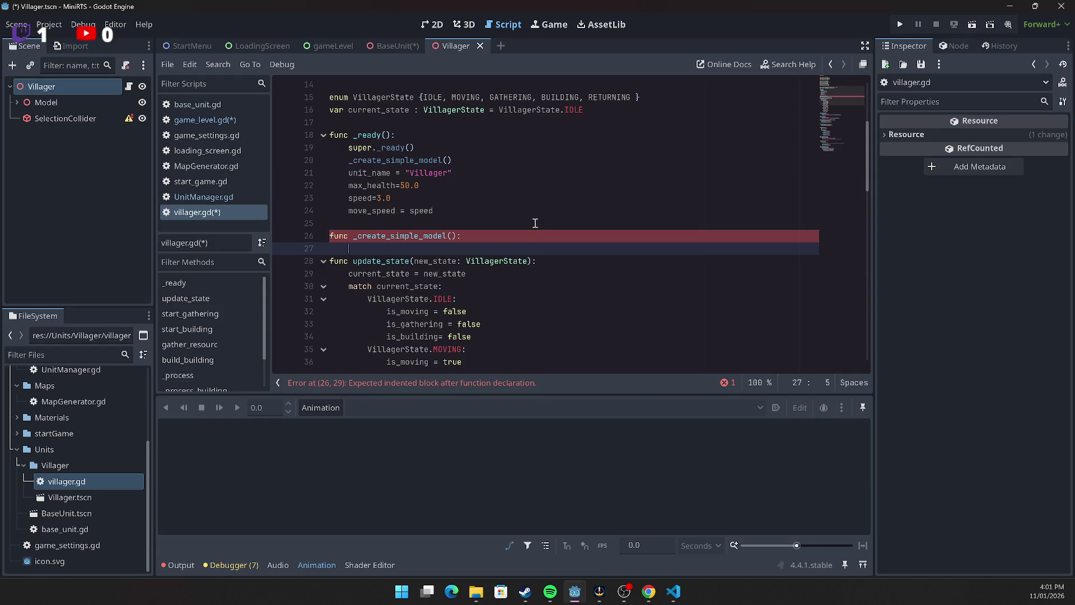
{"action": "type", "text": "var bod"}
{"action": "type", "text": "y = "}
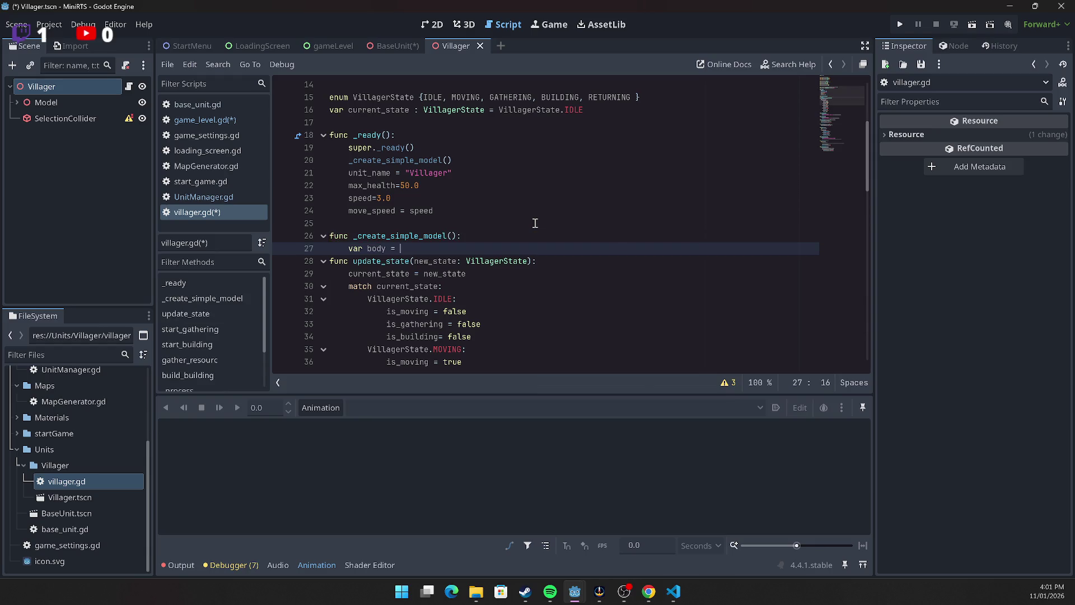
{"action": "type", "text": "Mesh"}
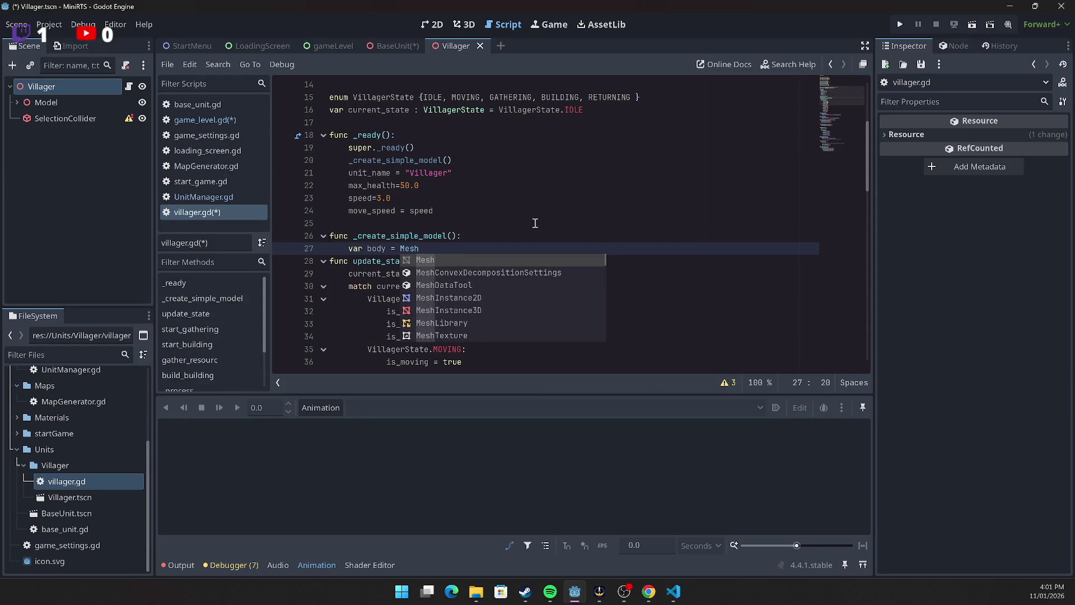
{"action": "type", "text": "In"}
{"action": "key", "text": "Down"}
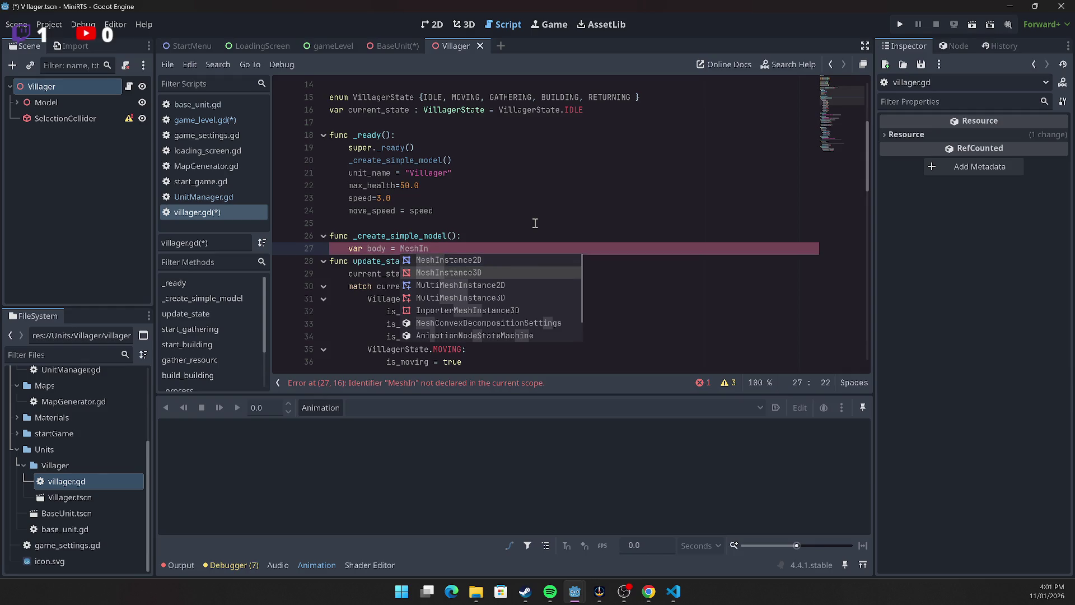
{"action": "key", "text": "Return"}
{"action": "type", "text": "/ne"}
{"action": "key", "text": "BackSpace"}
{"action": "key", "text": "BackSpace"}
{"action": "key", "text": "BackSpace"}
{"action": "type", "text": ".new()"}
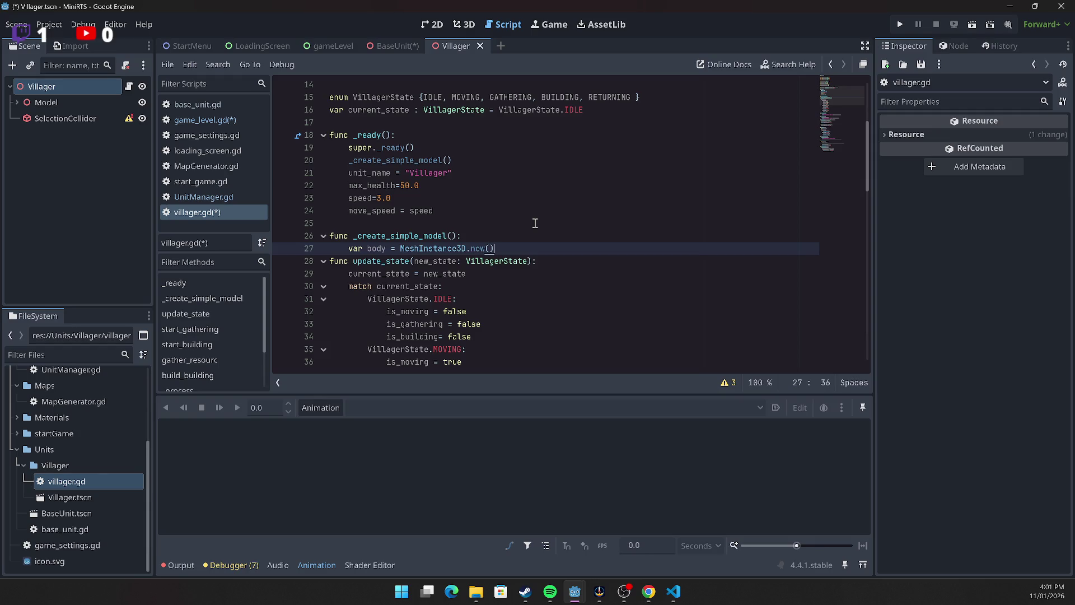
{"action": "key", "text": "Return"}
Add a capsule variable holding a new CapsuleMesh.
{"action": "type", "text": "var cpa"}
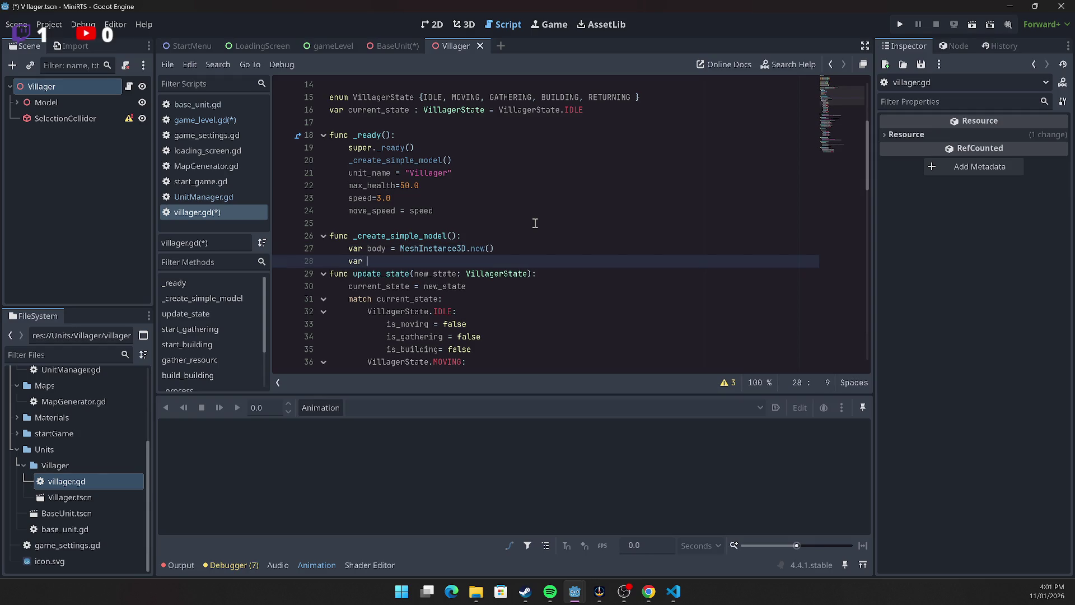
{"action": "key", "text": "BackSpace"}
{"action": "key", "text": "BackSpace"}
{"action": "type", "text": "apsule = "}
{"action": "type", "text": "Cp"}
{"action": "key", "text": "BackSpace"}
{"action": "type", "text": "au"}
{"action": "key", "text": "Return"}
{"action": "type", "text": ".new("}
{"action": "key", "text": "Return"}
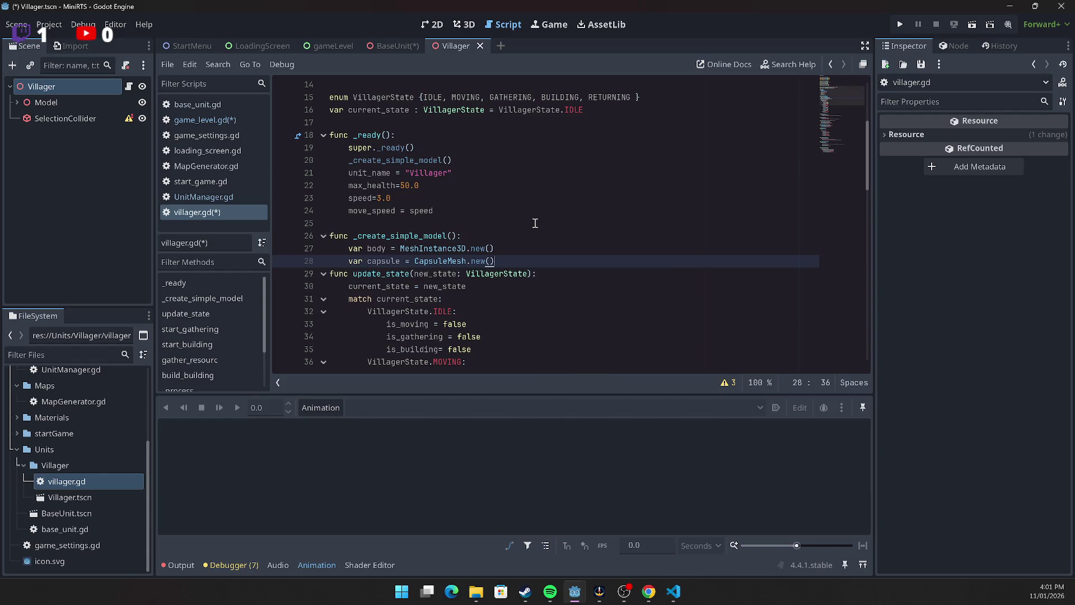
{"action": "key", "text": "Return"}
Set the capsule's radius to 0.3.
{"action": "type", "text": "cpausl"}
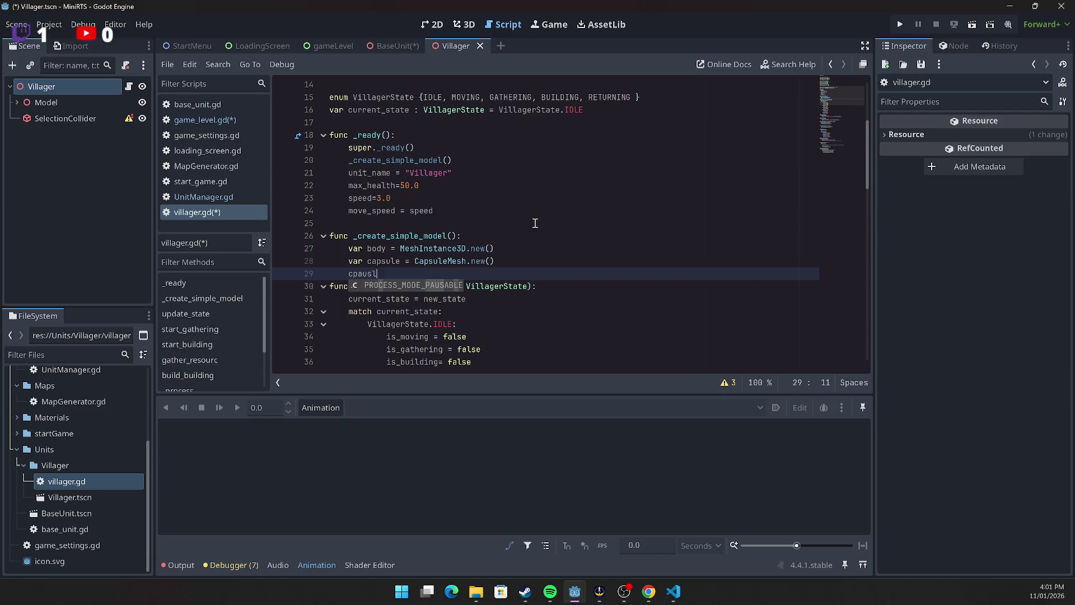
{"action": "type", "text": "e_ra"}
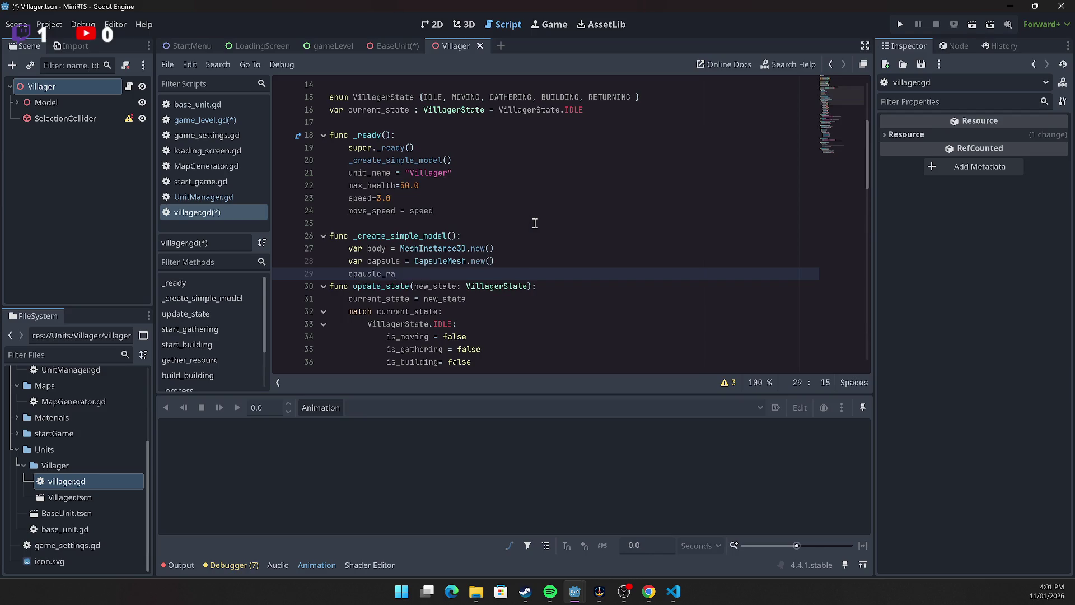
{"action": "key", "text": "BackSpace"}
{"action": "key", "text": "BackSpace"}
{"action": "key", "text": "BackSpace"}
{"action": "type", "text": ".ra"}
{"action": "type", "text": "dius -"}
{"action": "key", "text": "BackSpace"}
{"action": "type", "text": "=0.3"}
{"action": "key", "text": "Return"}
Fix the misspelled capsule names and set the capsule height to 1.0.
{"action": "type", "text": "capu"}
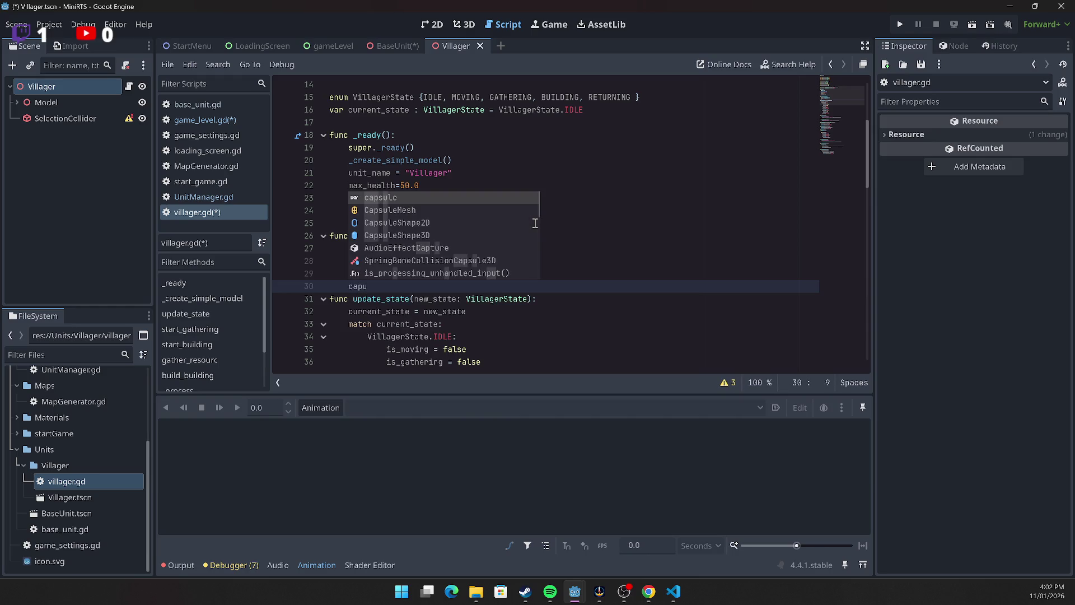
{"action": "type", "text": "le"}
{"action": "key", "text": "Up"}
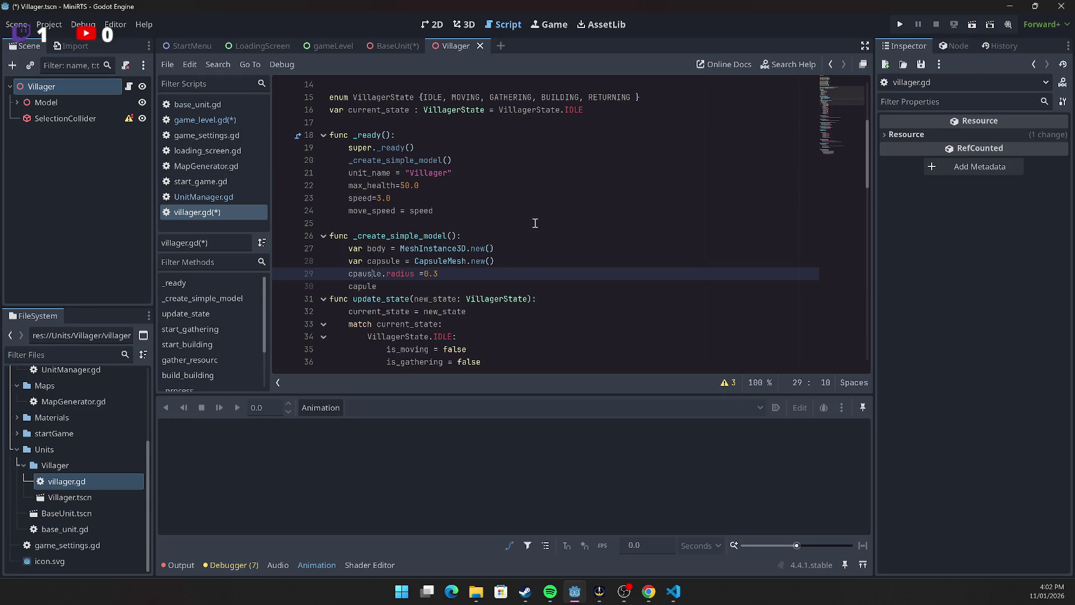
{"action": "key", "text": "BackSpace"}
{"action": "key", "text": "Left"}
{"action": "type", "text": "s"}
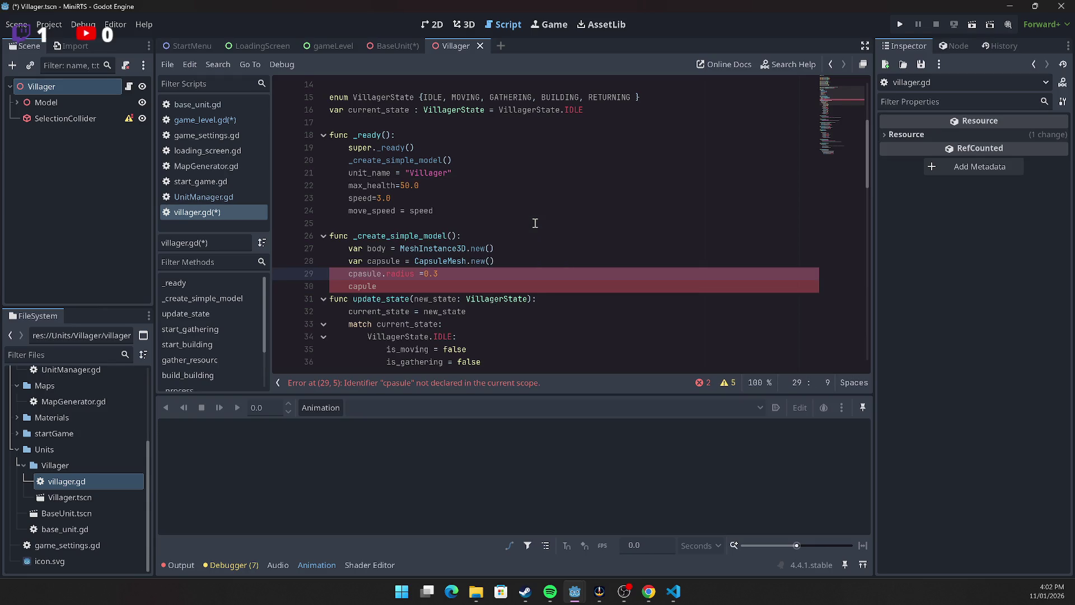
{"action": "key", "text": "Down"}
{"action": "type", "text": "s"}
{"action": "key", "text": "End"}
{"action": "type", "text": "."}
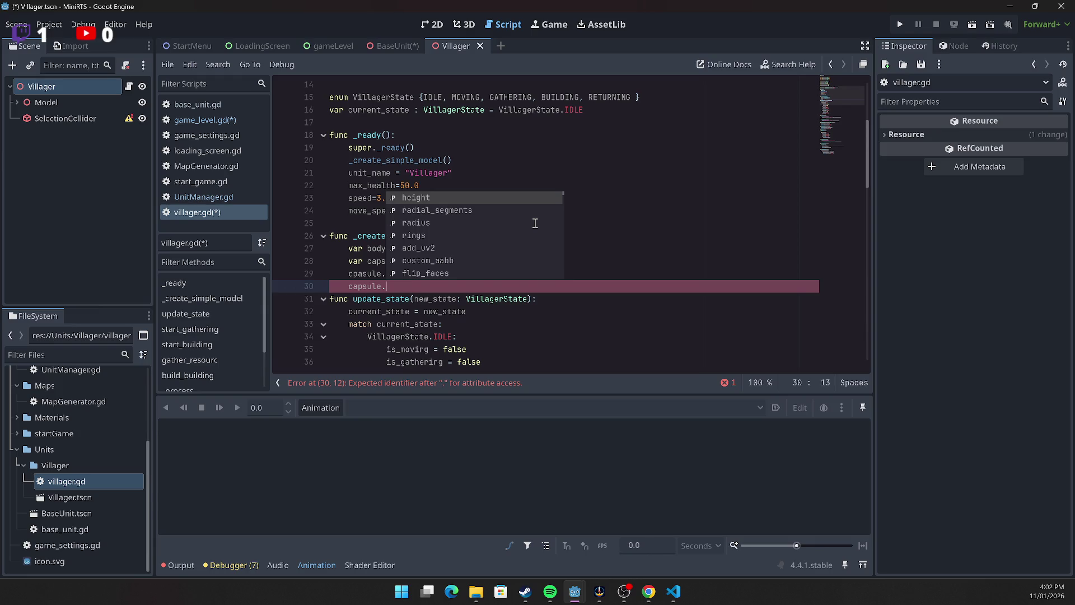
{"action": "key", "text": "Return"}
{"action": "type", "text": "= "}
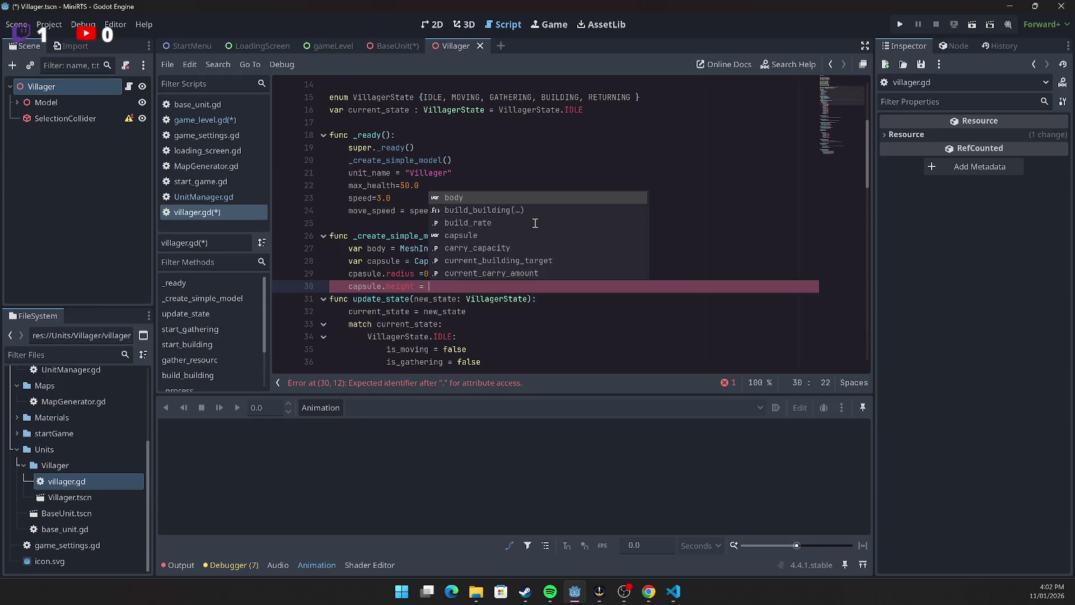
{"action": "type", "text": "1.0"}
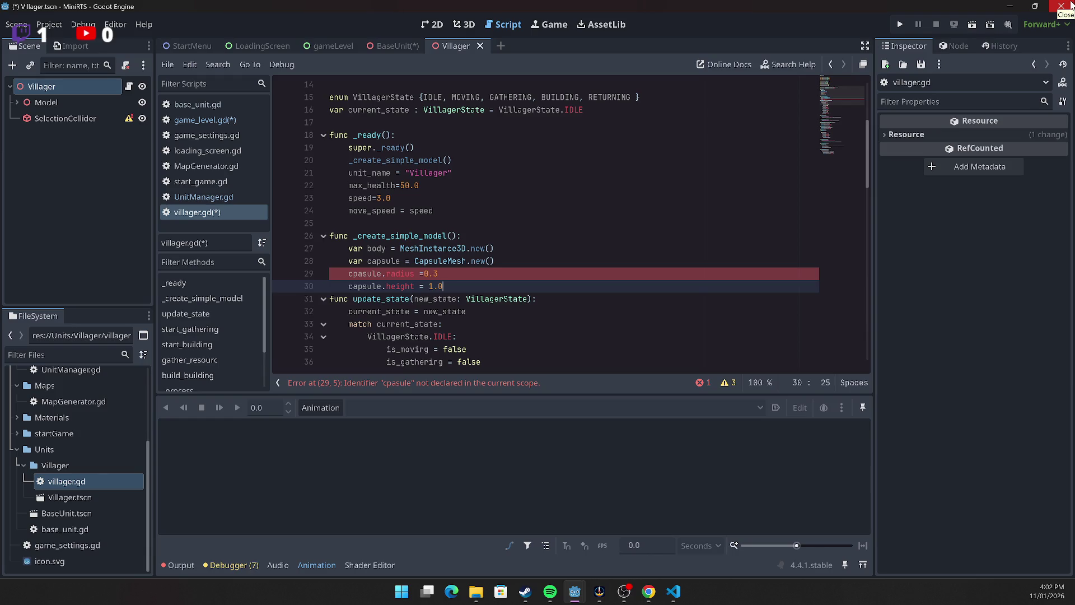
Assign the capsule as body's mesh and set body.position.y to 0.5.
{"action": "type", "text": "bc"}
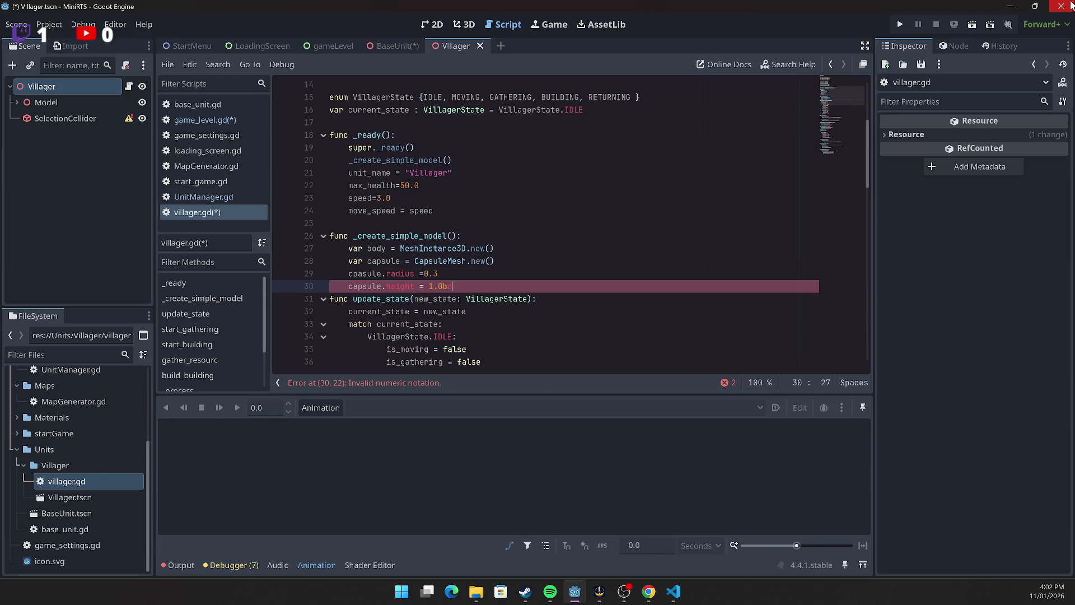
{"action": "key", "text": "Return"}
{"action": "type", "text": "bodu"}
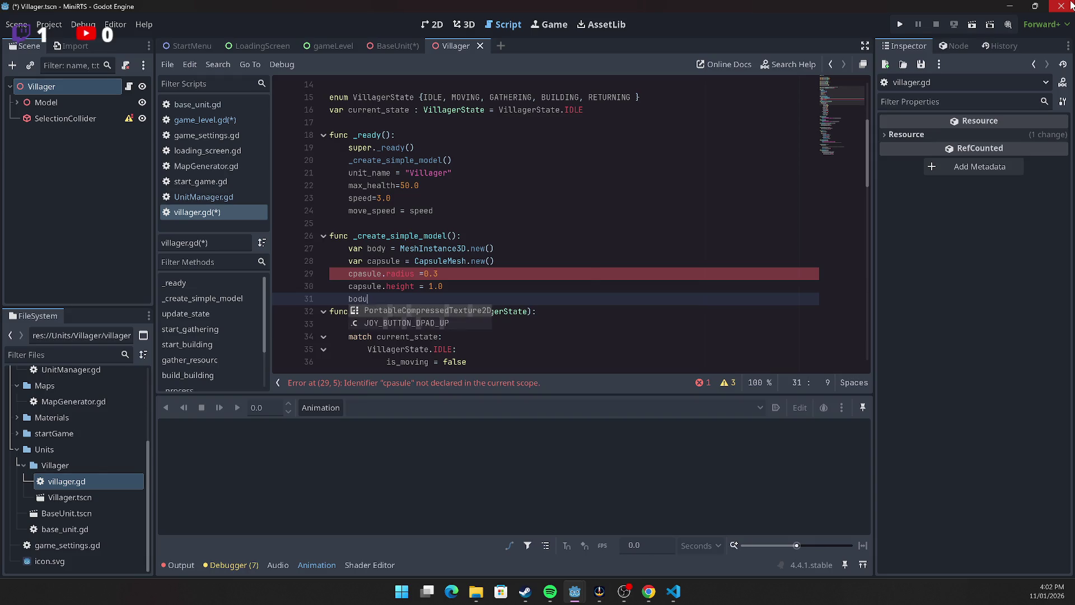
{"action": "key", "text": "BackSpace"}
{"action": "type", "text": "y."}
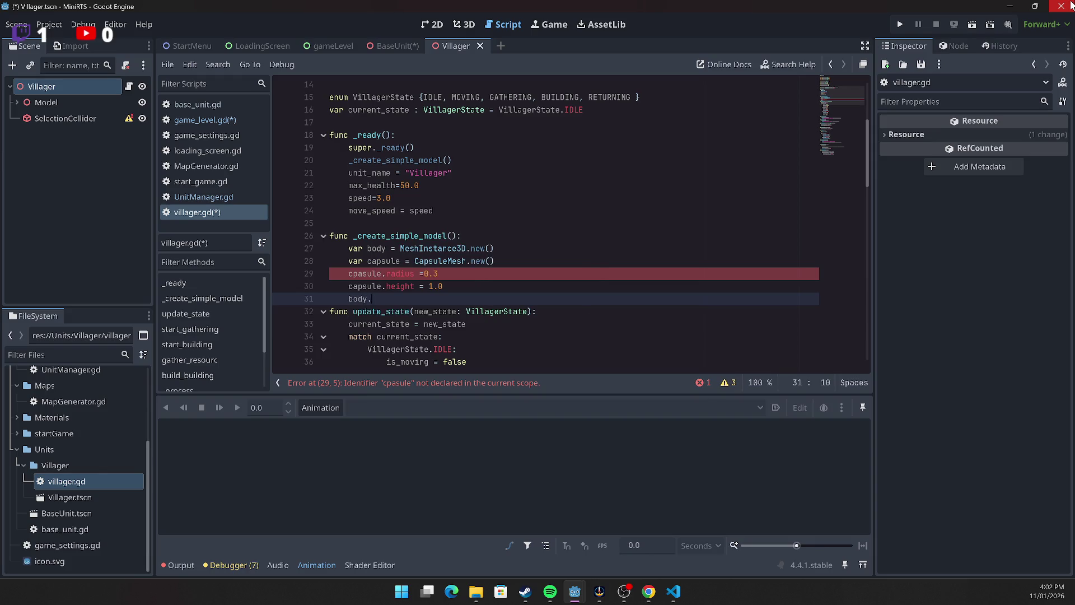
{"action": "type", "text": "mesh - "}
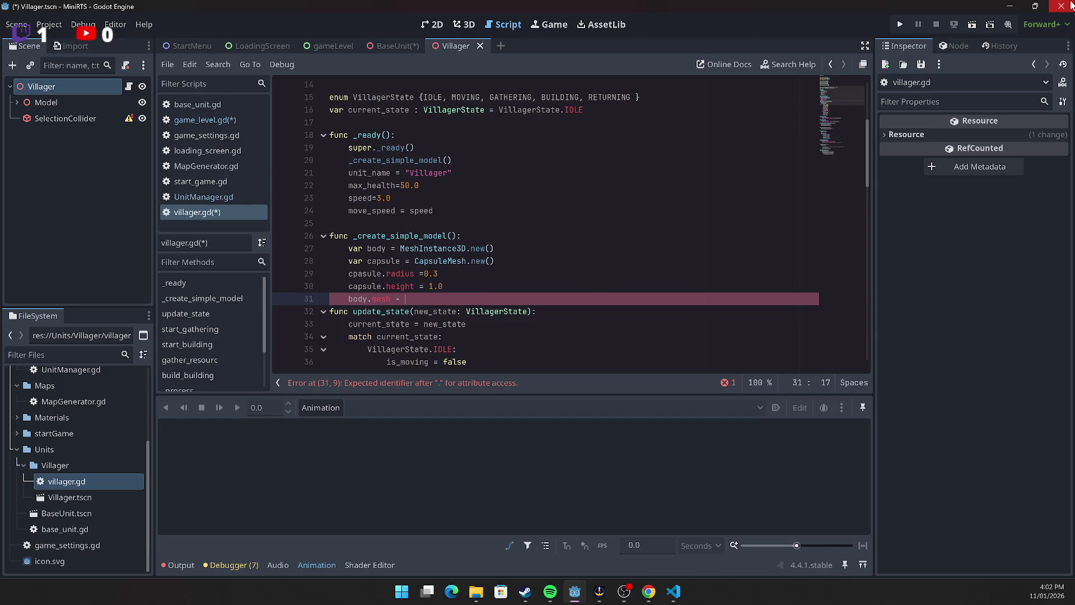
{"action": "type", "text": "capsule"}
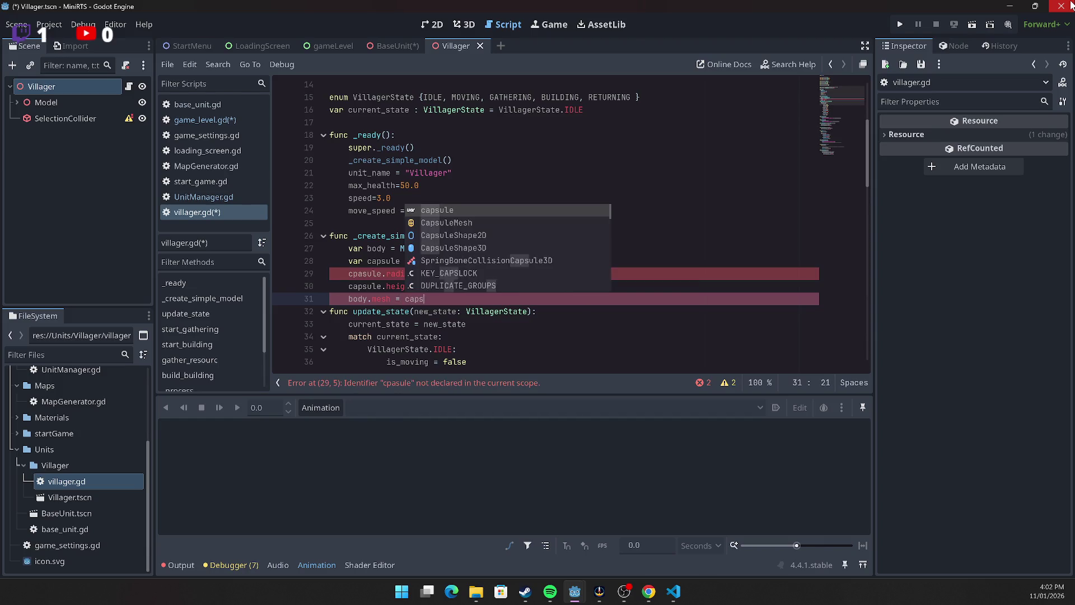
{"action": "key", "text": "Return"}
{"action": "key", "text": "Return"}
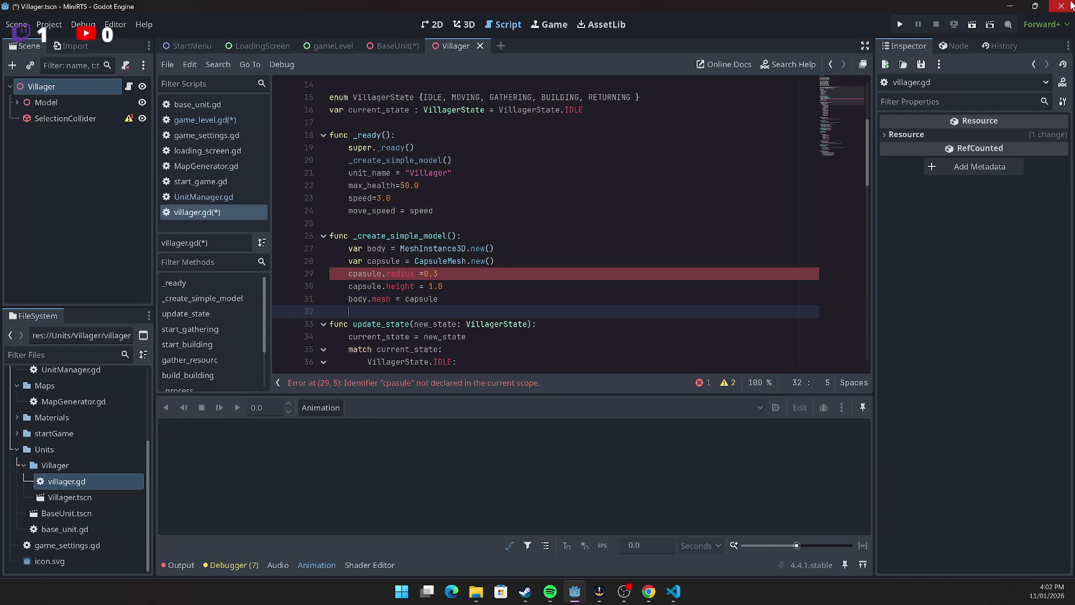
{"action": "type", "text": "body.position"}
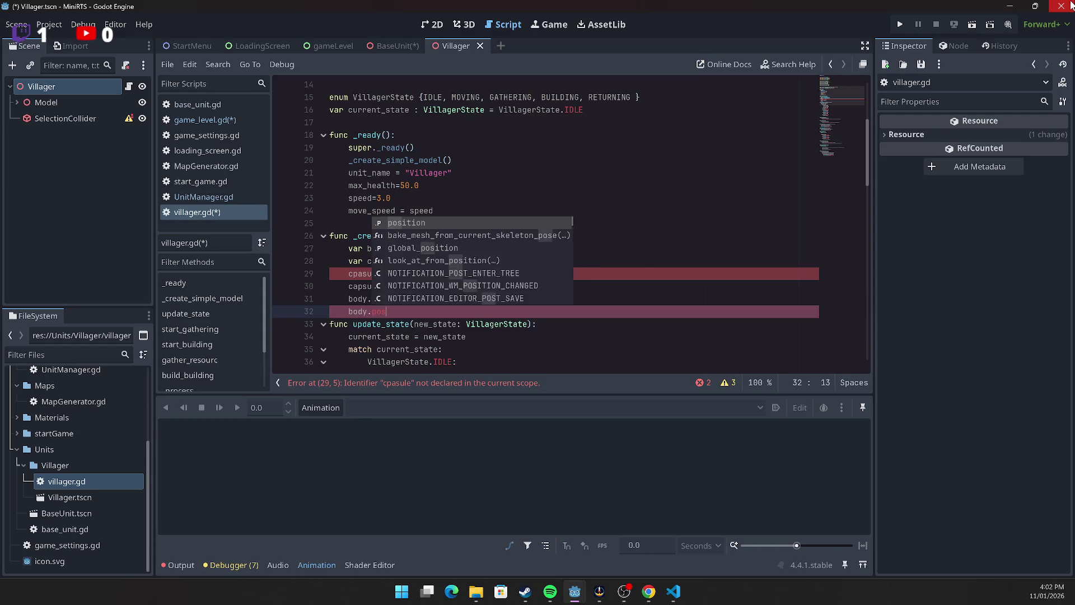
{"action": "type", "text": ".y"}
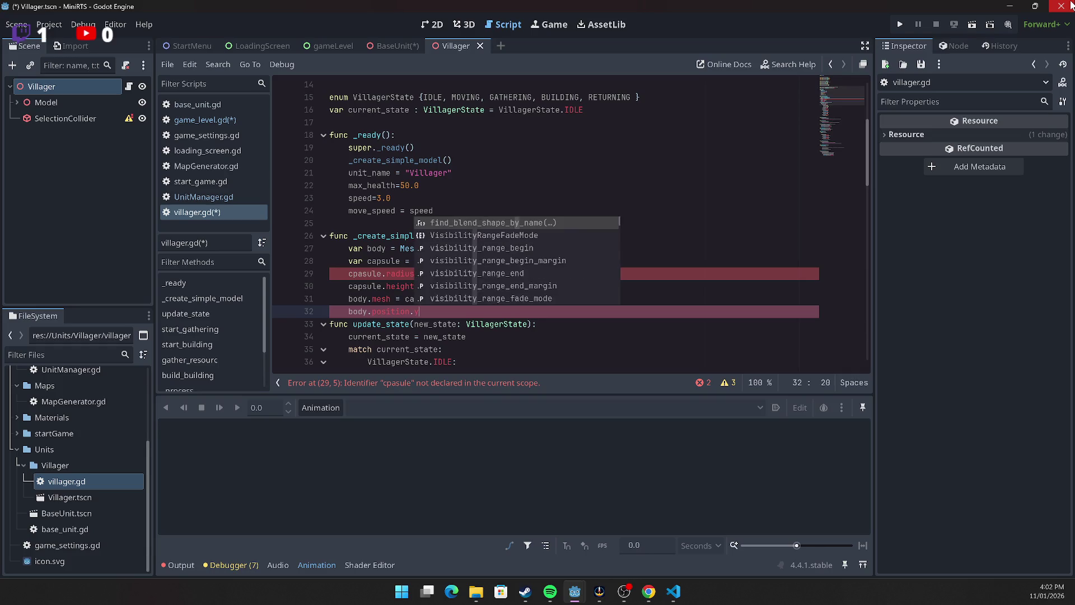
{"action": "type", "text": " =0.5"}
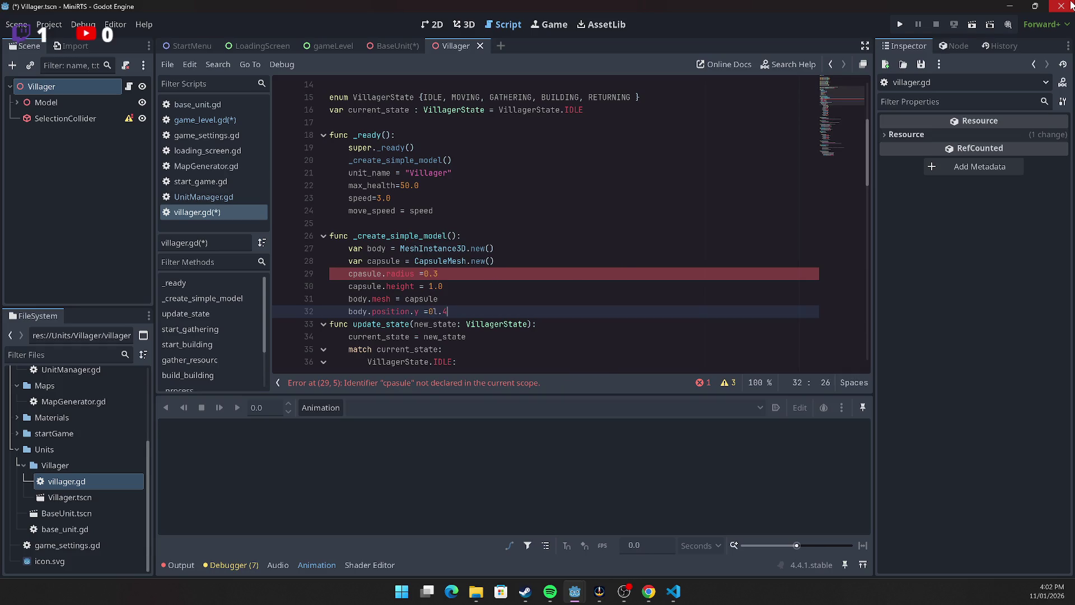
{"action": "key", "text": "Return"}
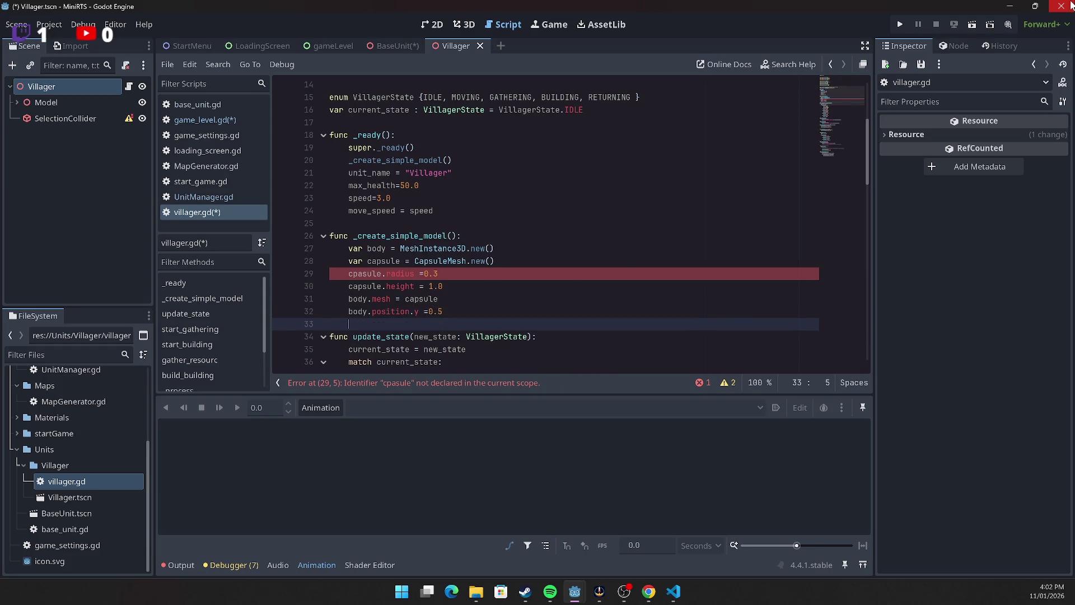
{"action": "key", "text": "Return"}
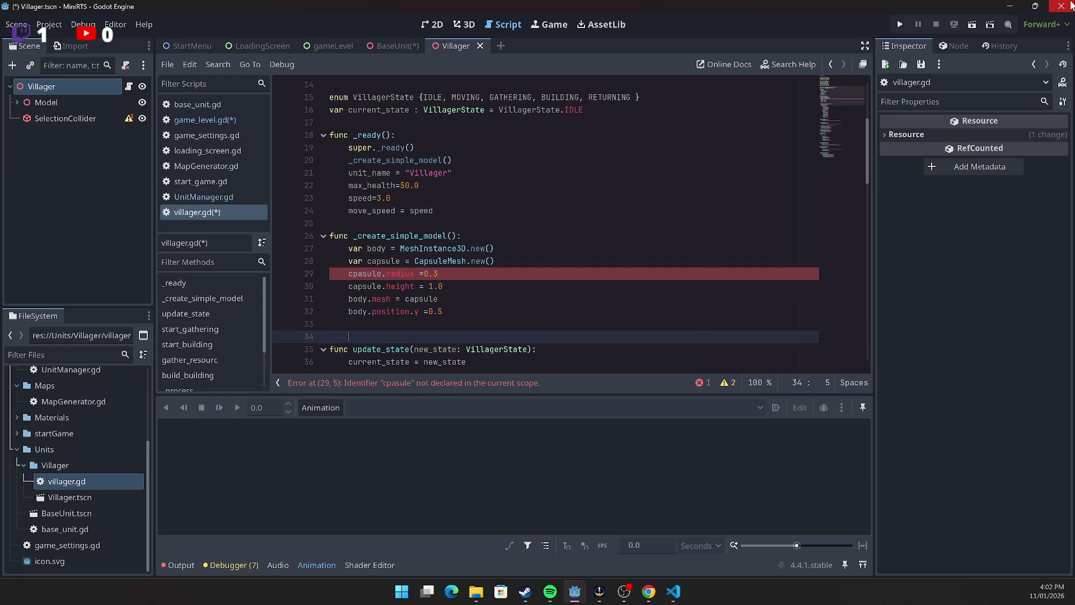
Create a material variable as a new StandardMaterial3D.
{"action": "type", "text": "var mate"}
{"action": "type", "text": "rial"}
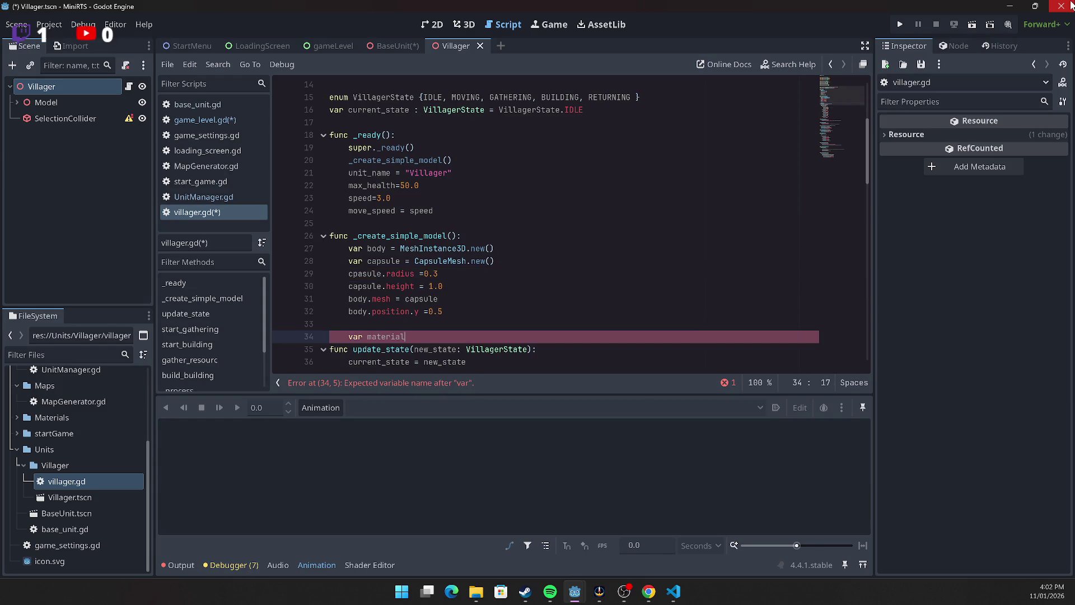
{"action": "type", "text": " = S"}
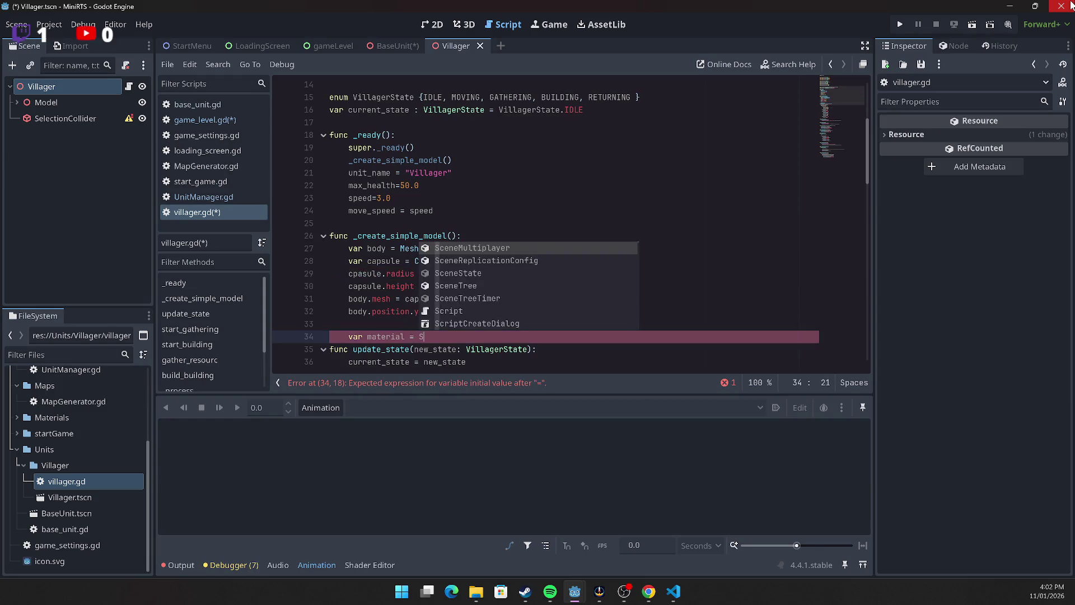
{"action": "type", "text": "tandard"}
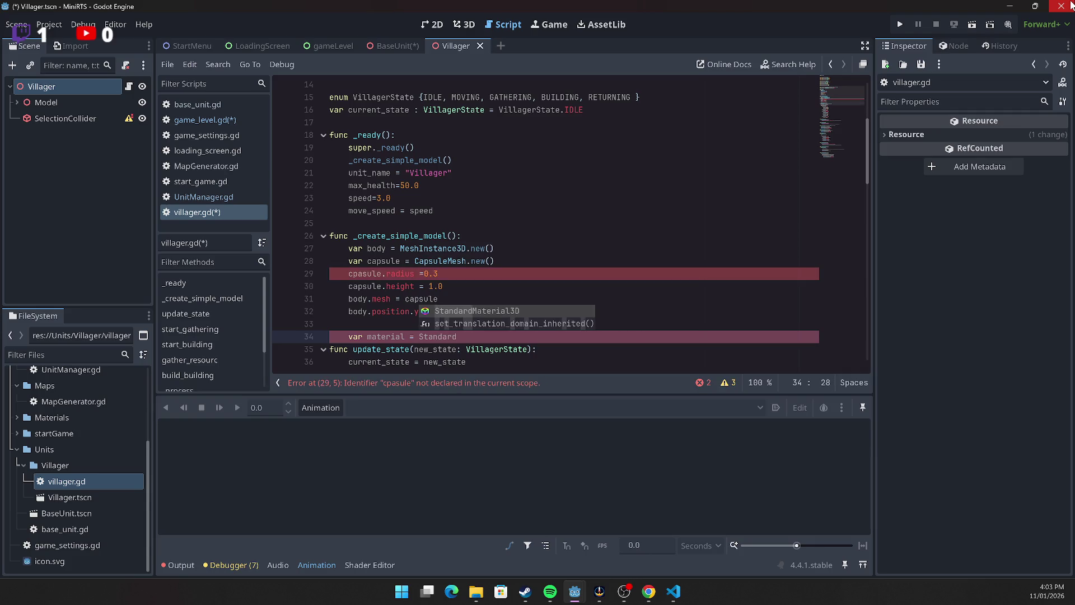
{"action": "key", "text": "Return"}
{"action": "type", "text": "."}
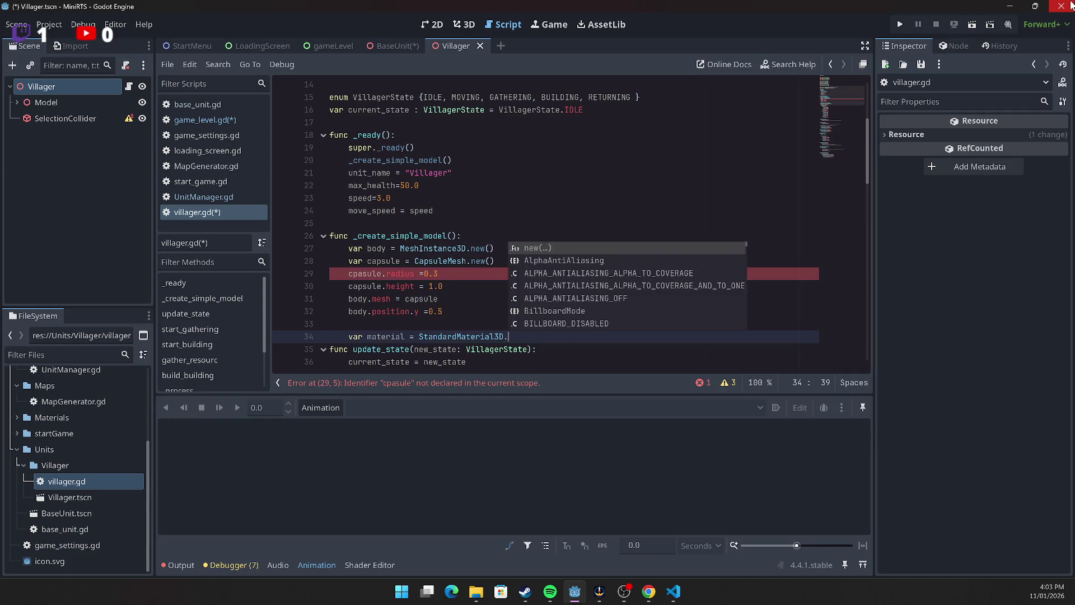
{"action": "type", "text": "mew"}
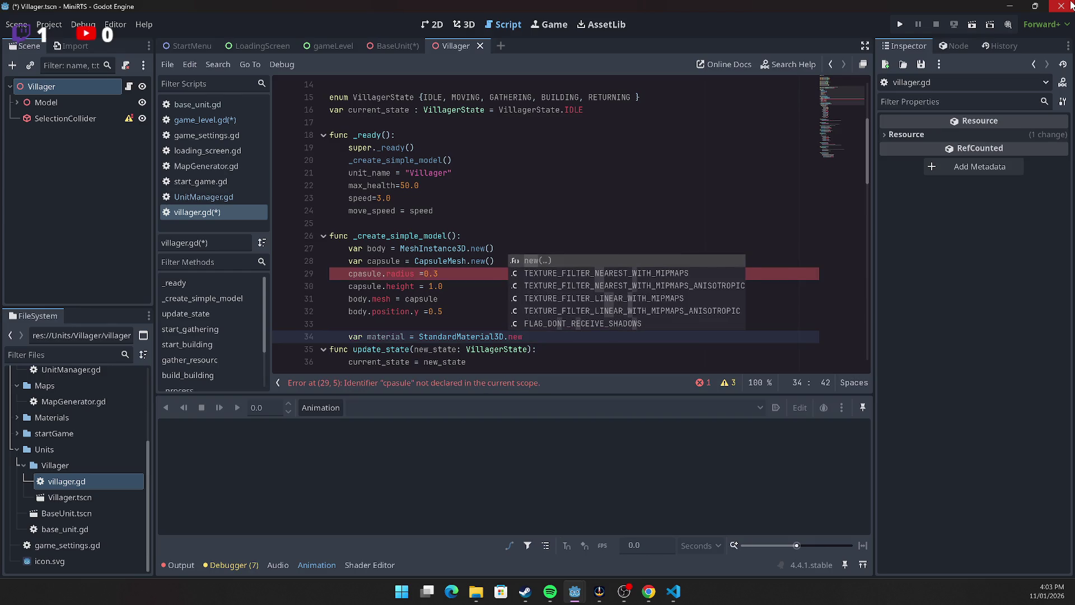
{"action": "type", "text": "()"}
{"action": "key", "text": "Return"}
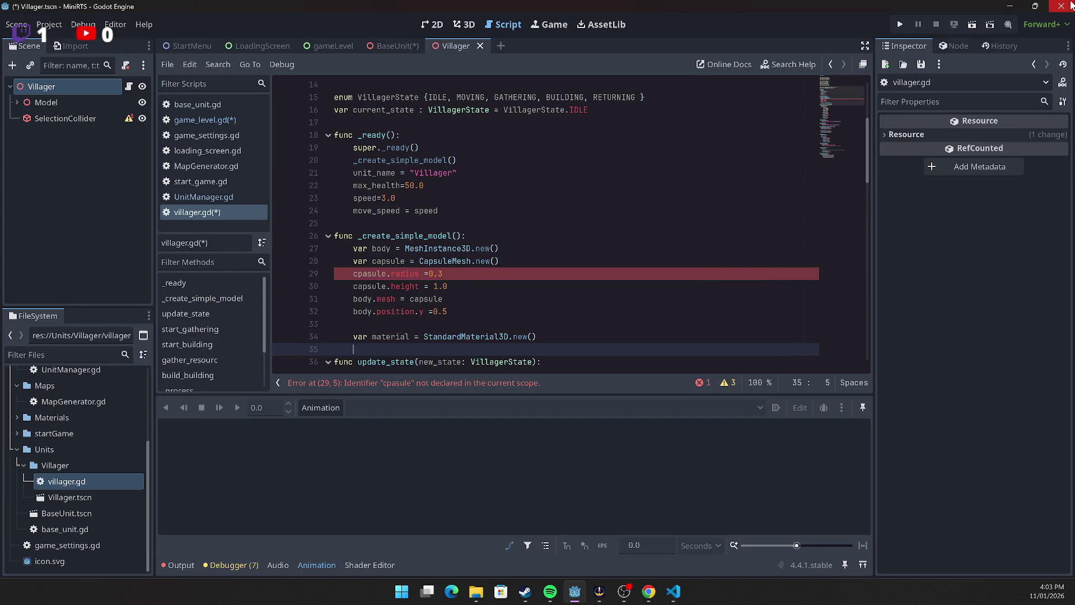
Add match player_owner: with a first branch 0 setting material.albedo_color.
{"action": "type", "text": "match"}
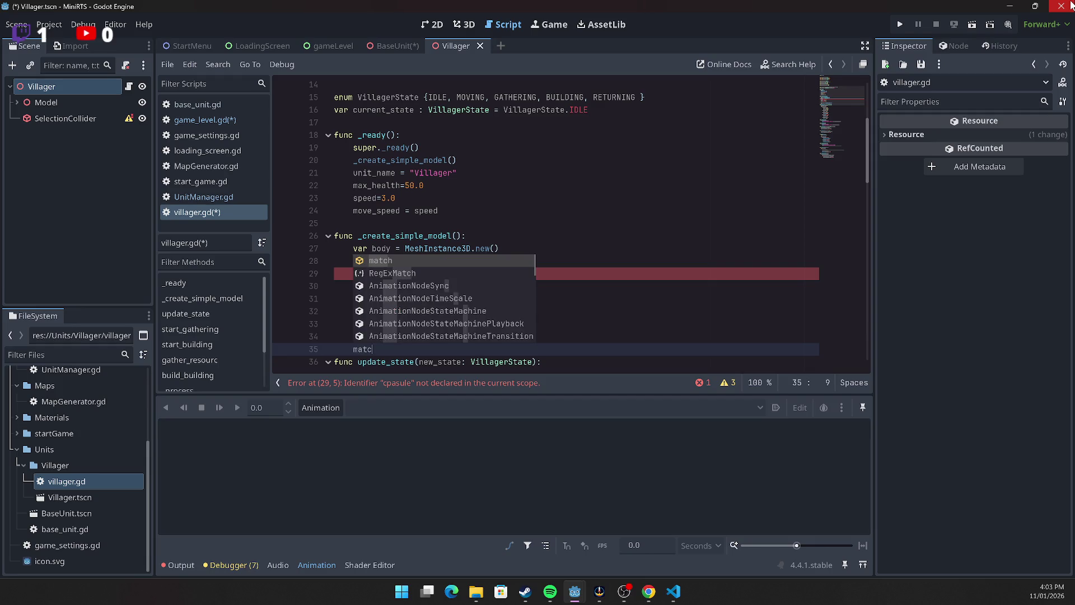
{"action": "type", "text": " player_"}
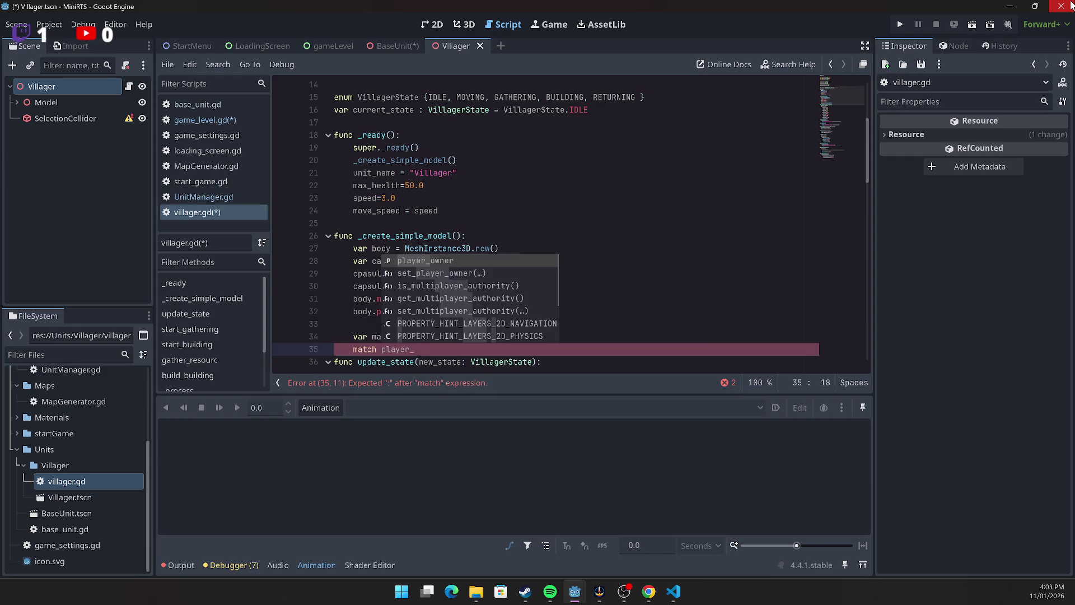
{"action": "key", "text": "Return"}
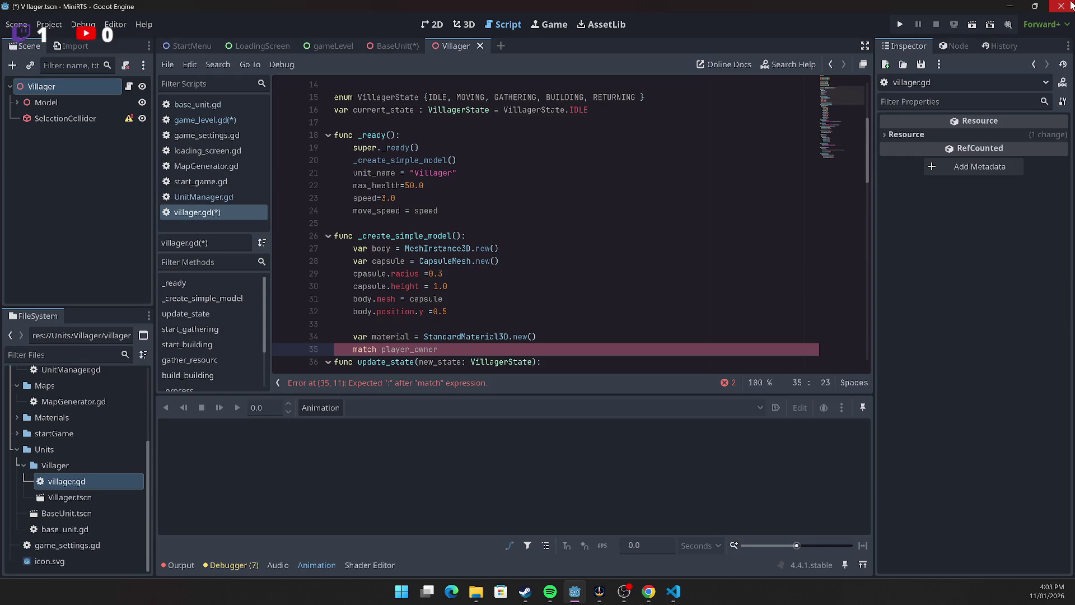
{"action": "type", "text": ":"}
{"action": "key", "text": "Return"}
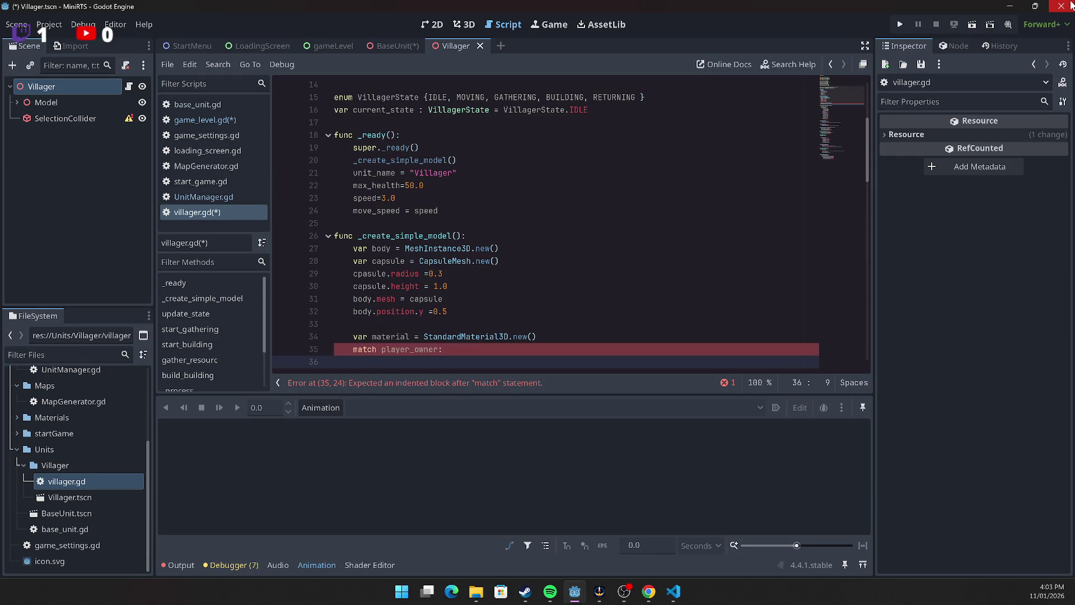
{"action": "type", "text": "0: mat"}
{"action": "type", "text": "erial.a"}
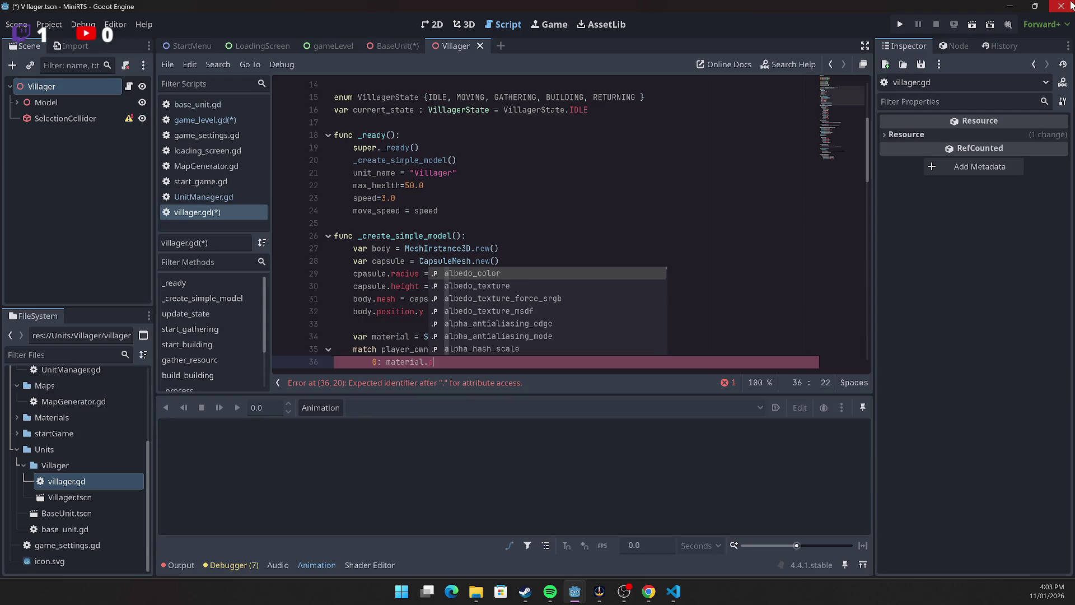
{"action": "key", "text": "Return"}
Set the branch to Color.BLUE and duplicate it into several more branches.
{"action": "type", "text": "= Color.BLUE"}
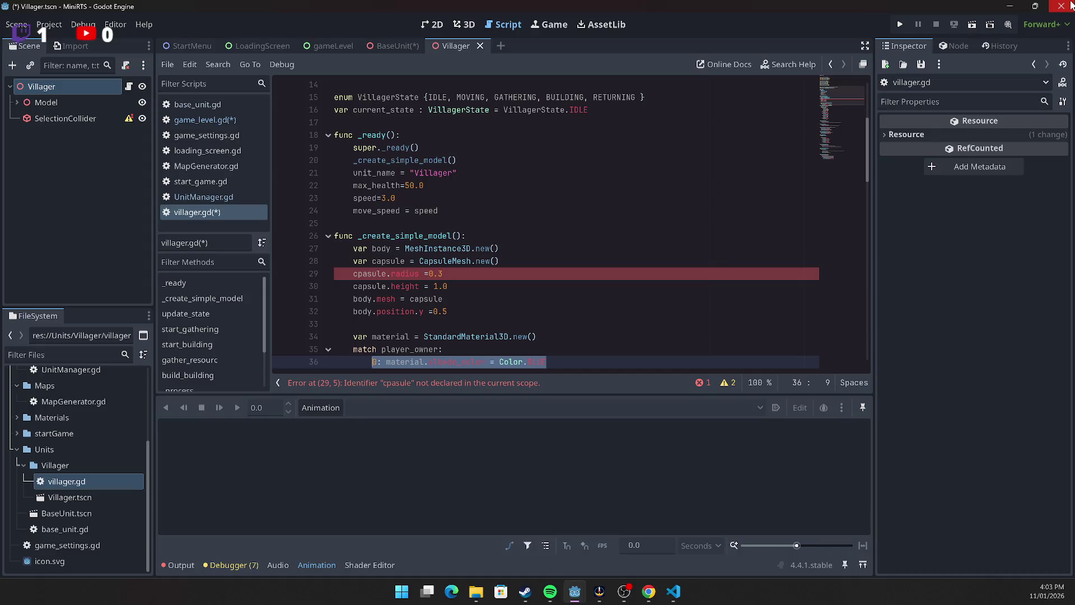
{"action": "key", "text": "ctrl+shift+d"}
{"action": "key", "text": "ctrl+shift+d"}
{"action": "key", "text": "ctrl+shift+d"}
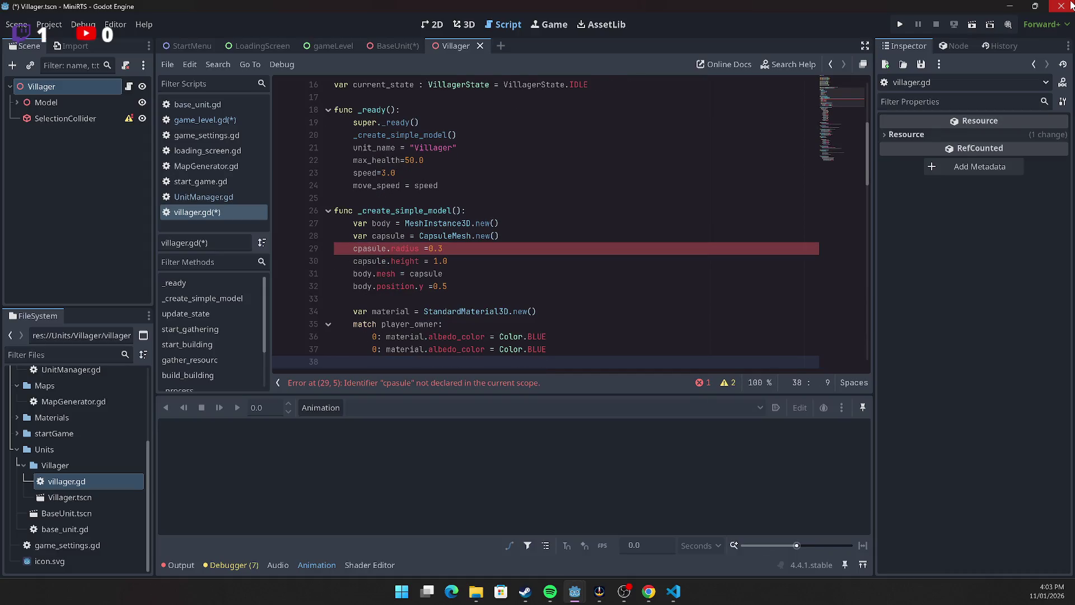
{"action": "key", "text": "Return"}
{"action": "key", "text": "BackSpace"}
{"action": "key", "text": "ctrl+shift+d"}
{"action": "key", "text": "ctrl+shift+d"}
{"action": "key", "text": "ctrl+shift+d"}
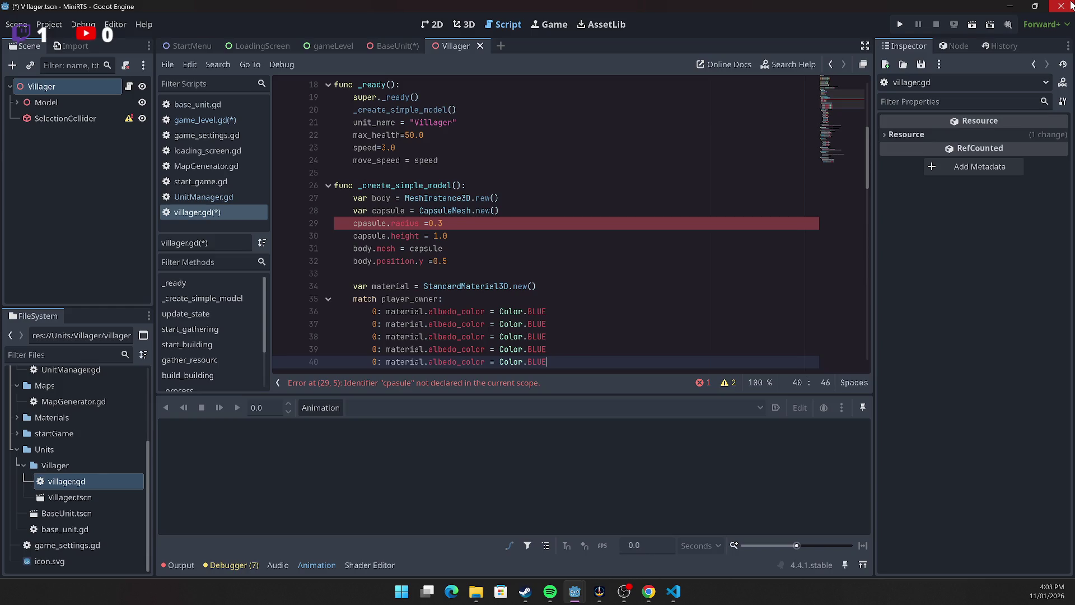
{"action": "key", "text": "ctrl+shift+d"}
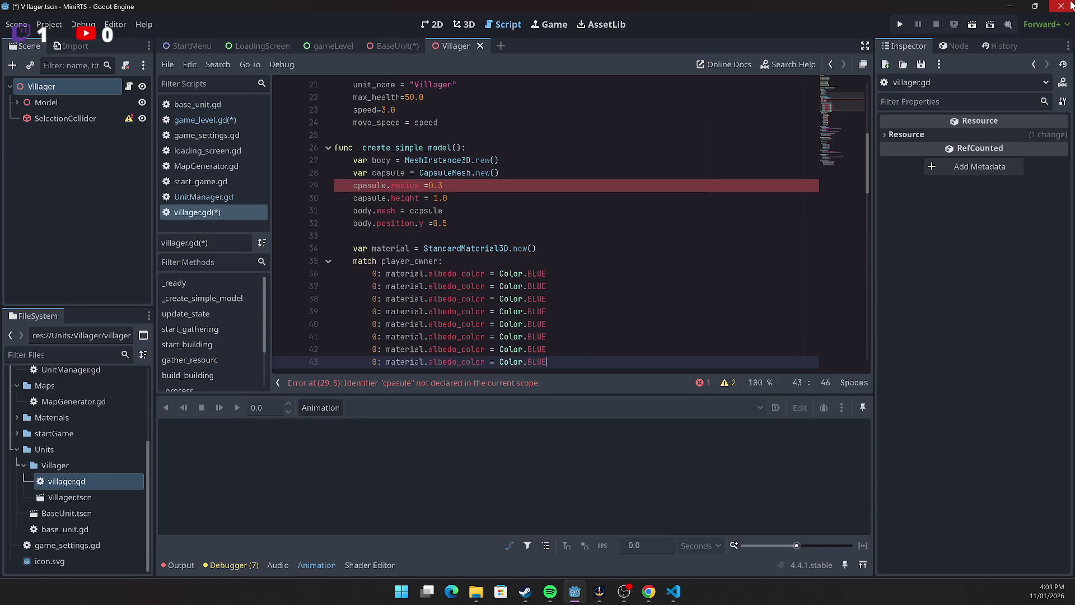
{"action": "key", "text": "Return"}
{"action": "key", "text": "BackSpace"}
{"action": "key", "text": "ctrl+shift+d"}
{"action": "key", "text": "ctrl+shift+d"}
Turn the last branch into a default _ branch using Color.WHITE.
{"action": "key", "text": "Home"}
{"action": "key", "text": "Delete"}
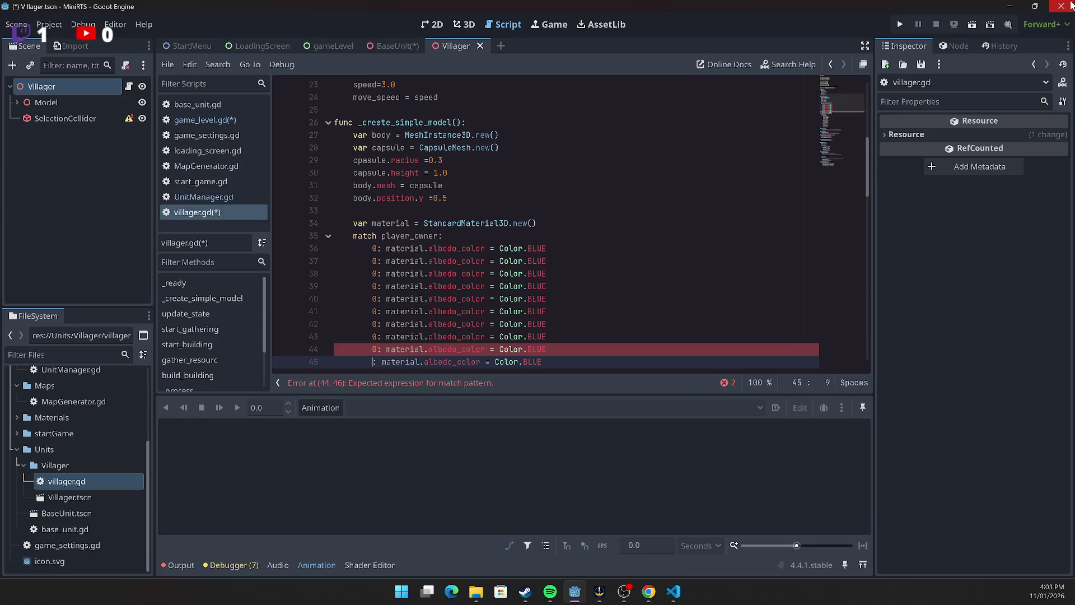
{"action": "type", "text": "_"}
{"action": "key", "text": "End"}
{"action": "key", "text": "BackSpace"}
{"action": "key", "text": "BackSpace"}
{"action": "key", "text": "BackSpace"}
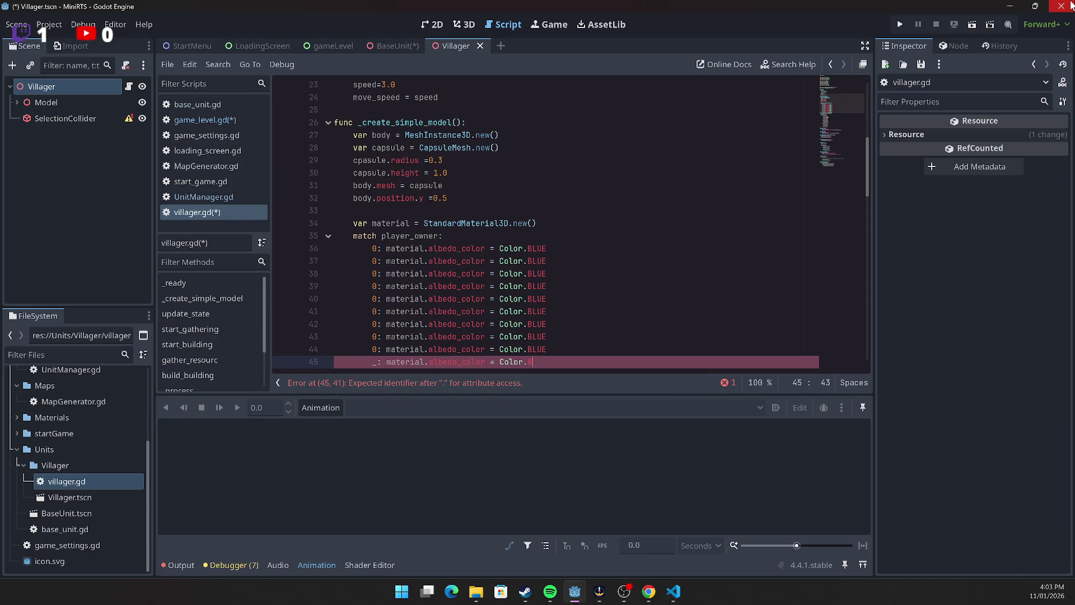
{"action": "type", "text": "HI"}
{"action": "type", "text": "TE"}
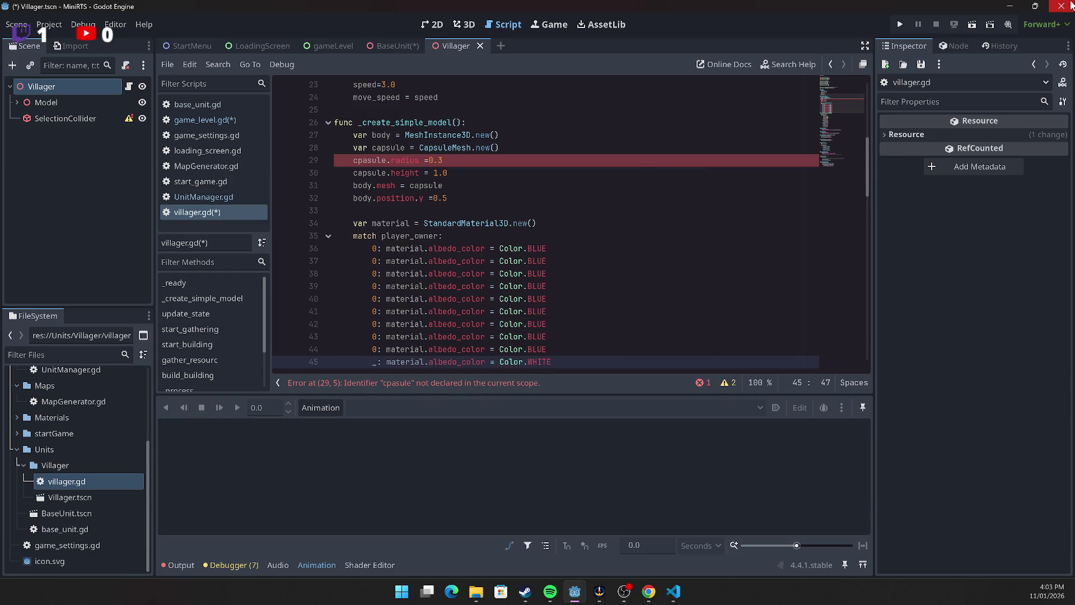
{"action": "key", "text": "Up"}
{"action": "key", "text": "Up"}
{"action": "key", "text": "Up"}
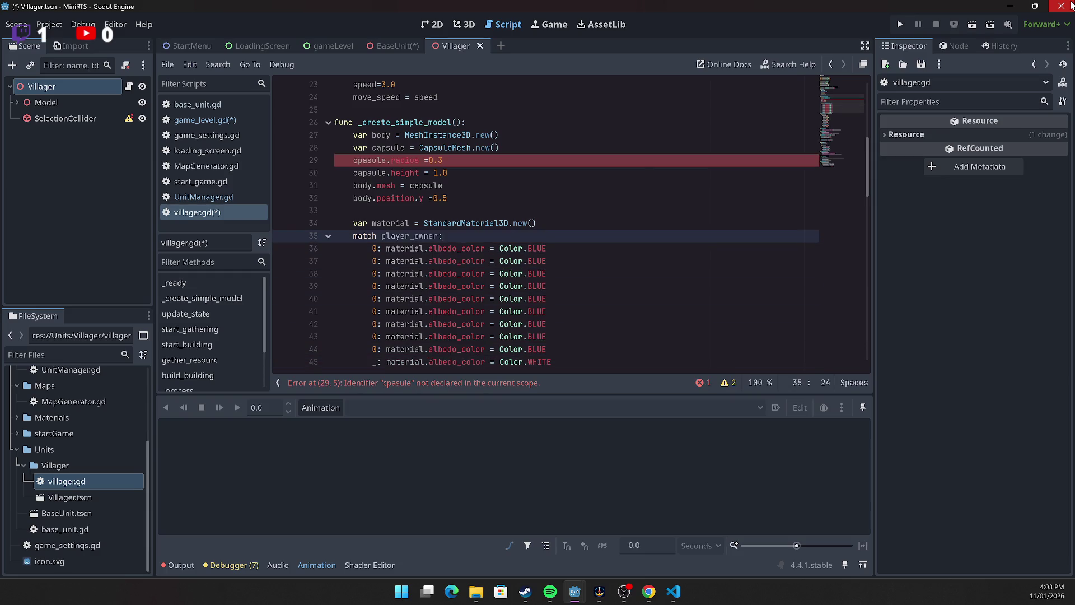
Change the second, third and fourth branch colours to RED, GREEN and YELLOW.
{"action": "key", "text": "Down"}
{"action": "key", "text": "Down"}
{"action": "key", "text": "Left"}
{"action": "key", "text": "BackSpace"}
{"action": "key", "text": "BackSpace"}
{"action": "key", "text": "BackSpace"}
{"action": "type", "text": "RED"}
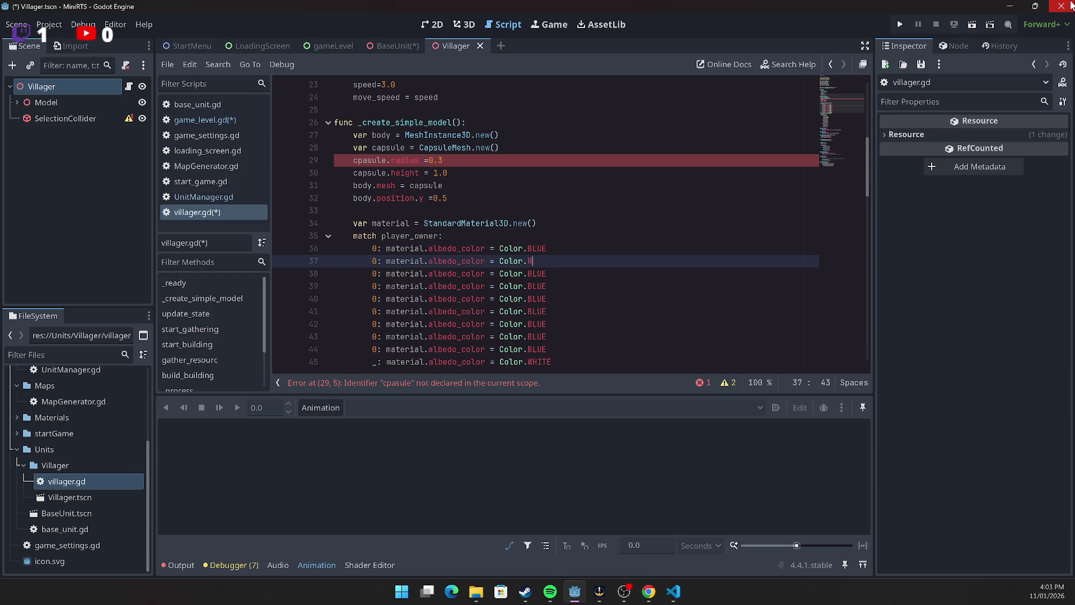
{"action": "key", "text": "Escape"}
{"action": "key", "text": "Delete"}
{"action": "key", "text": "BackSpace"}
{"action": "type", "text": "ED"}
{"action": "key", "text": "Escape"}
{"action": "key", "text": "Down"}
{"action": "key", "text": "BackSpace"}
{"action": "key", "text": "BackSpace"}
{"action": "key", "text": "BackSpace"}
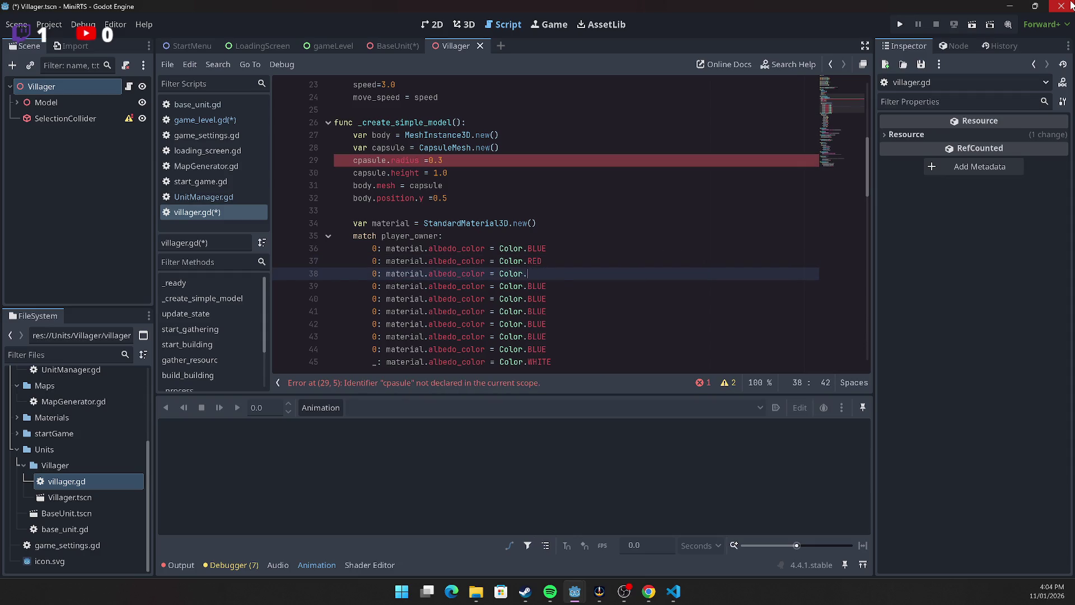
{"action": "type", "text": "GREEN"}
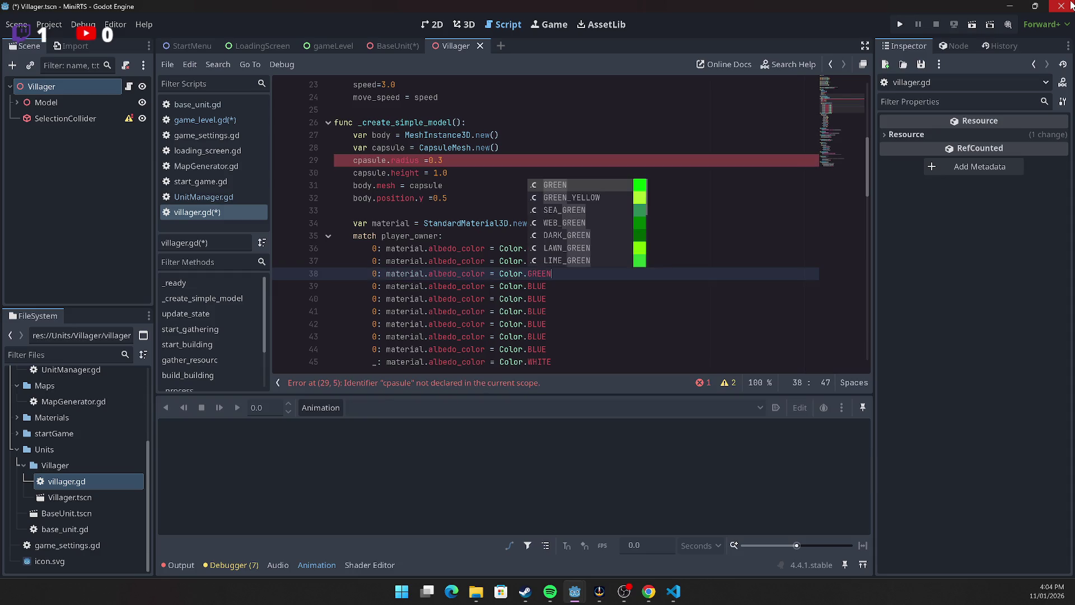
{"action": "key", "text": "Escape"}
{"action": "key", "text": "Down"}
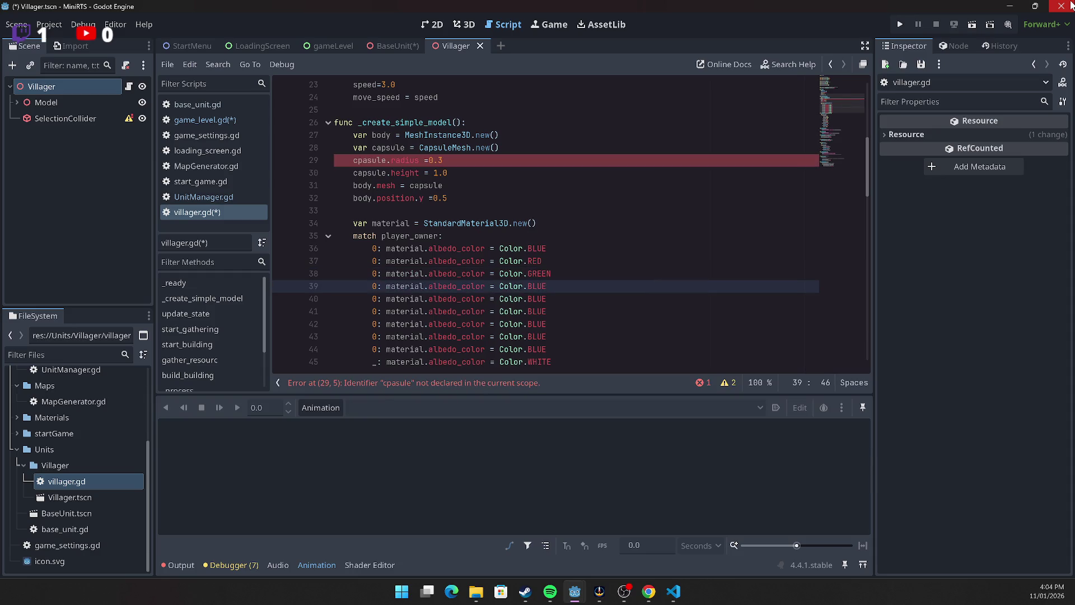
{"action": "key", "text": "BackSpace"}
{"action": "key", "text": "BackSpace"}
{"action": "key", "text": "BackSpace"}
{"action": "type", "text": "YELLOW"}
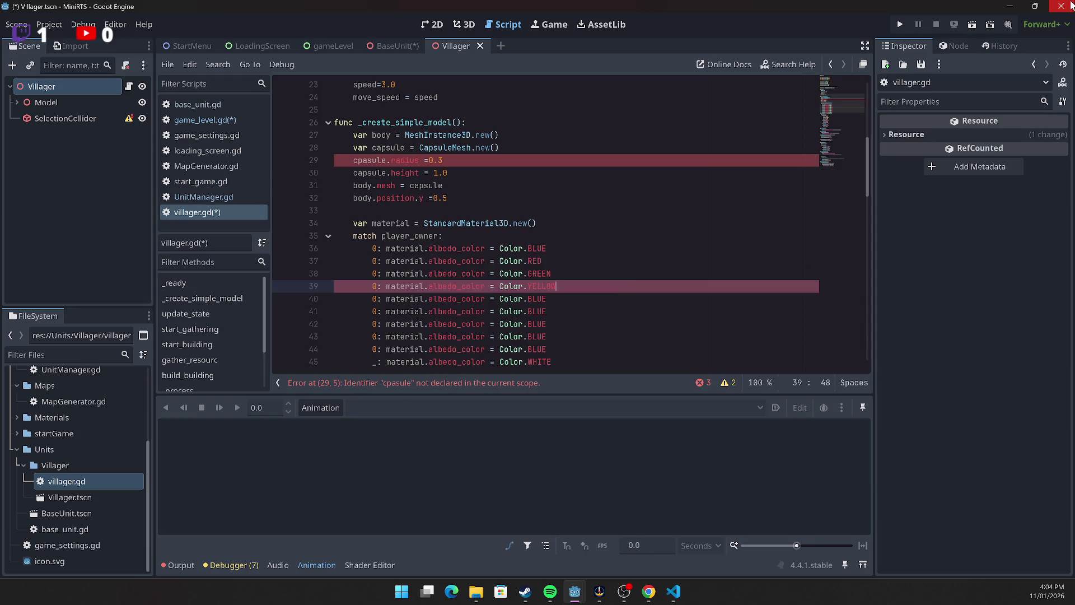
{"action": "key", "text": "Escape"}
Set the fifth and sixth branch colours to PURPLE and ORANGE.
{"action": "key", "text": "Down"}
{"action": "key", "text": "BackSpace"}
{"action": "key", "text": "BackSpace"}
{"action": "key", "text": "BackSpace"}
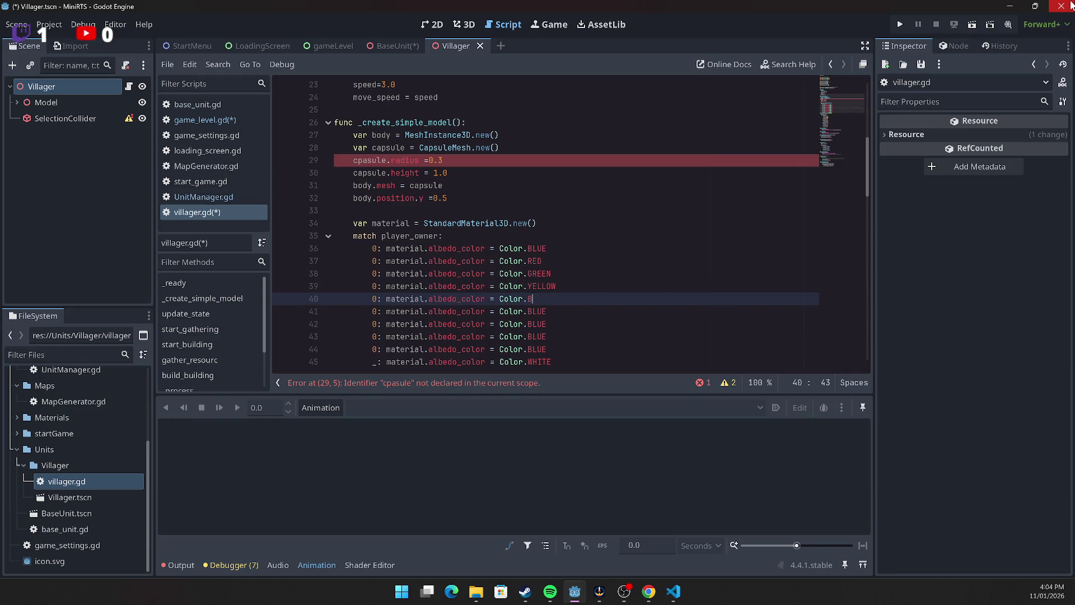
{"action": "type", "text": "CR"}
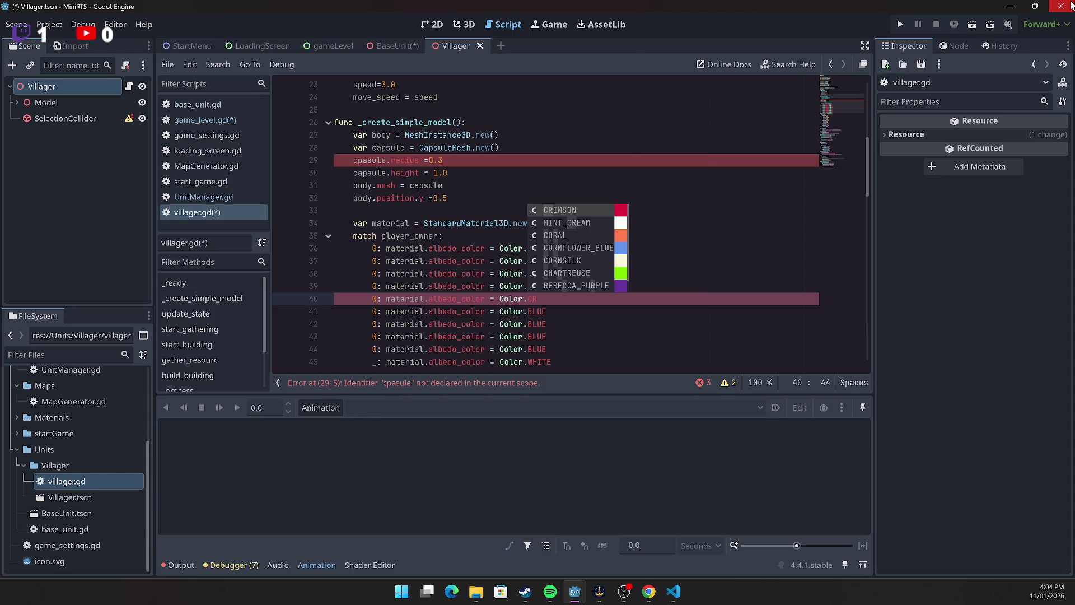
{"action": "key", "text": "BackSpace"}
{"action": "key", "text": "BackSpace"}
{"action": "type", "text": "PURP"}
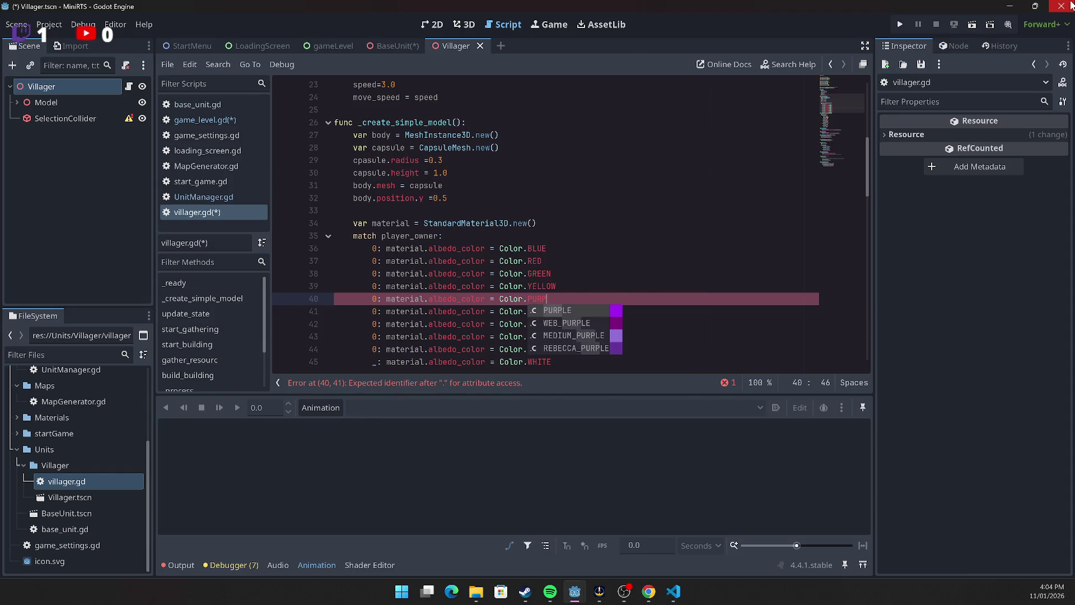
{"action": "key", "text": "Return"}
{"action": "key", "text": "Down"}
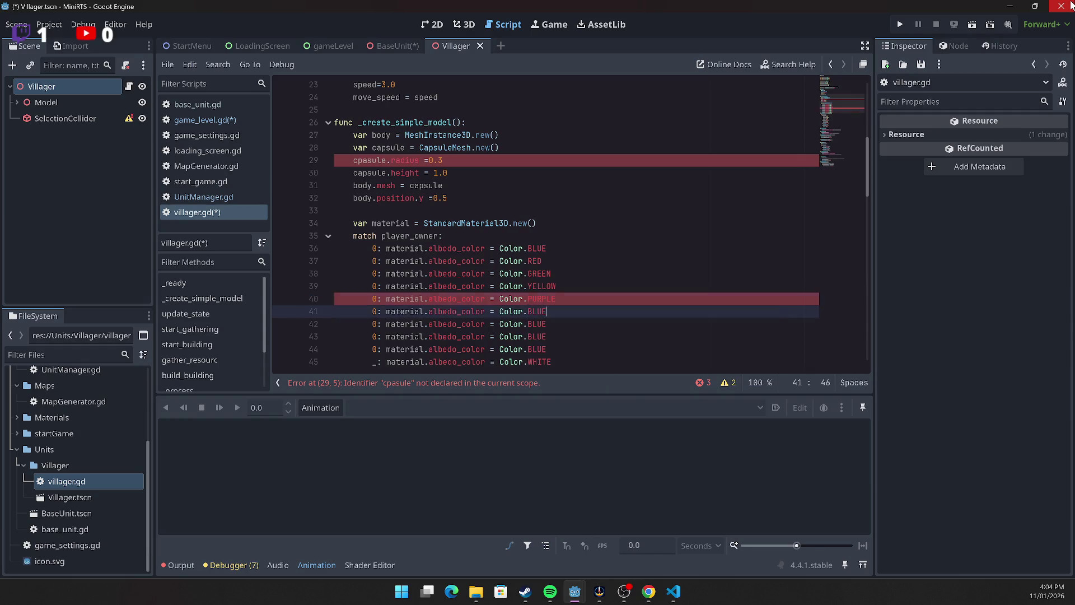
{"action": "key", "text": "BackSpace"}
{"action": "key", "text": "BackSpace"}
{"action": "key", "text": "BackSpace"}
{"action": "key", "text": "BackSpace"}
{"action": "type", "text": "ORAN"}
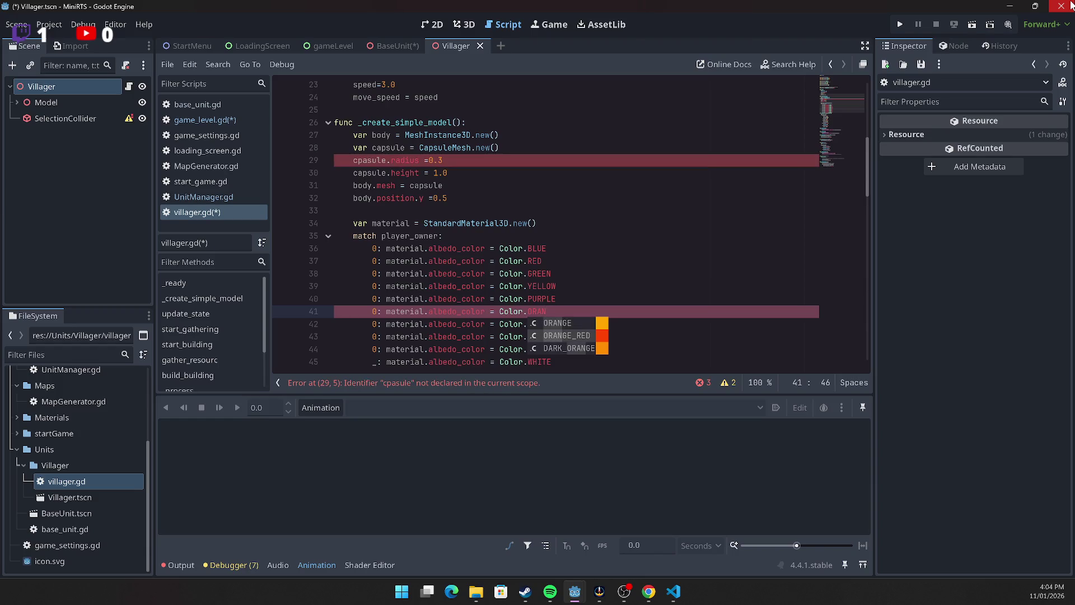
{"action": "key", "text": "Return"}
Set the seventh branch colour to CYAN.
{"action": "key", "text": "Down"}
{"action": "key", "text": "BackSpace"}
{"action": "key", "text": "BackSpace"}
{"action": "key", "text": "BackSpace"}
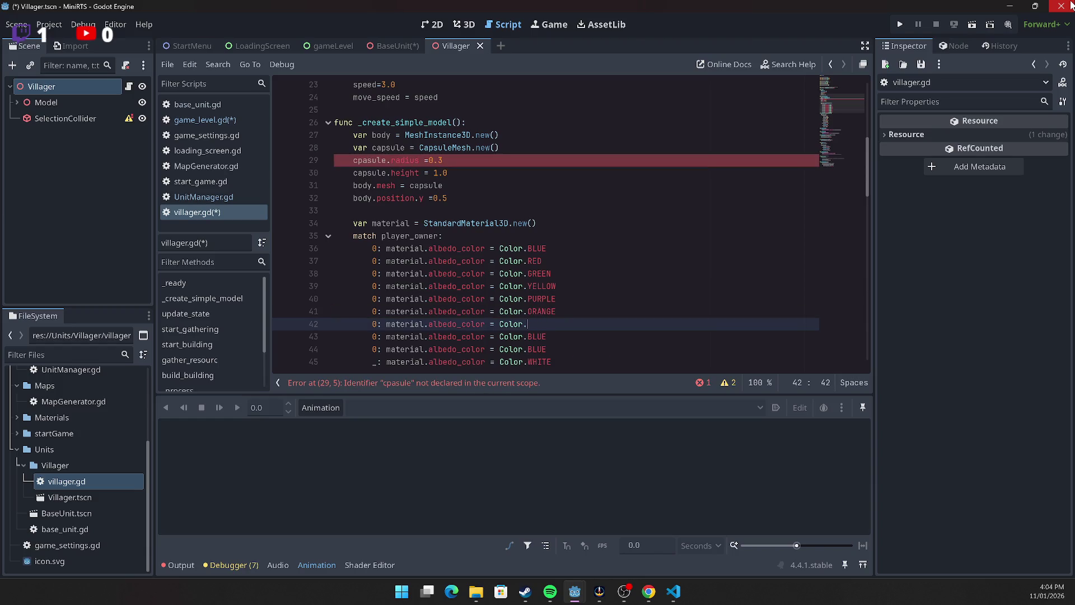
{"action": "type", "text": "GRE"}
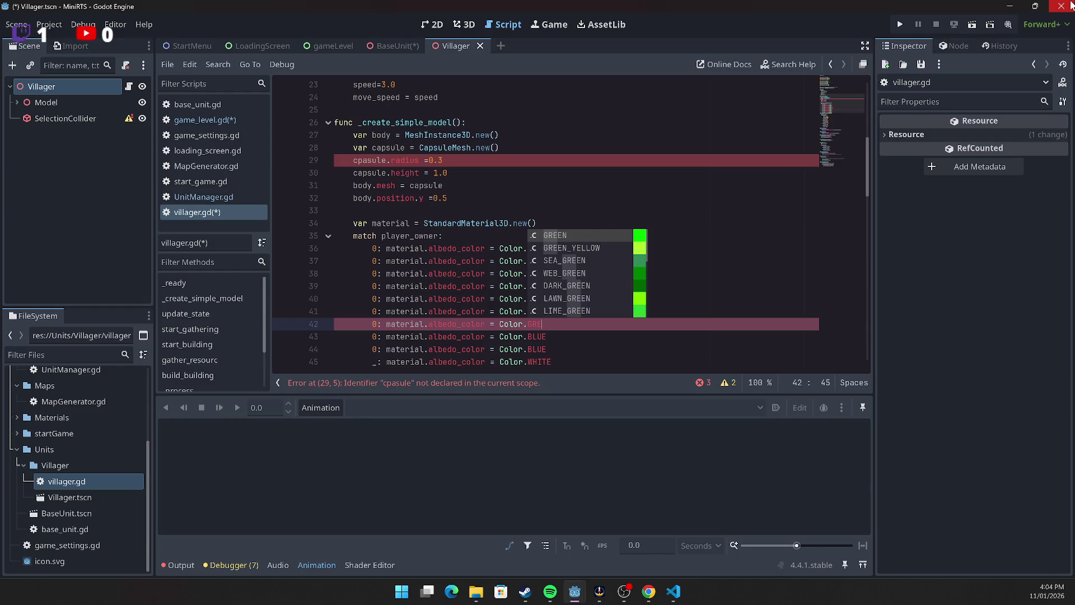
{"action": "type", "text": "Y"}
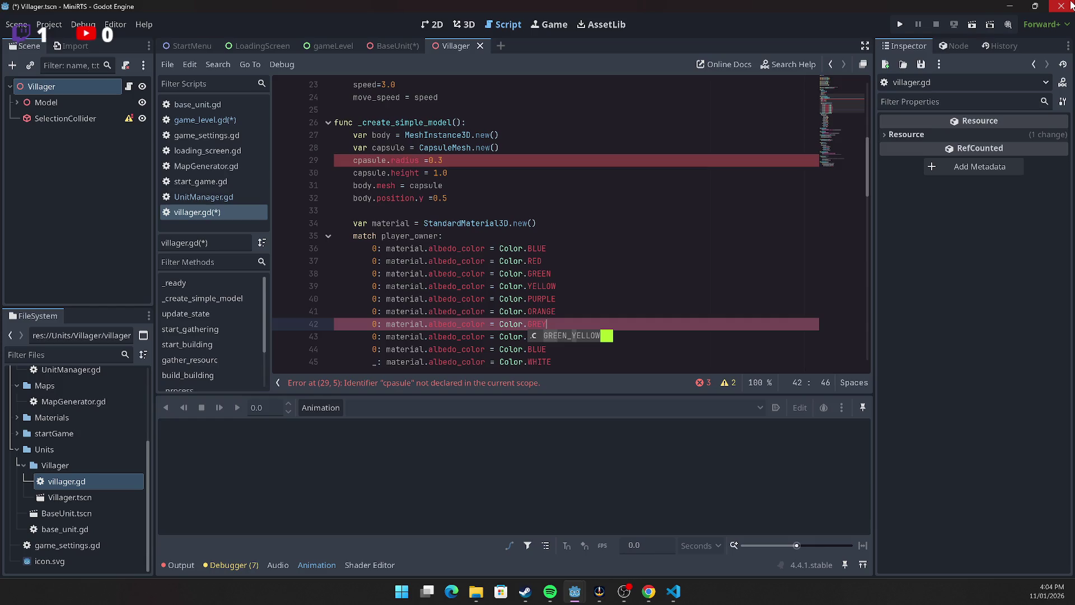
{"action": "key", "text": "BackSpace"}
{"action": "key", "text": "BackSpace"}
{"action": "key", "text": "BackSpace"}
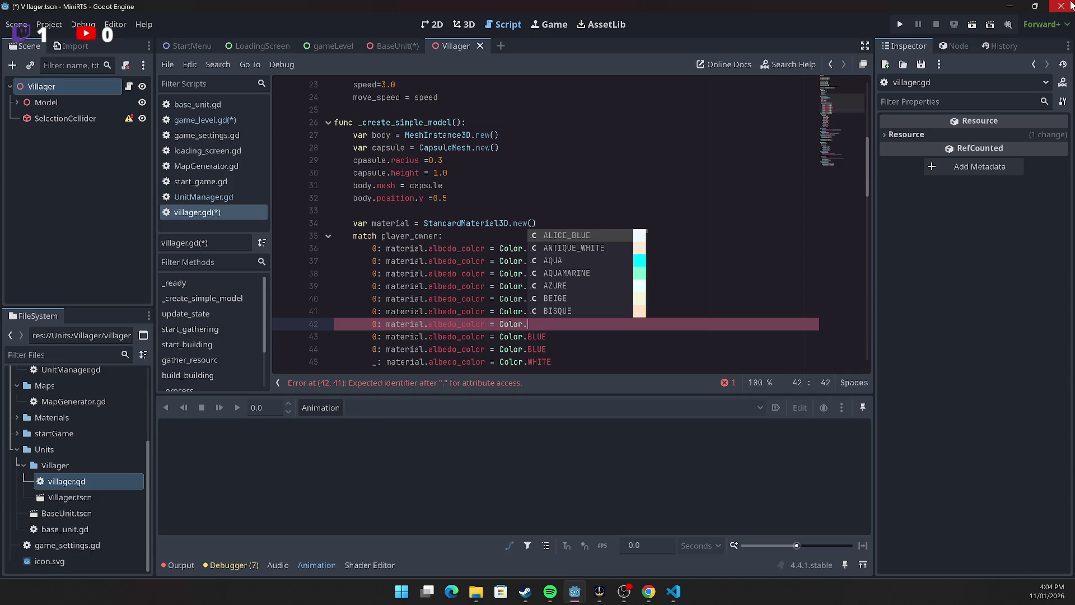
{"action": "type", "text": "R"}
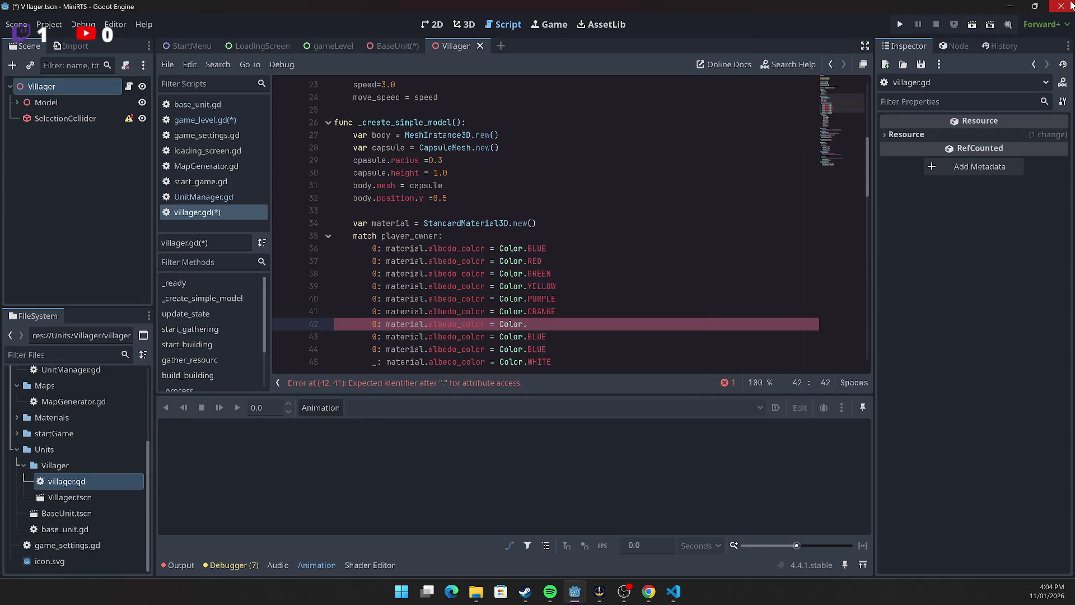
{"action": "type", "text": "CT"}
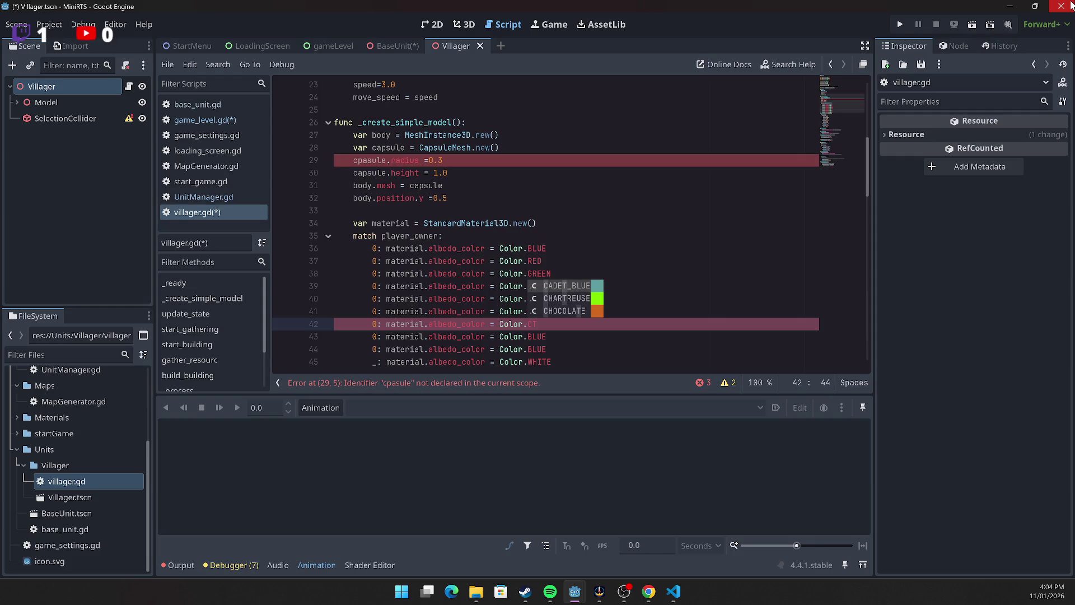
{"action": "key", "text": "BackSpace"}
{"action": "type", "text": "Y"}
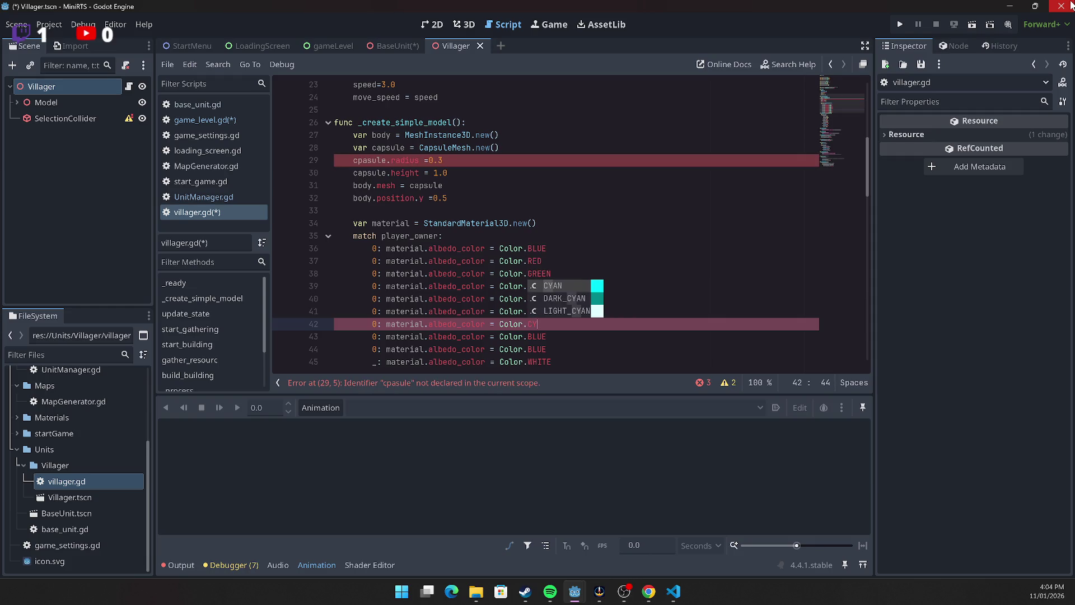
{"action": "key", "text": "Return"}
Set the eighth branch to DARK_GRAY and delete the incomplete line 44.
{"action": "key", "text": "Down"}
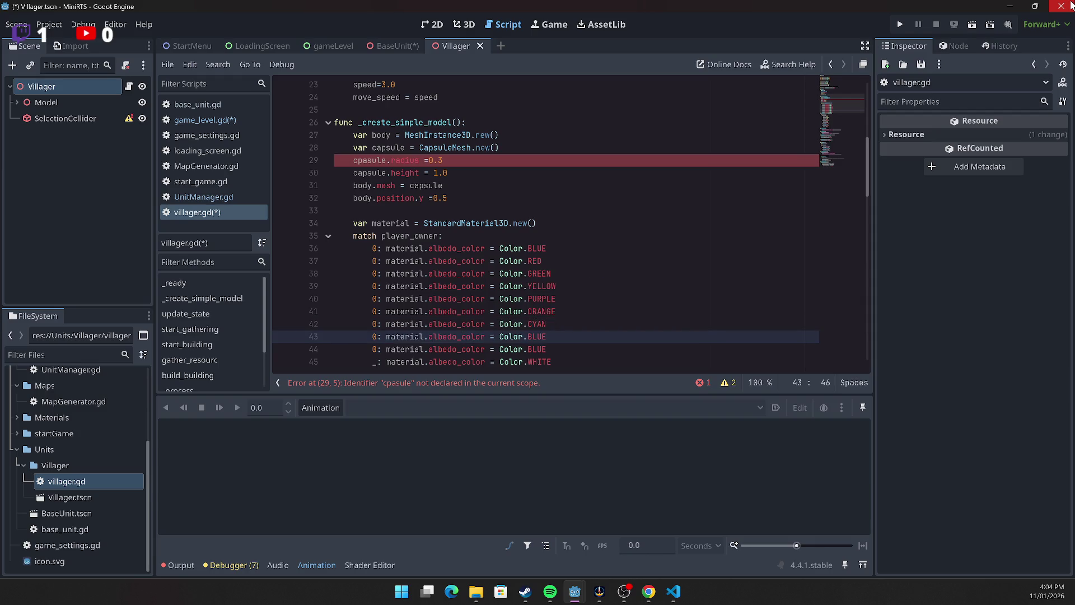
{"action": "key", "text": "BackSpace"}
{"action": "key", "text": "BackSpace"}
{"action": "key", "text": "BackSpace"}
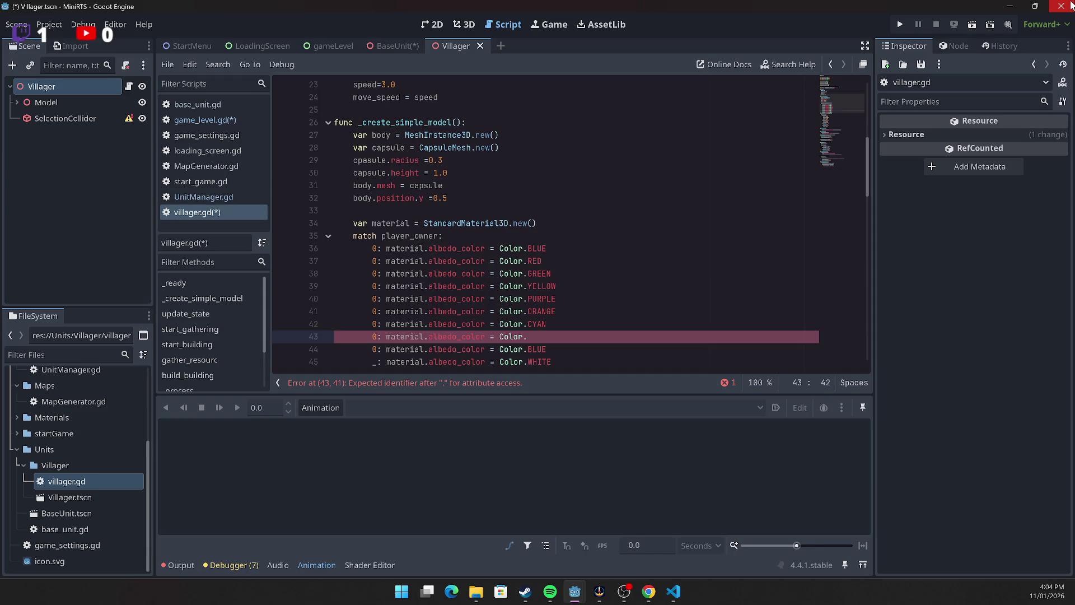
{"action": "type", "text": "DAR"}
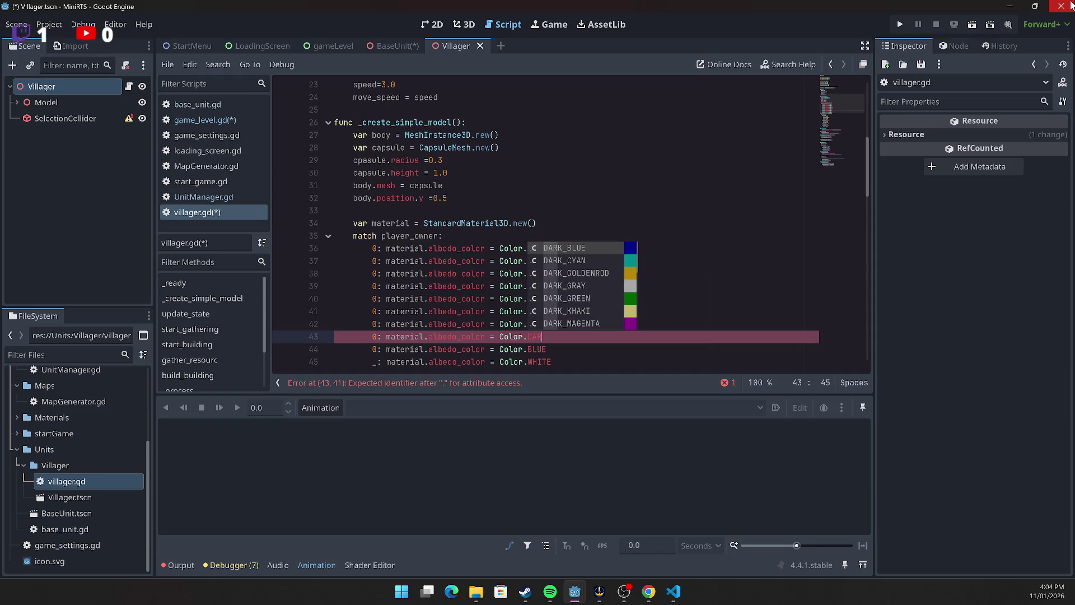
{"action": "key", "text": "Down"}
{"action": "key", "text": "Down"}
{"action": "key", "text": "Down"}
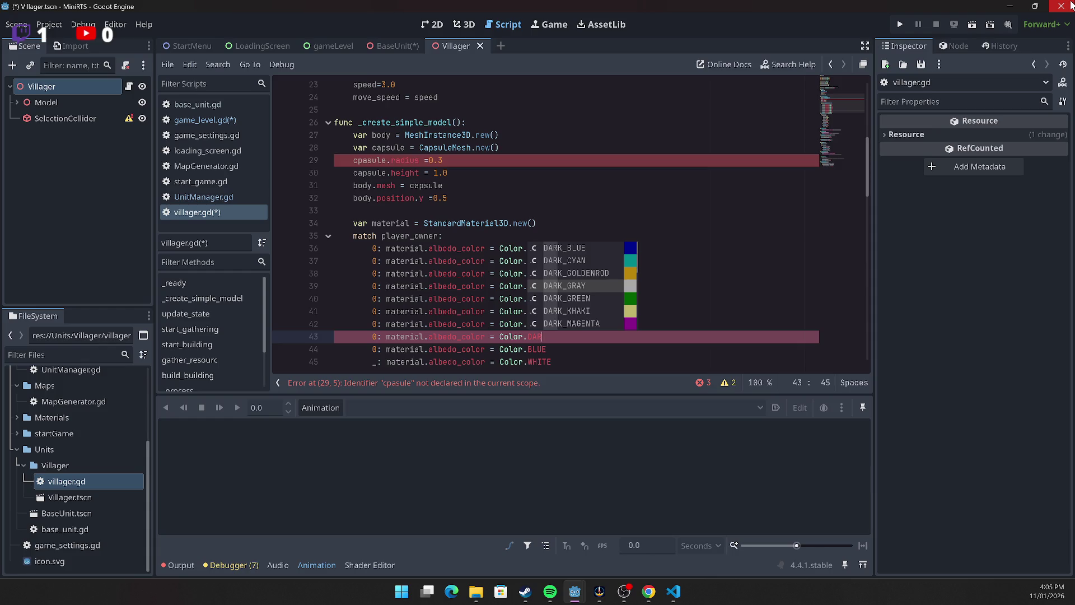
{"action": "key", "text": "Return"}
{"action": "key", "text": "Down"}
{"action": "key", "text": "BackSpace"}
{"action": "key", "text": "BackSpace"}
{"action": "key", "text": "BackSpace"}
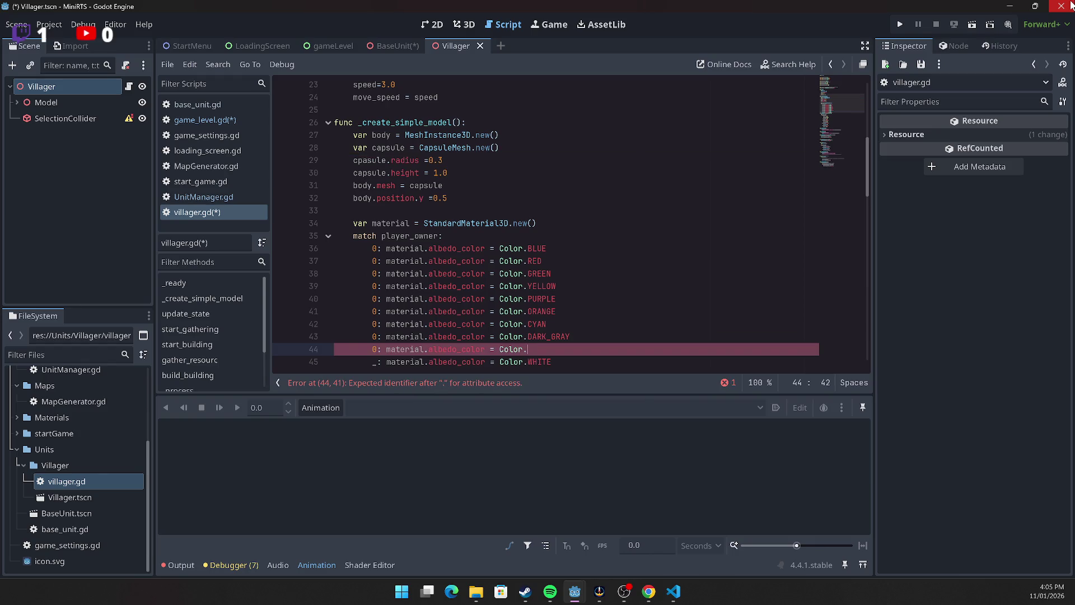
{"action": "key", "text": "shift+Home"}
{"action": "key", "text": "shift+Home"}
{"action": "key", "text": "shift+Left"}
{"action": "key", "text": "BackSpace"}
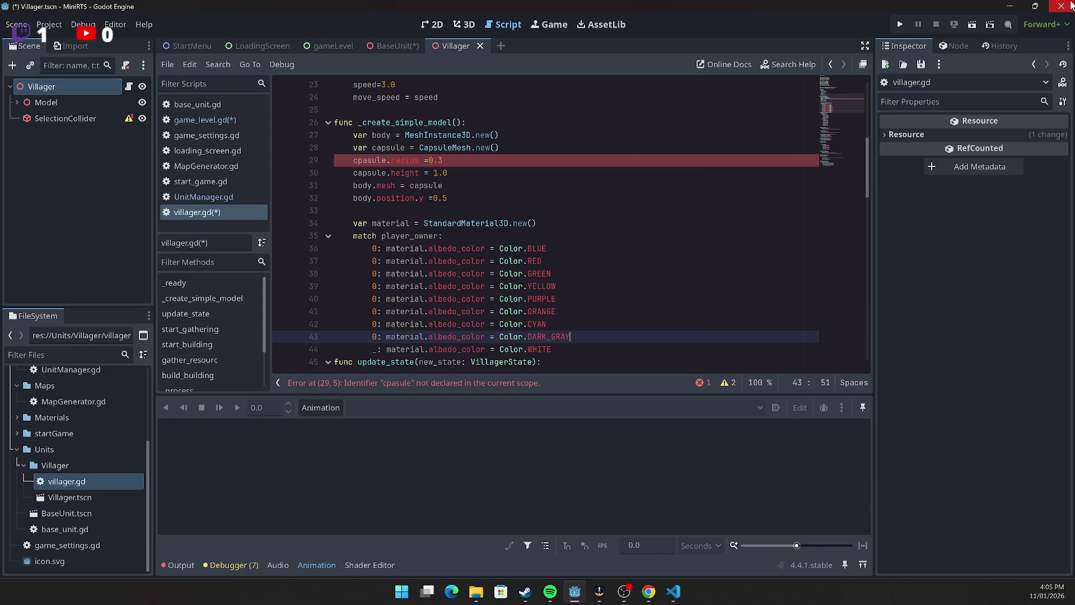
{"action": "double_click", "coordinate": [375, 261]}
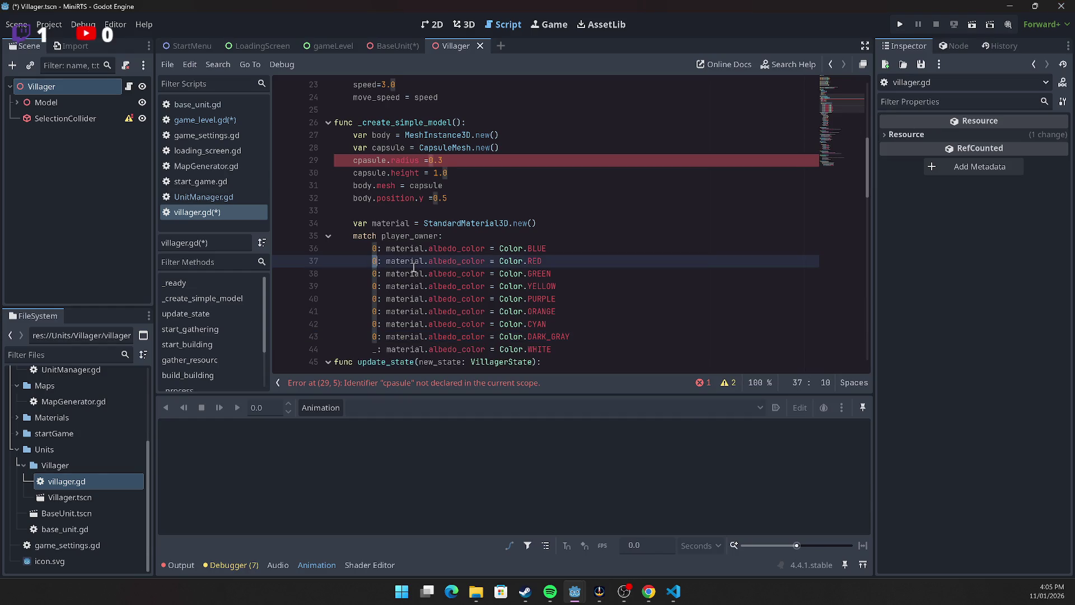
Renumber the duplicate 0 colour cases in the match block as 1 through 7.
{"action": "type", "text": "1"}
{"action": "key", "text": "Down"}
{"action": "key", "text": "BackSpace"}
{"action": "type", "text": "2"}
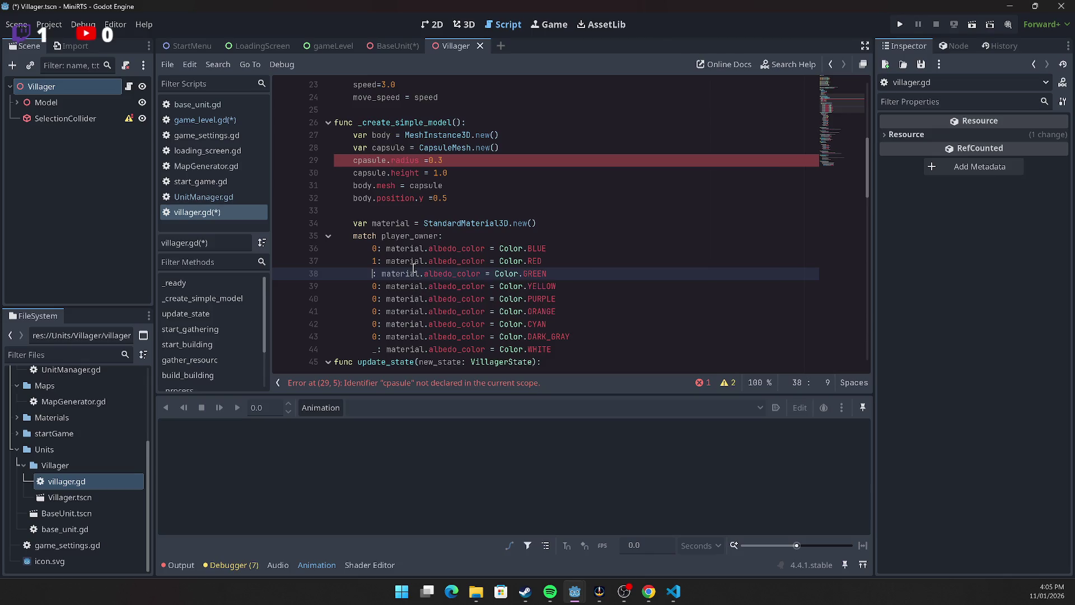
{"action": "key", "text": "Down"}
{"action": "key", "text": "Left"}
{"action": "key", "text": "Delete"}
{"action": "type", "text": "3"}
{"action": "key", "text": "Down"}
{"action": "key", "text": "BackSpace"}
{"action": "type", "text": "4"}
{"action": "key", "text": "Down"}
{"action": "key", "text": "BackSpace"}
{"action": "type", "text": "5"}
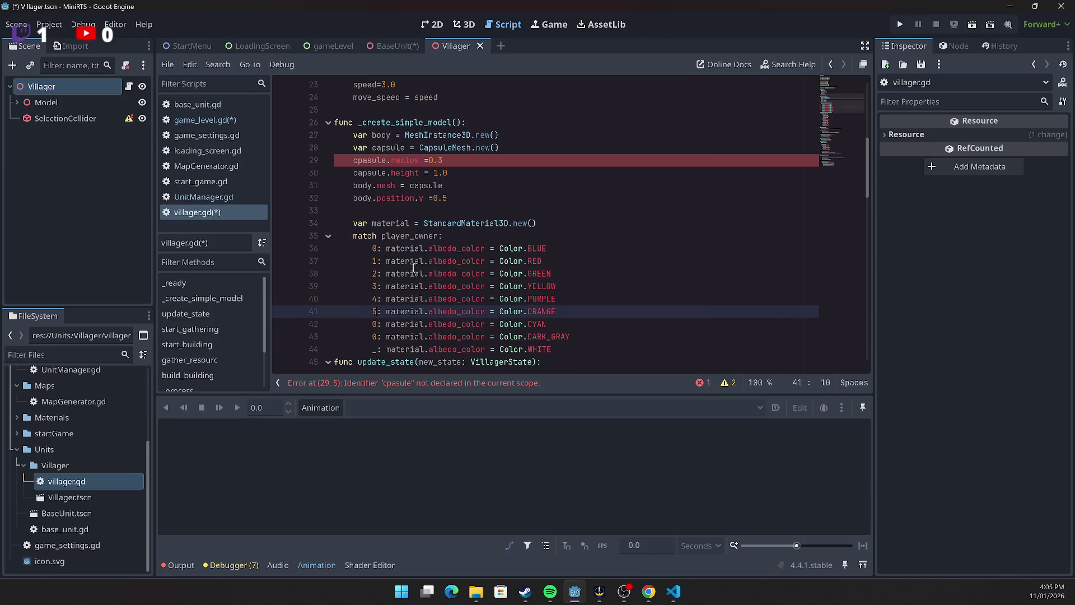
{"action": "key", "text": "Down"}
{"action": "key", "text": "BackSpace"}
{"action": "type", "text": "6"}
{"action": "key", "text": "Down"}
{"action": "key", "text": "BackSpace"}
{"action": "type", "text": "7"}
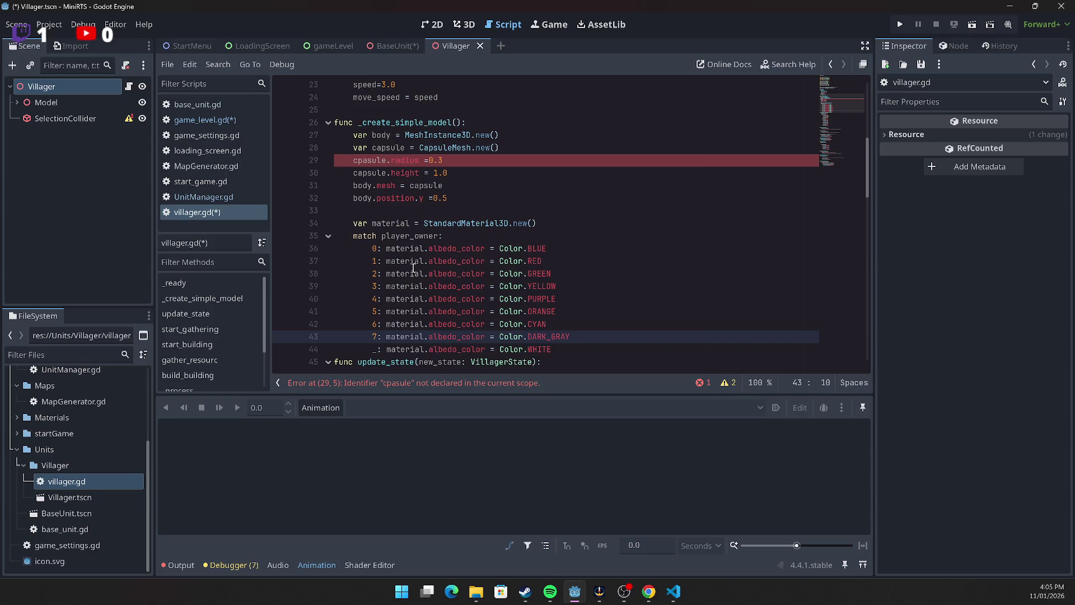
Add $Model.add_child(body) on a new line after the match block.
{"action": "scroll", "coordinate": [627, 344], "scroll_direction": "down", "scroll_amount": 3}
{"action": "left_click", "coordinate": [600, 227]}
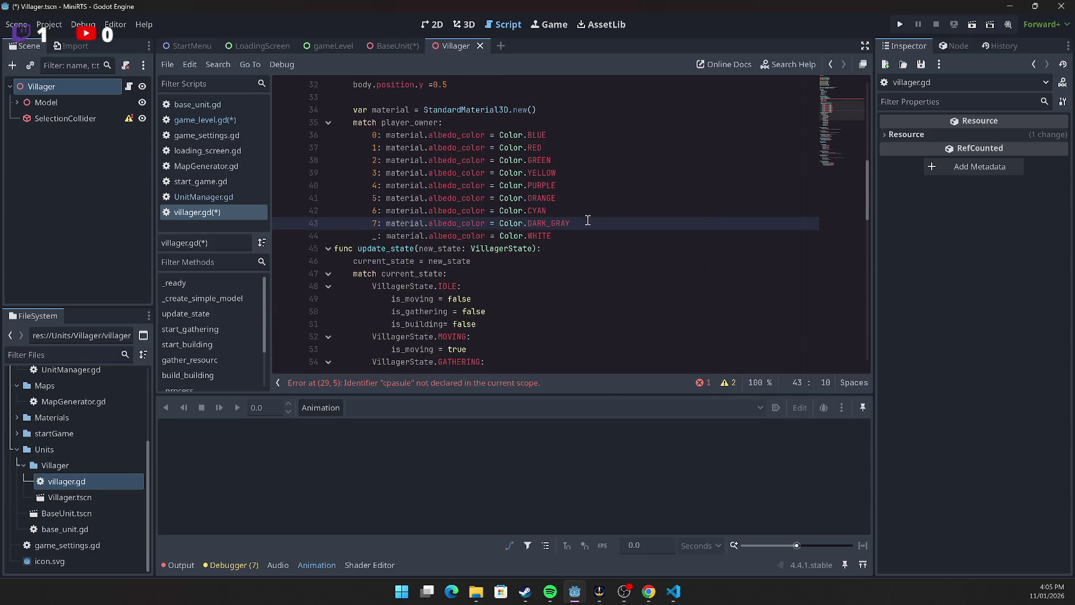
{"action": "key", "text": "Down"}
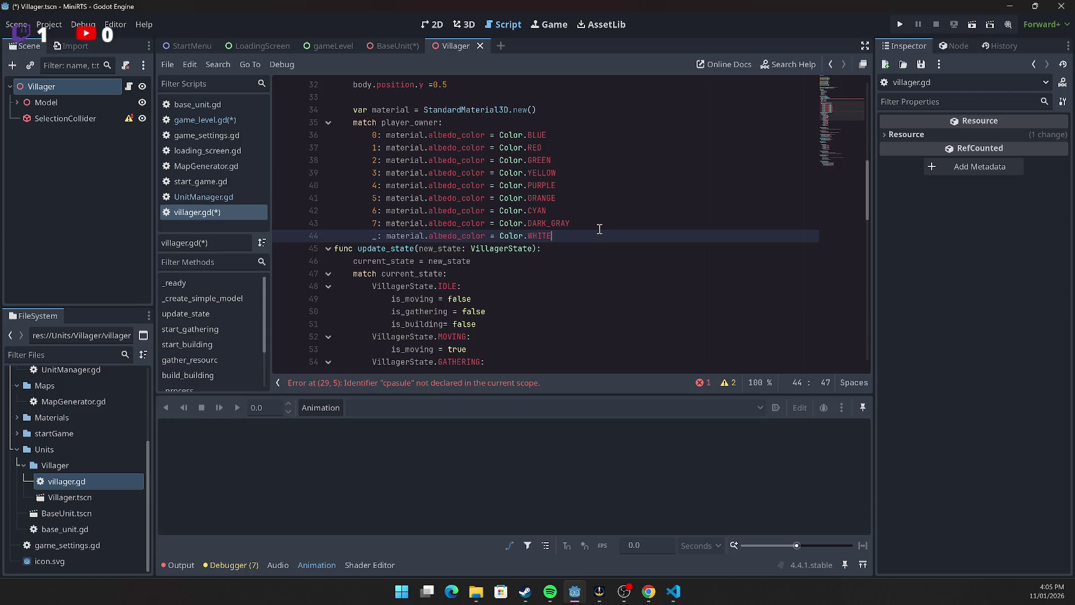
{"action": "key", "text": "Return"}
{"action": "key", "text": "Return"}
{"action": "key", "text": "Up"}
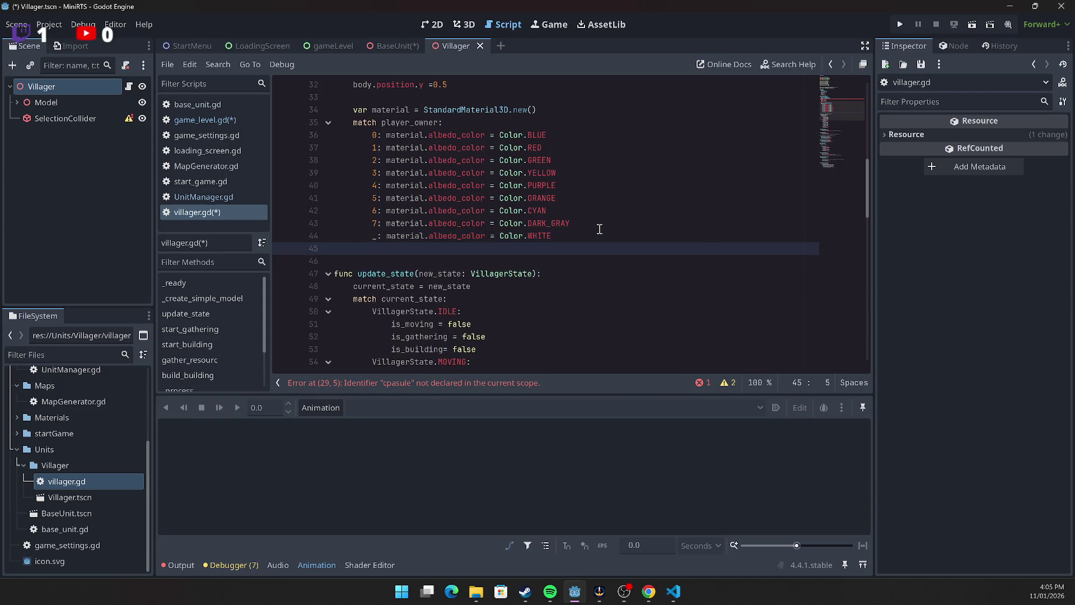
{"action": "type", "text": "$Mod"}
{"action": "type", "text": "el"}
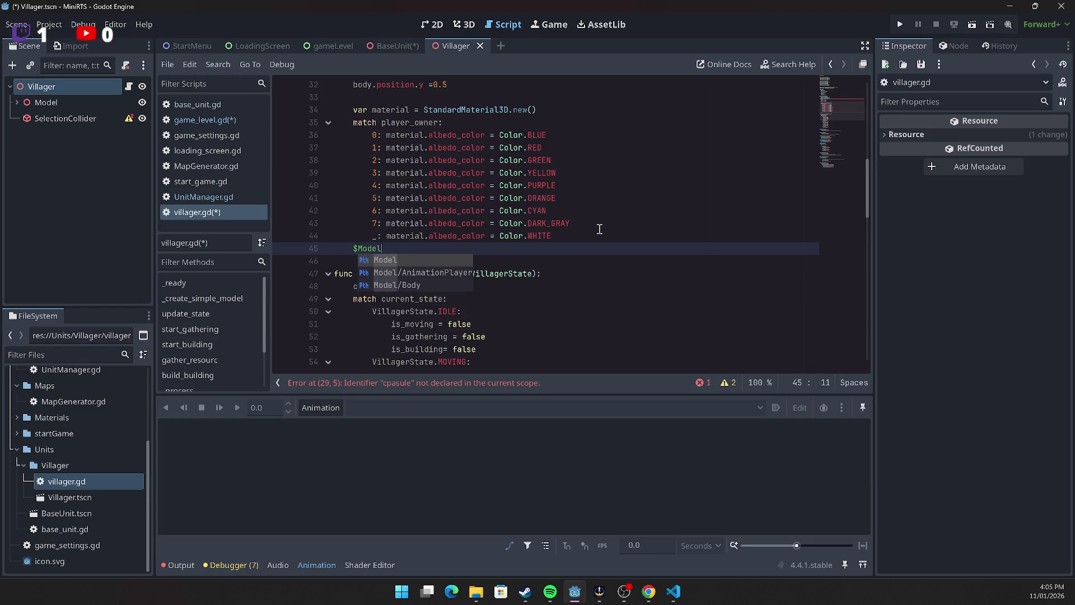
{"action": "type", "text": ".add_c"}
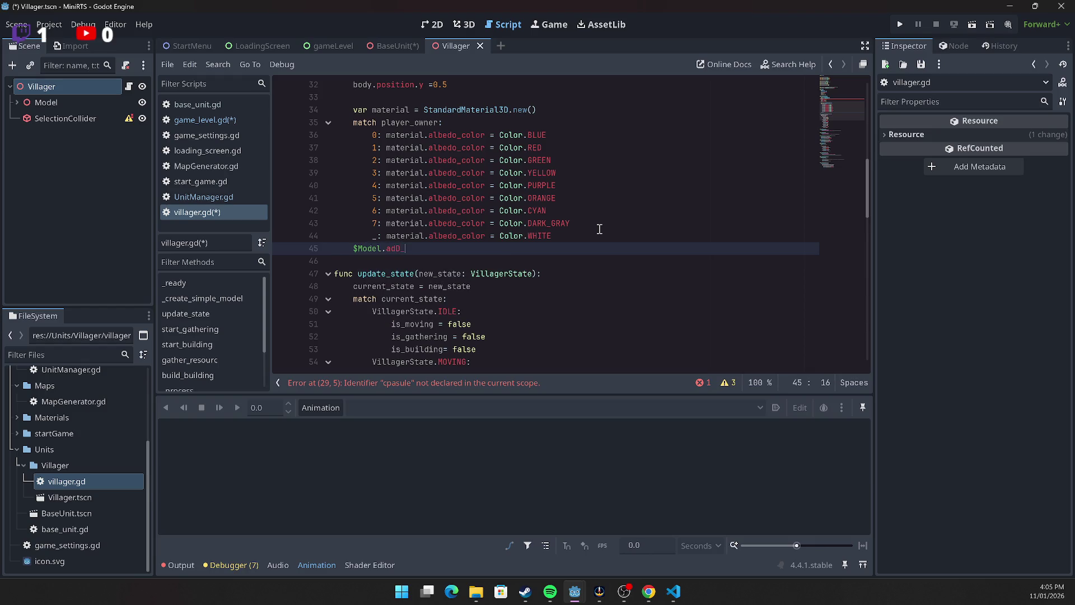
{"action": "type", "text": "hild"}
{"action": "type", "text": "(body"}
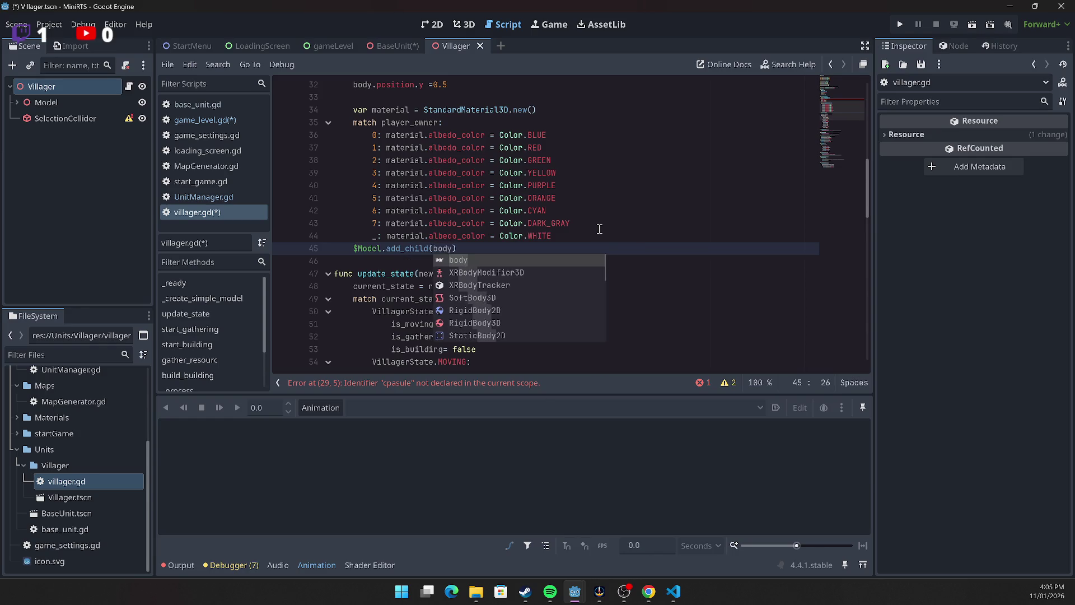
{"action": "key", "text": "Escape"}
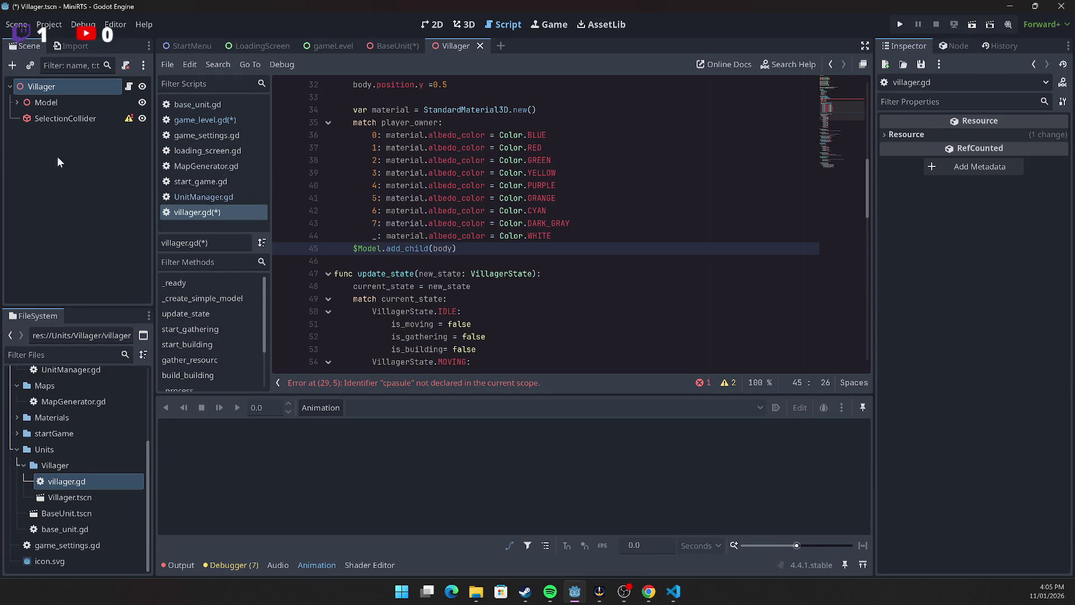
Open Project Settings filtered by 'layer' and show the 3D Physics layer names.
{"action": "left_click", "coordinate": [49, 24]}
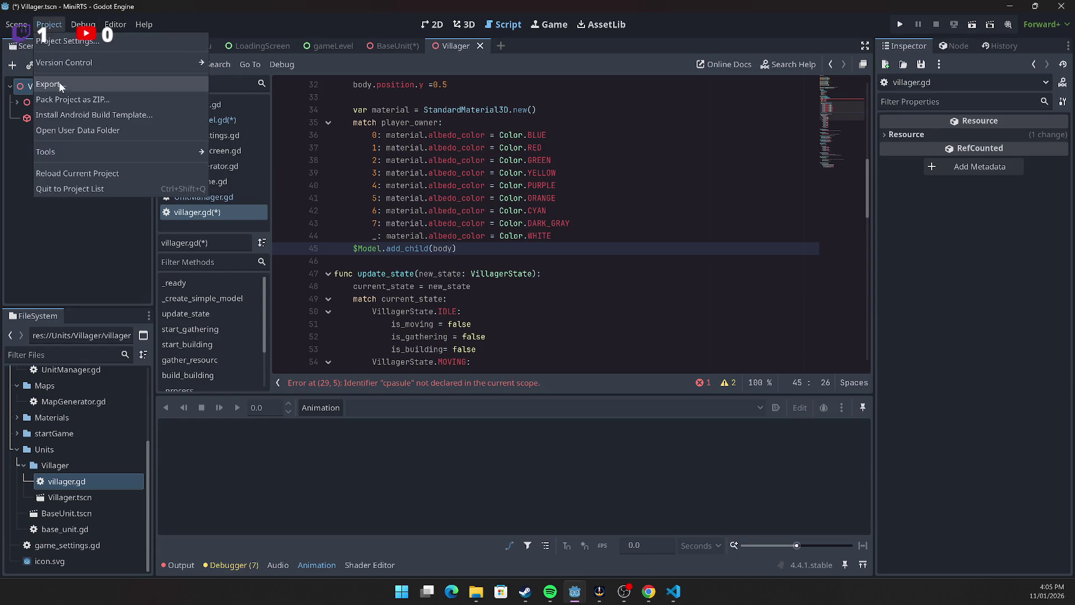
{"action": "left_click", "coordinate": [68, 41]}
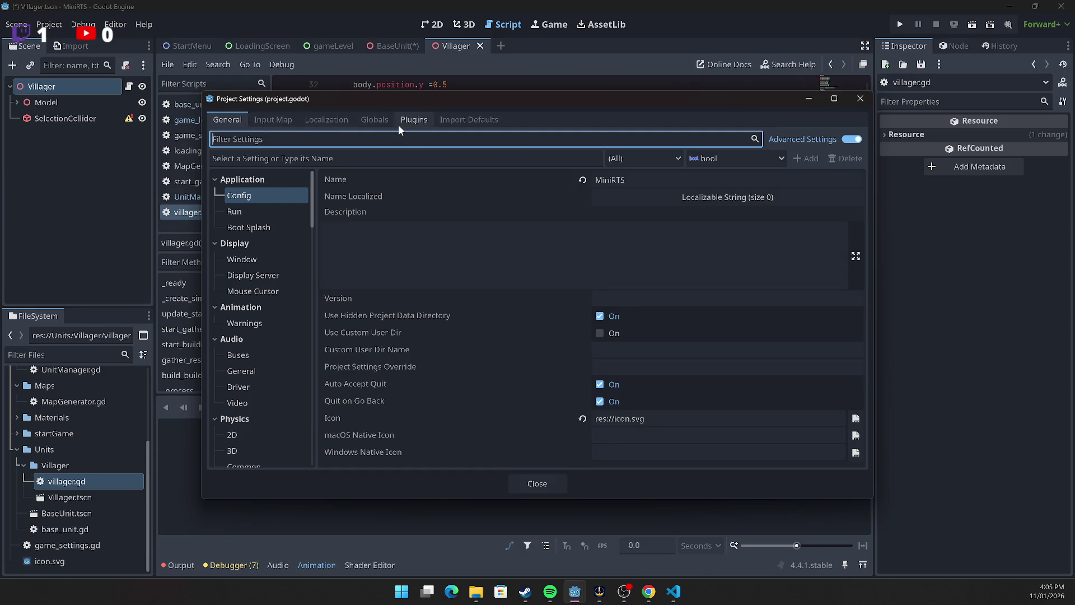
{"action": "scroll", "coordinate": [285, 210], "scroll_direction": "down", "scroll_amount": 3}
{"action": "scroll", "coordinate": [259, 319], "scroll_direction": "up", "scroll_amount": 3}
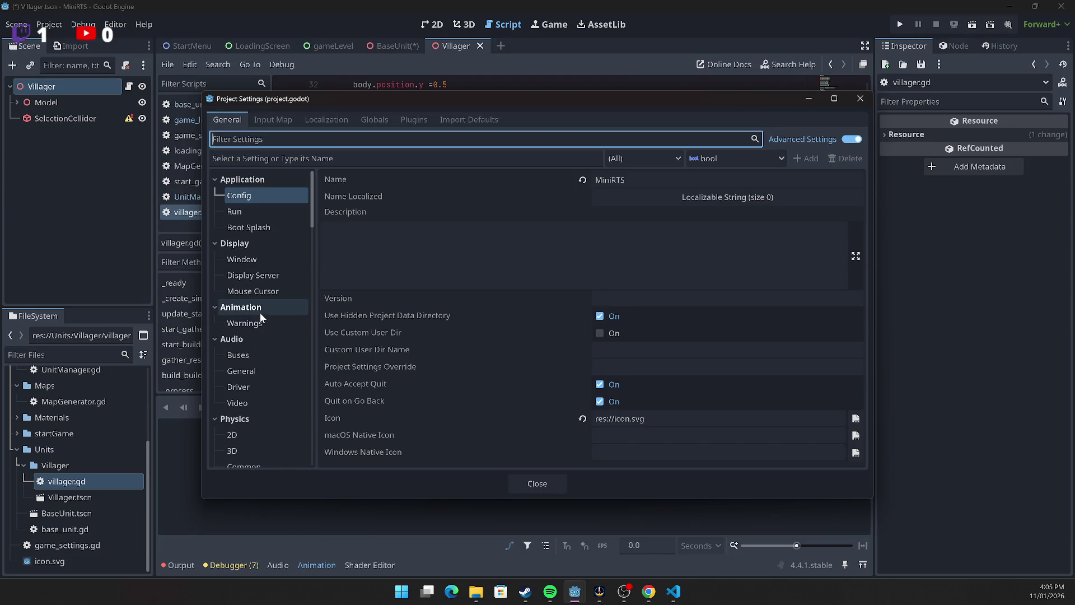
{"action": "scroll", "coordinate": [260, 314], "scroll_direction": "down", "scroll_amount": 4}
{"action": "scroll", "coordinate": [260, 313], "scroll_direction": "down", "scroll_amount": 8}
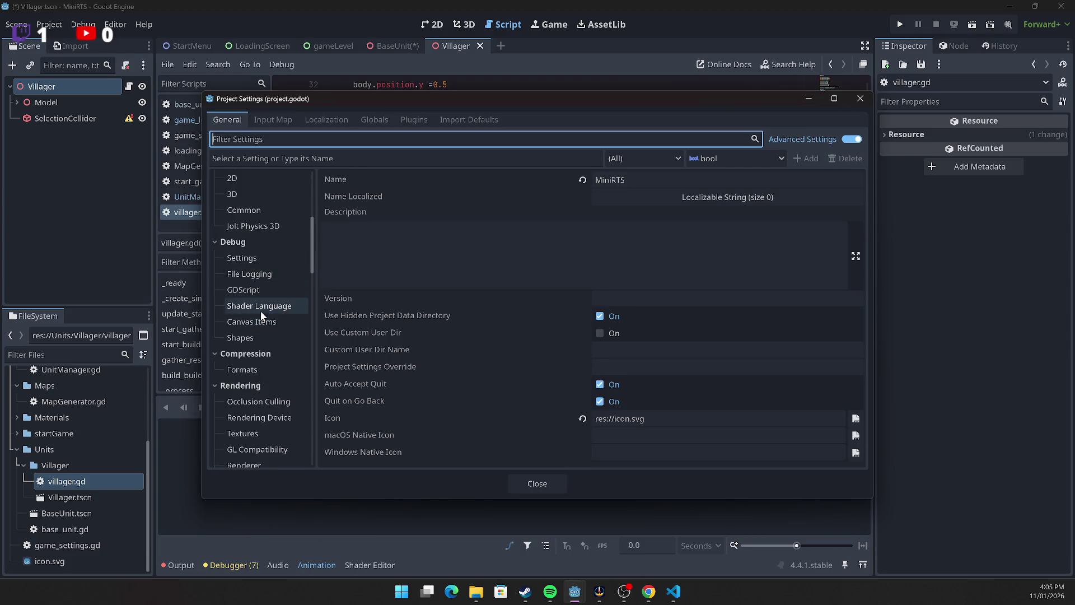
{"action": "scroll", "coordinate": [258, 370], "scroll_direction": "down", "scroll_amount": 10}
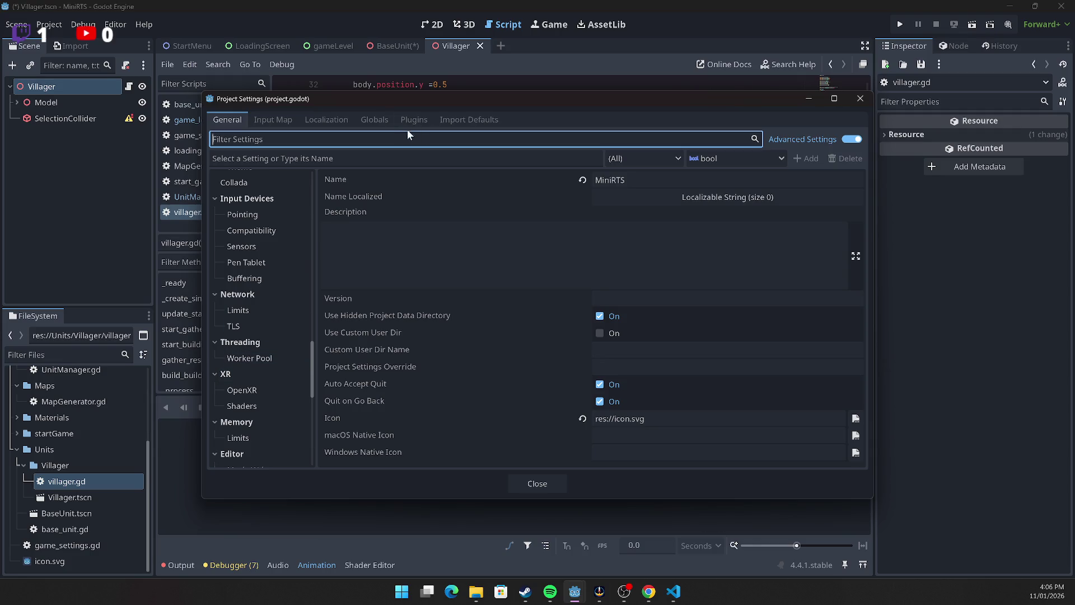
{"action": "type", "text": "la"}
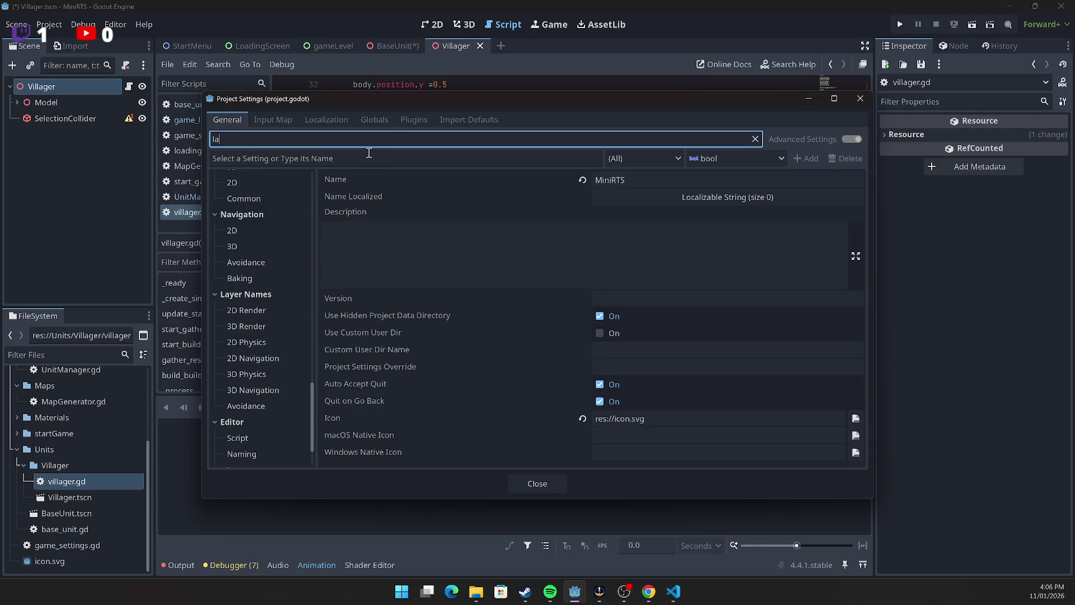
{"action": "type", "text": "yer"}
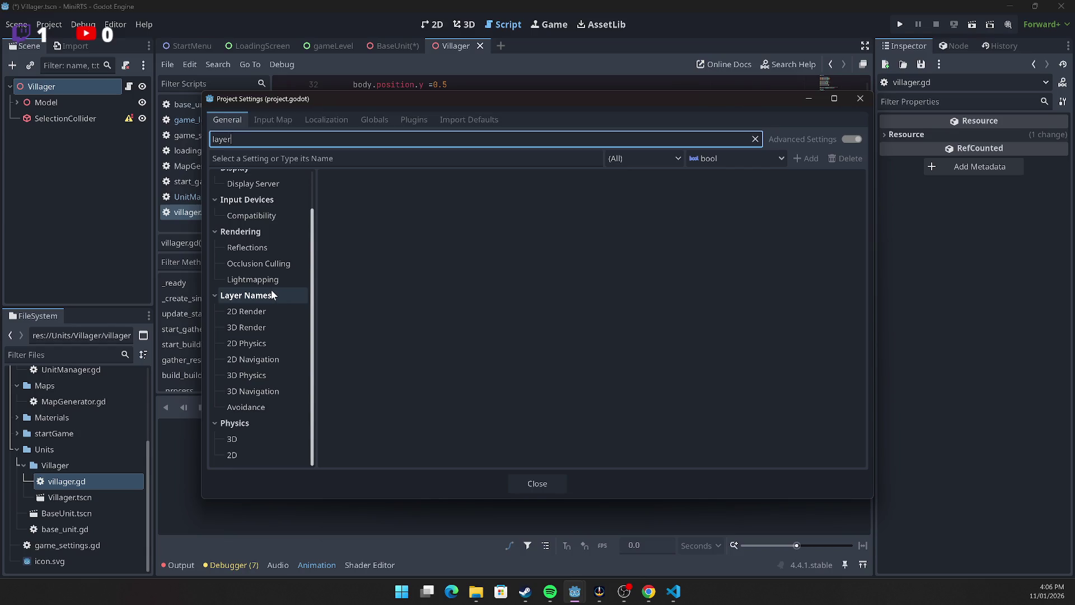
{"action": "left_click", "coordinate": [251, 344]}
{"action": "left_click", "coordinate": [248, 383]}
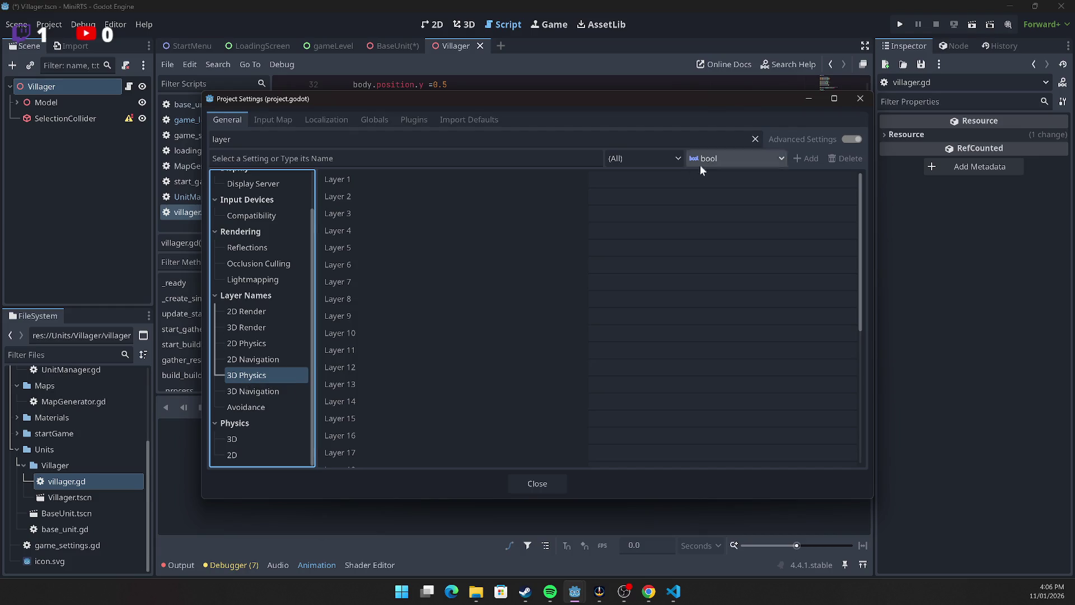
Name 3D physics layers 1–4 Terrain, Units, Resources and Buildings.
{"action": "left_click", "coordinate": [667, 182]}
{"action": "type", "text": "Terrain"}
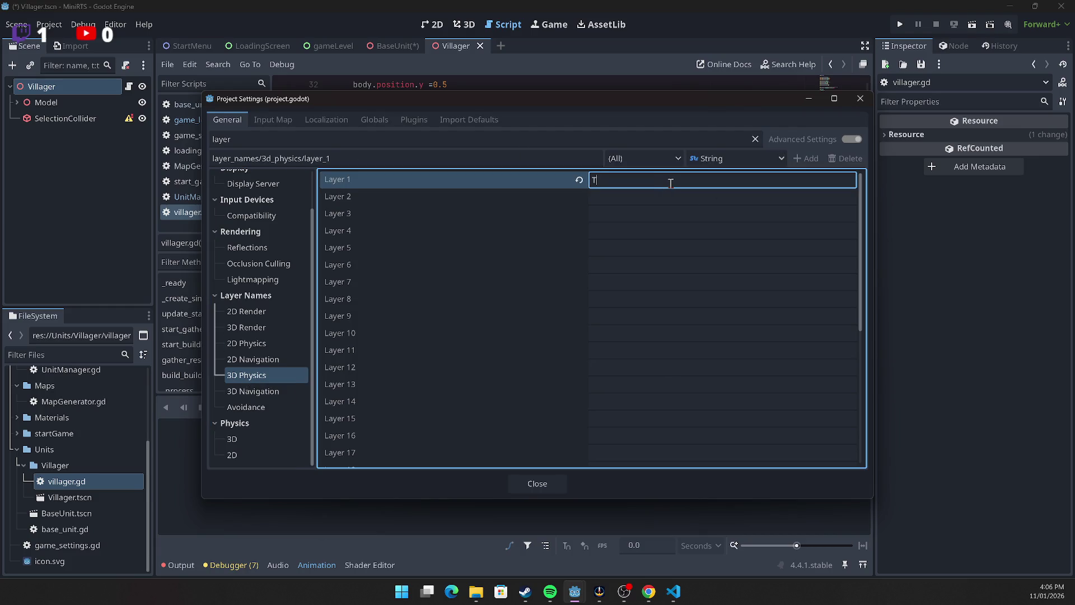
{"action": "key", "text": "Tab"}
{"action": "type", "text": "Units"}
{"action": "key", "text": "Tab"}
{"action": "type", "text": "Resources"}
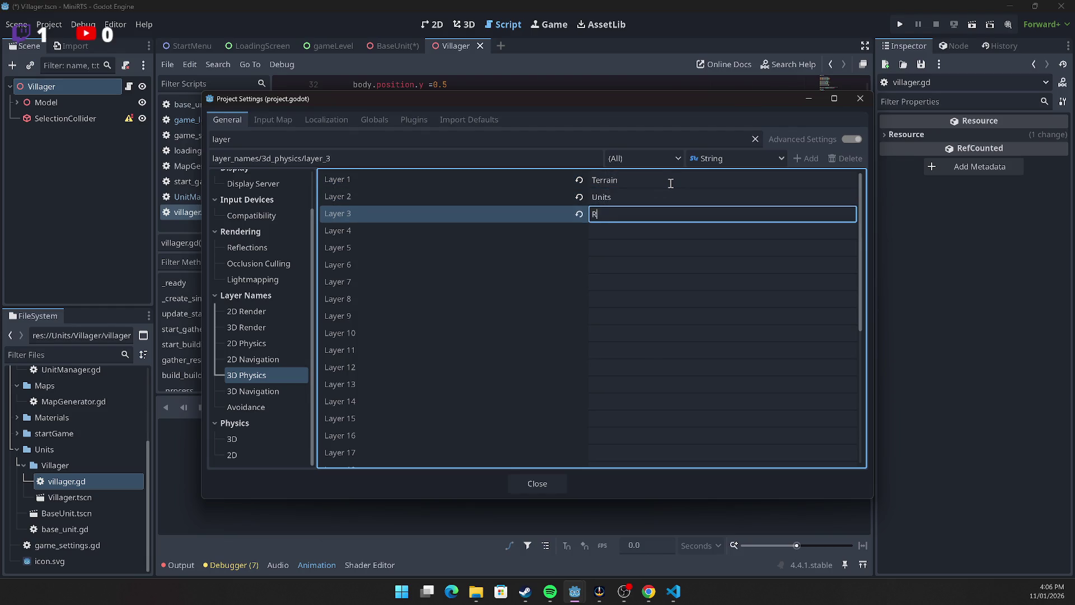
{"action": "key", "text": "Tab"}
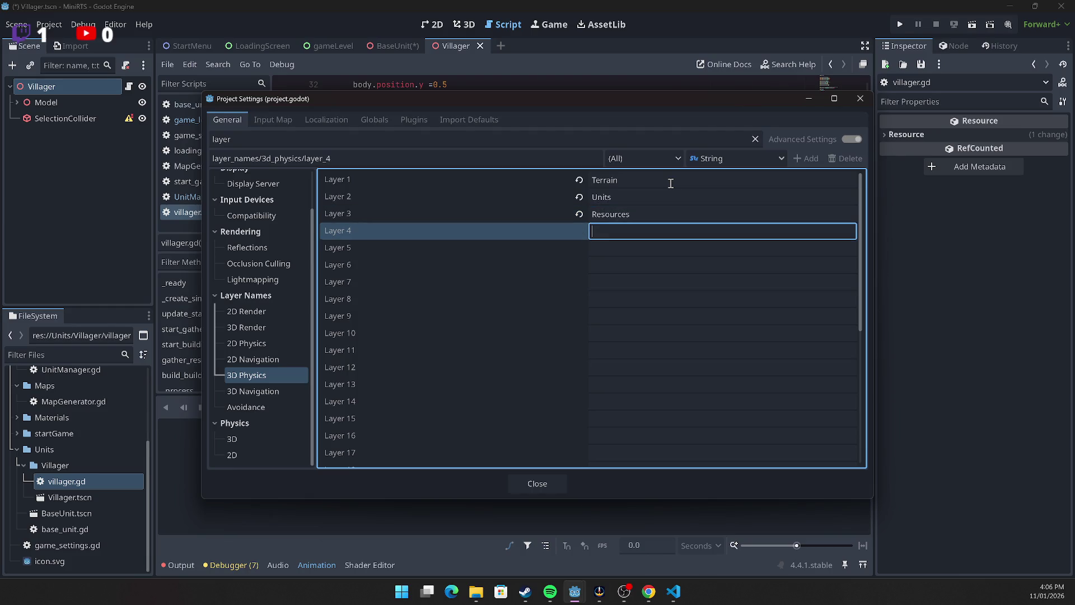
{"action": "type", "text": "Build"}
{"action": "type", "text": "ings"}
Close Project Settings, test-run the game, and correct the 'cpasule' typo on line 29.
{"action": "left_click", "coordinate": [558, 484]}
{"action": "left_click", "coordinate": [906, 25]}
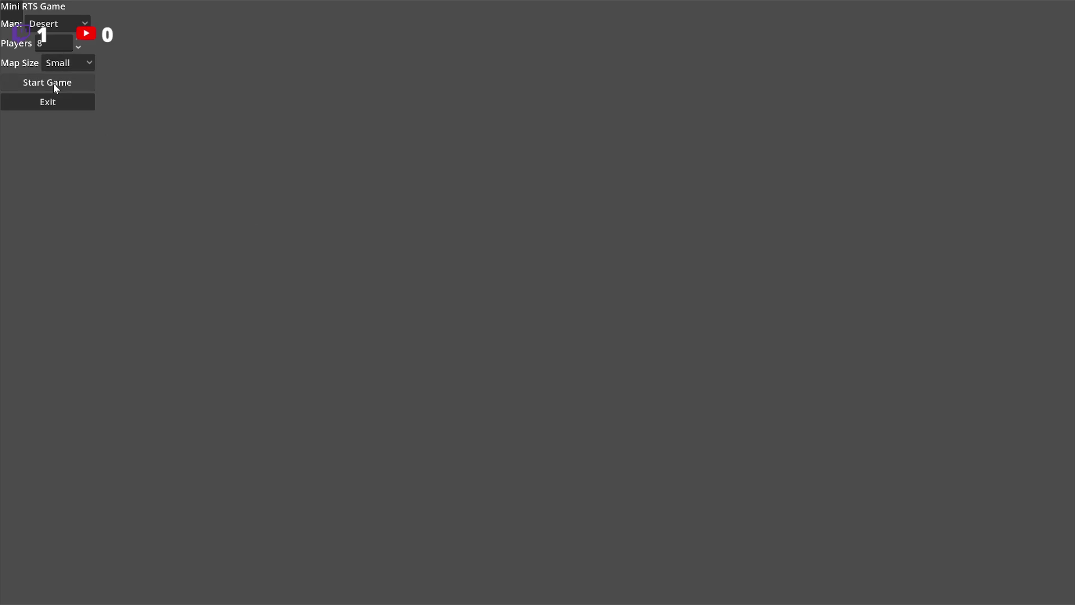
{"action": "left_click", "coordinate": [55, 85]}
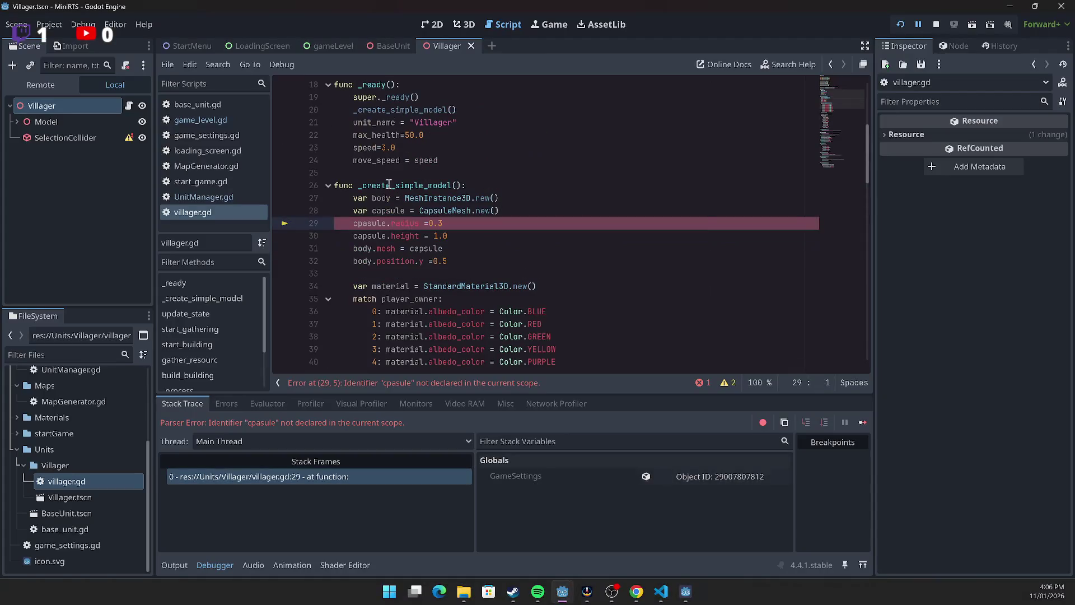
{"action": "left_click", "coordinate": [363, 223]}
{"action": "key", "text": "BackSpace"}
{"action": "key", "text": "Right"}
{"action": "type", "text": "p"}
{"action": "left_click", "coordinate": [678, 173]}
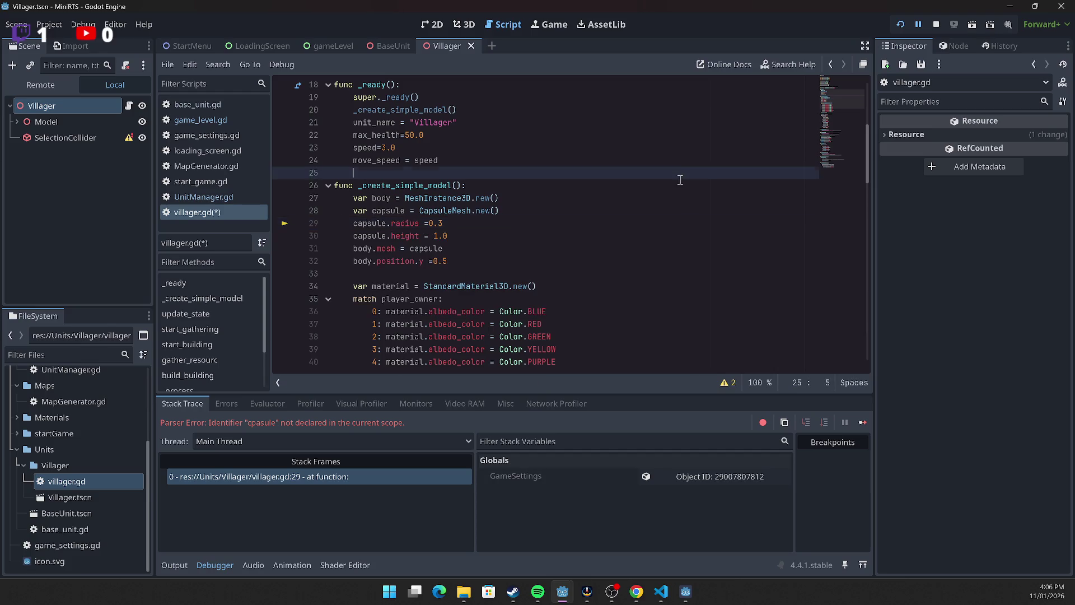
Rerun the game, fix the first 'unti' on line 86 to 'unit', and run again.
{"action": "left_click", "coordinate": [903, 24]}
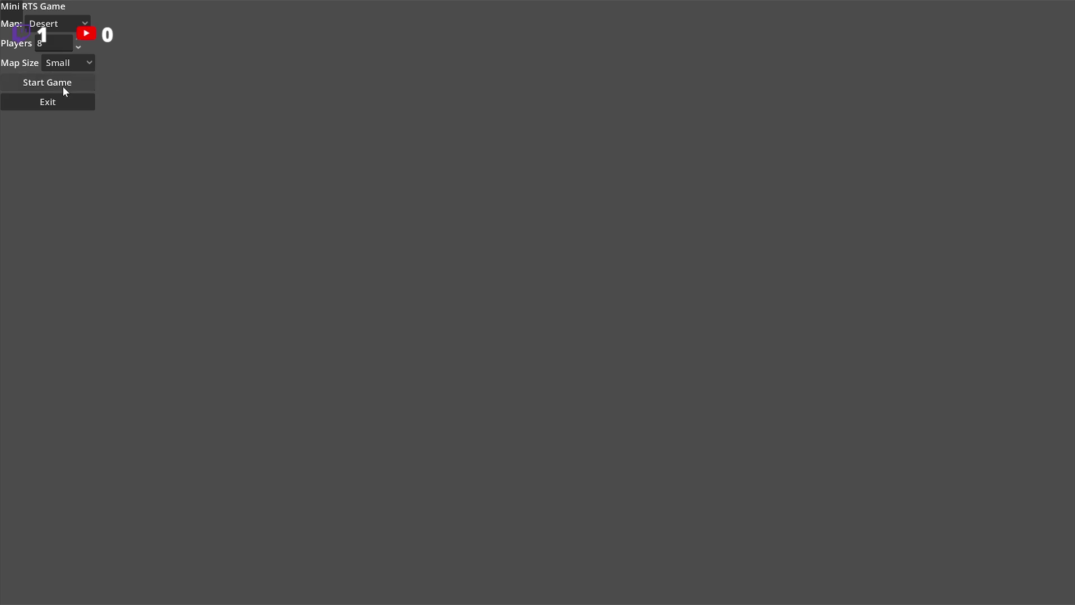
{"action": "left_click", "coordinate": [62, 84]}
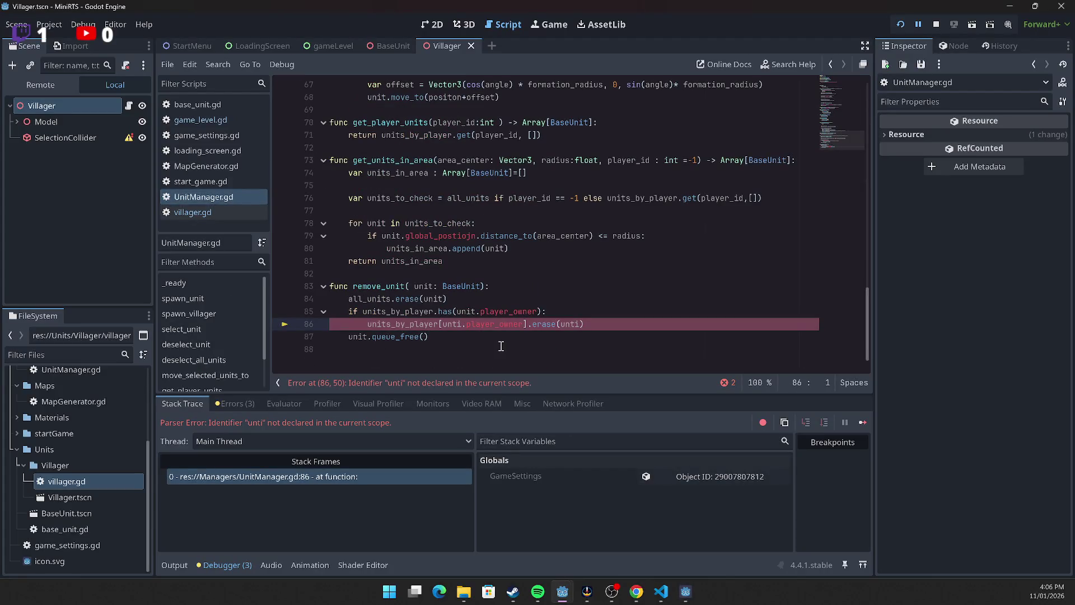
{"action": "left_click", "coordinate": [456, 325]}
{"action": "key", "text": "BackSpace"}
{"action": "type", "text": "t"}
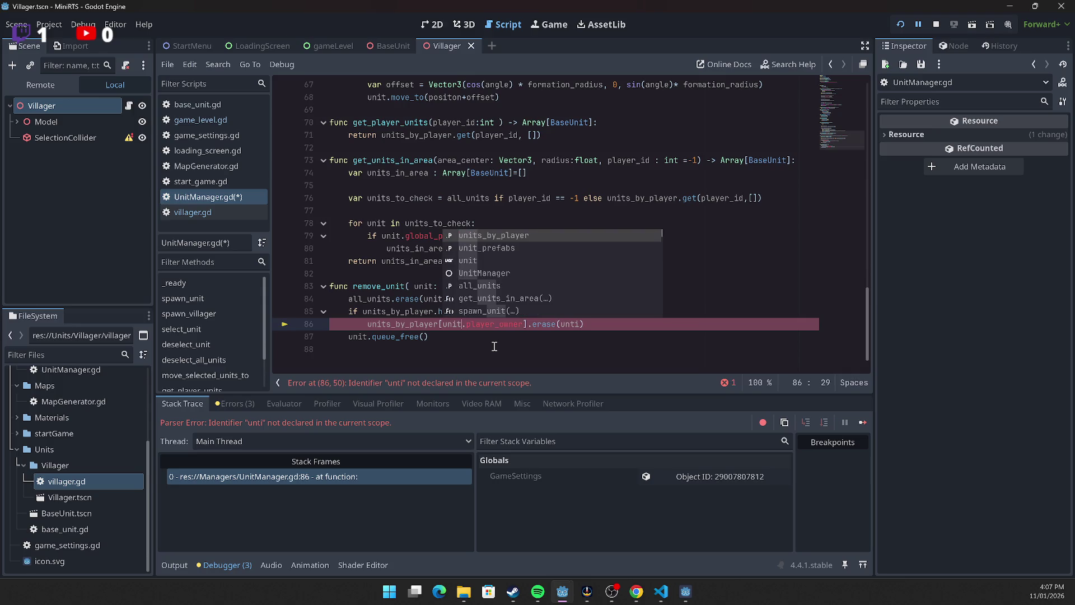
{"action": "left_click", "coordinate": [451, 349]}
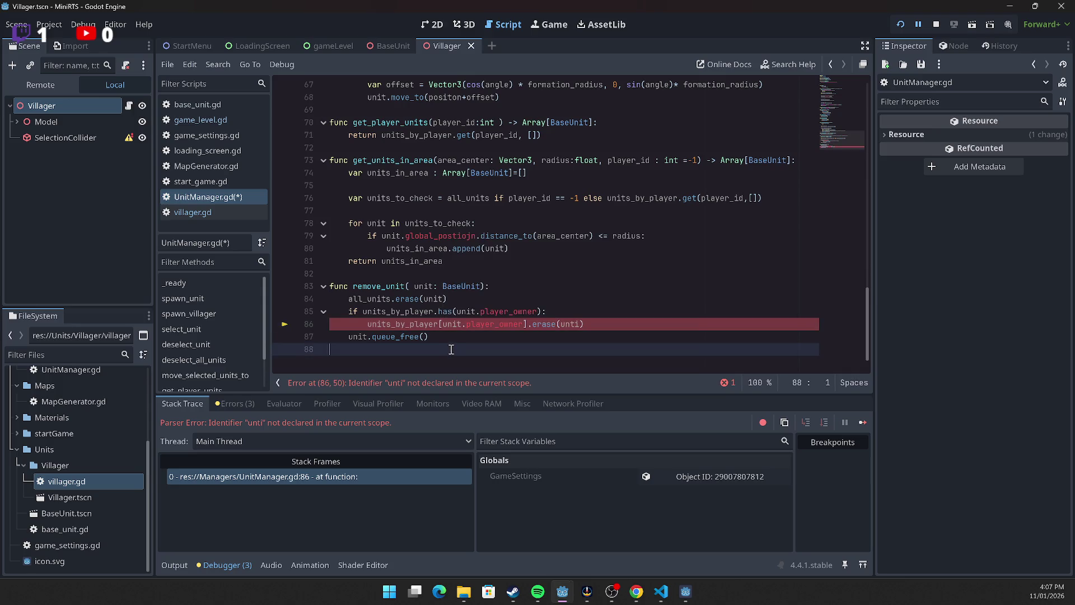
{"action": "left_click", "coordinate": [733, 223]}
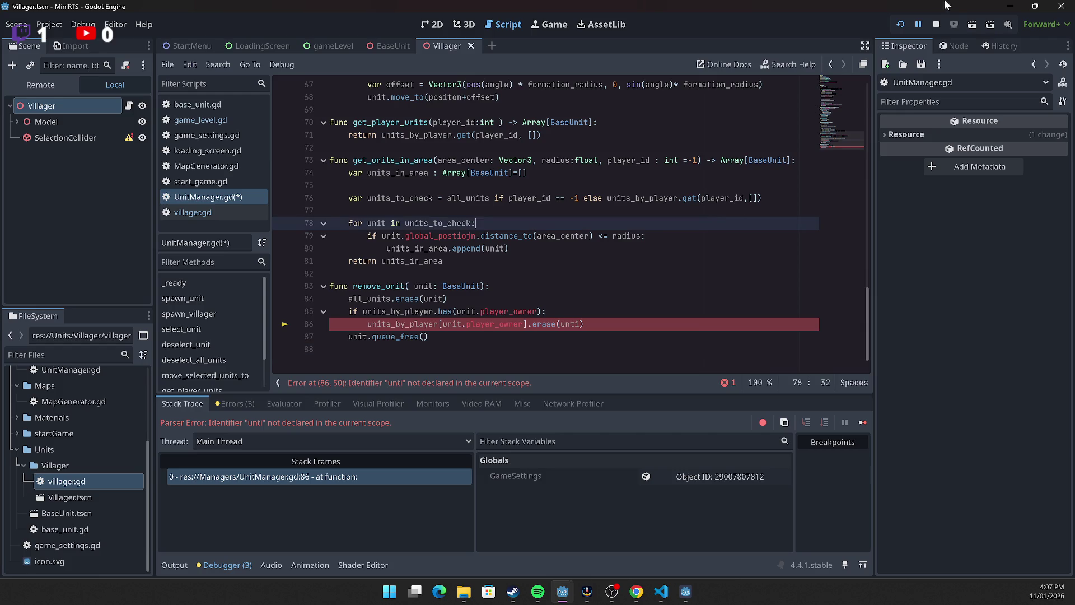
{"action": "key", "text": "F5"}
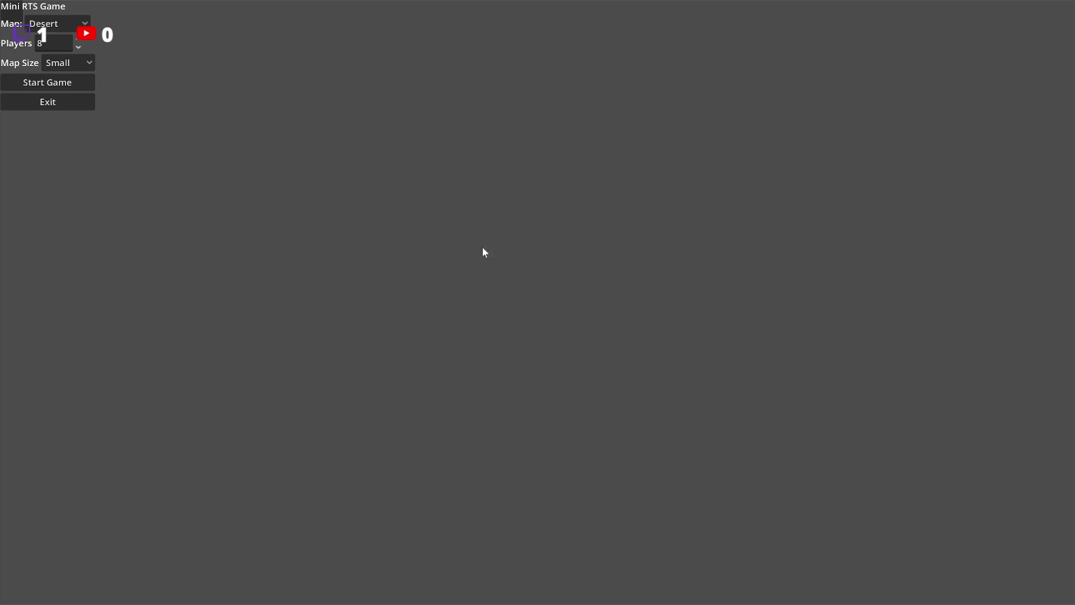
{"action": "left_click", "coordinate": [36, 85]}
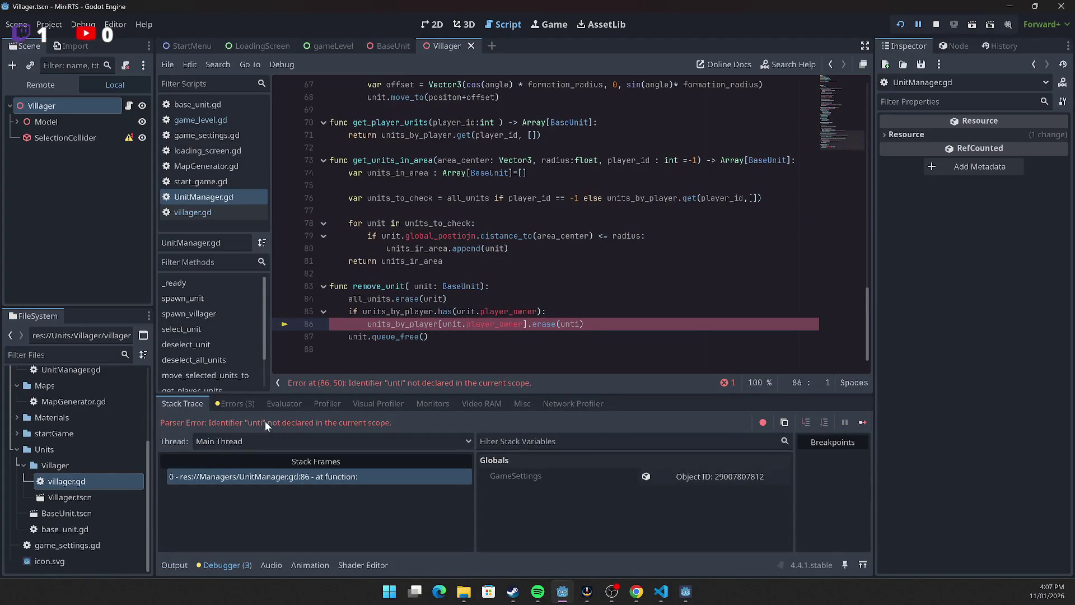
Fix the second 'unti' in erase(unti) on line 86 and rerun, starting a match.
{"action": "left_click", "coordinate": [588, 328]}
{"action": "key", "text": "Left"}
{"action": "key", "text": "Left"}
{"action": "key", "text": "BackSpace"}
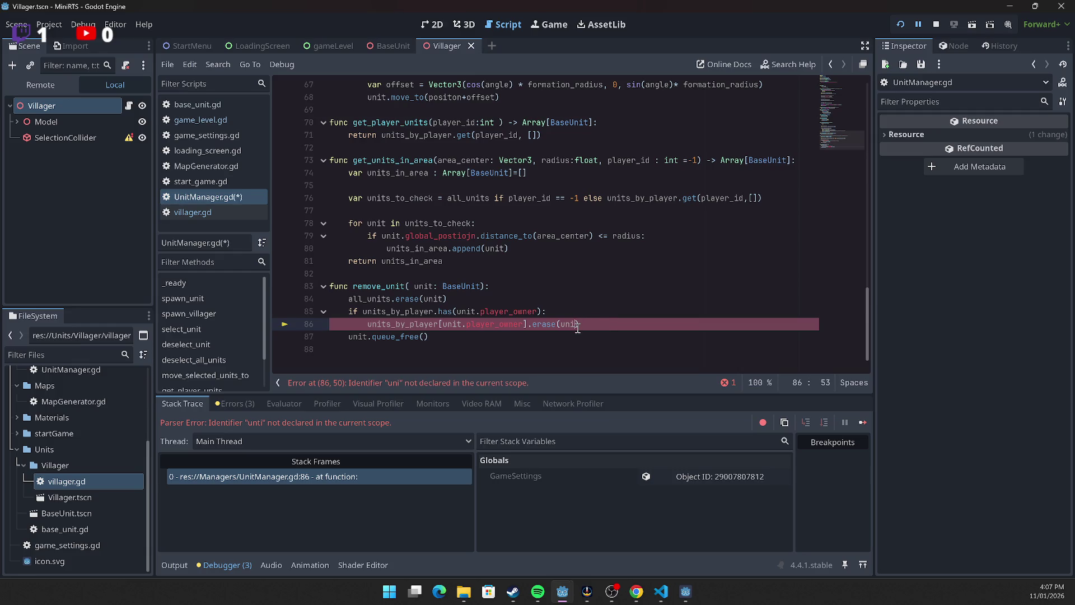
{"action": "type", "text": "t"}
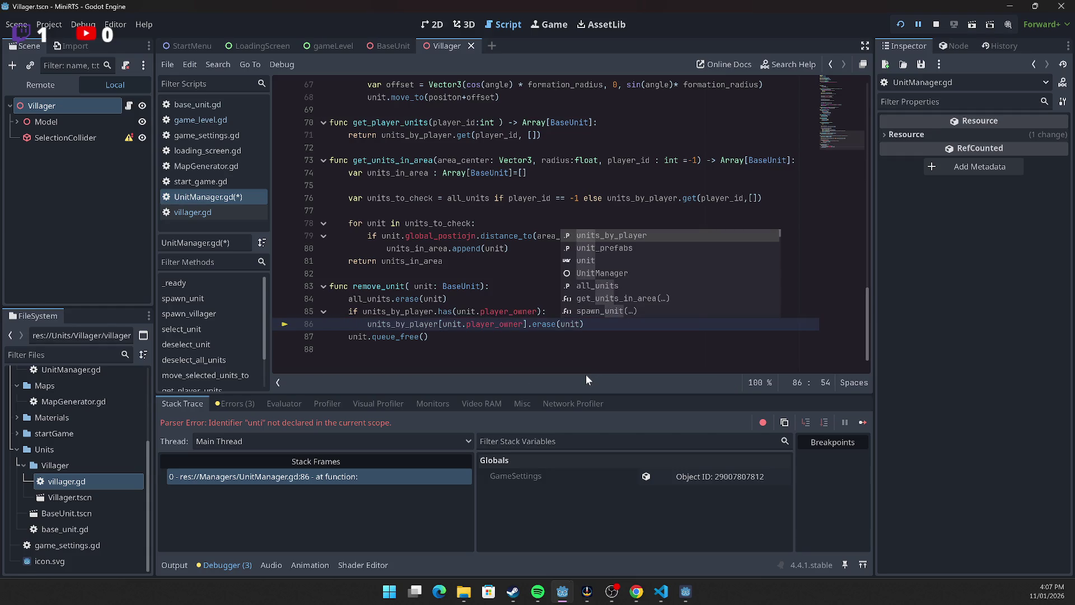
{"action": "left_click", "coordinate": [901, 25]}
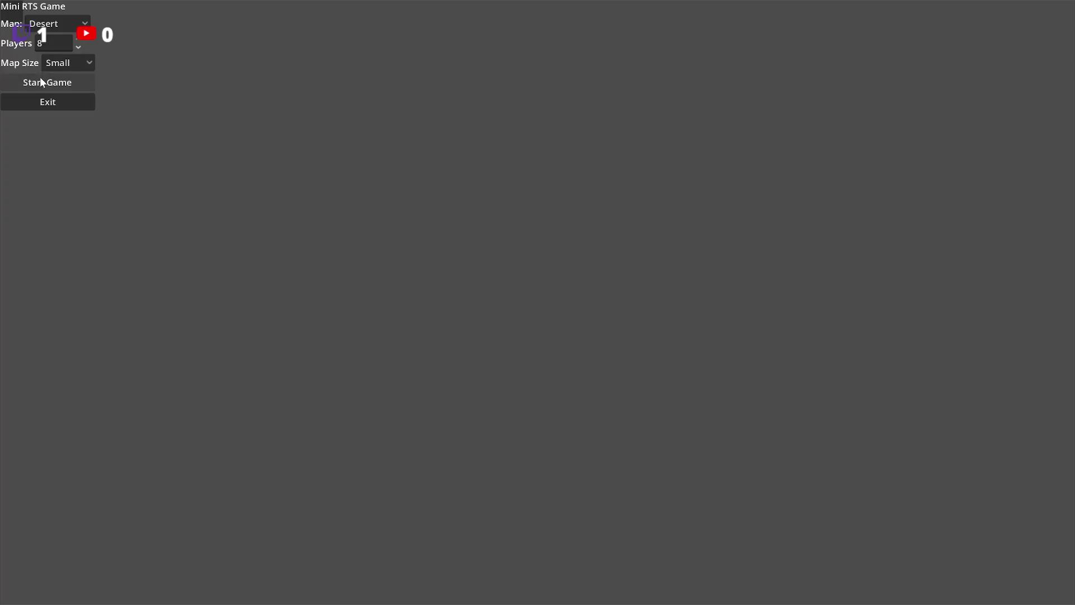
{"action": "left_click", "coordinate": [41, 78]}
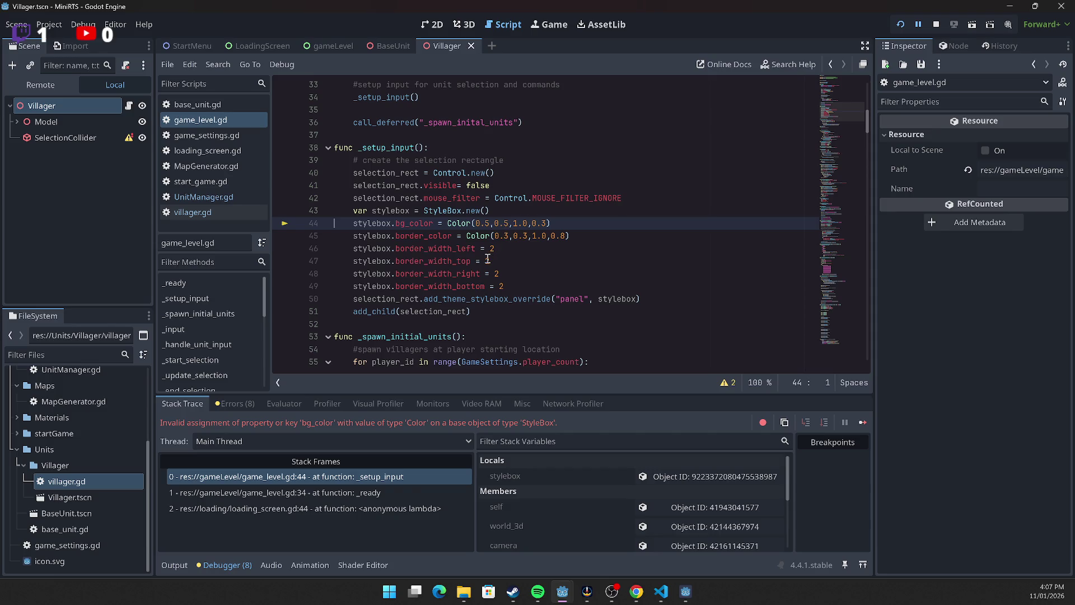
Comment out the bg_color line 44 and test-run the game with a new match.
{"action": "left_click", "coordinate": [398, 222]}
{"action": "key", "text": "BackSpace"}
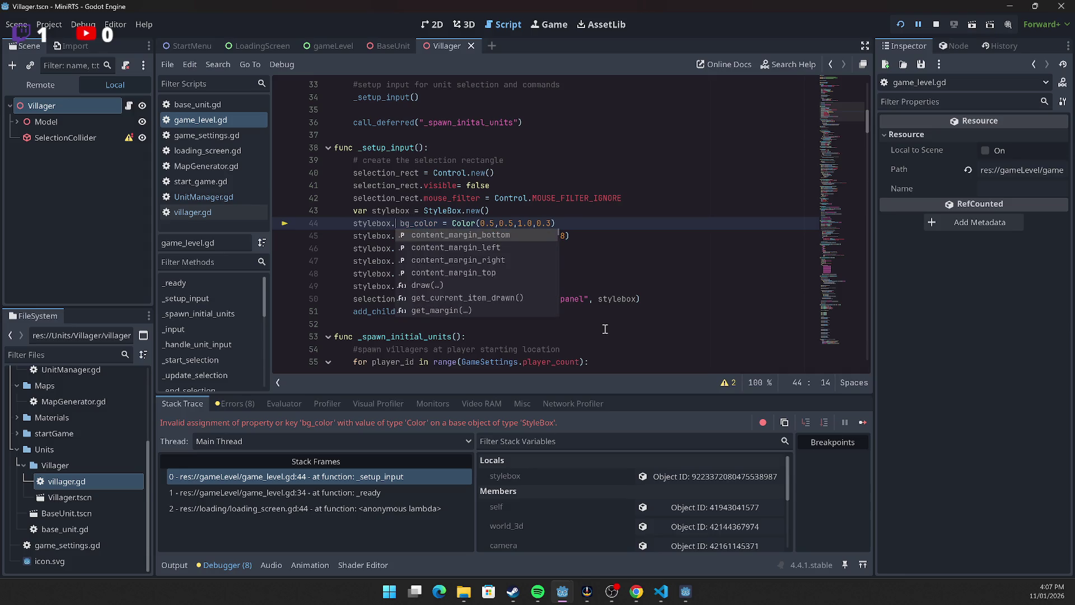
{"action": "type", "text": "."}
{"action": "type", "text": "ba"}
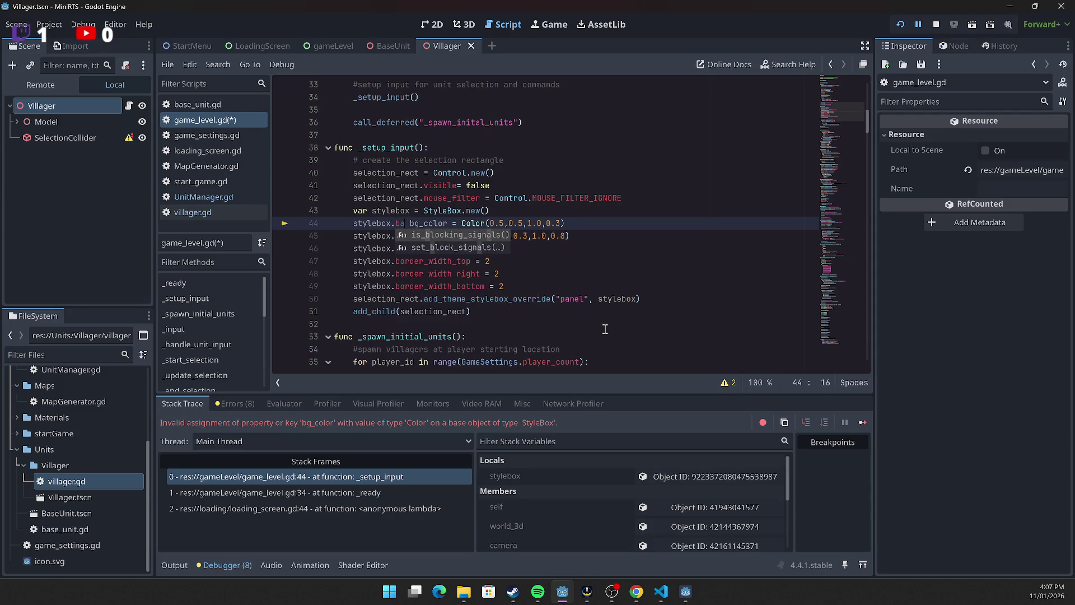
{"action": "type", "text": "ck"}
{"action": "key", "text": "BackSpace"}
{"action": "key", "text": "BackSpace"}
{"action": "key", "text": "BackSpace"}
{"action": "type", "text": "g"}
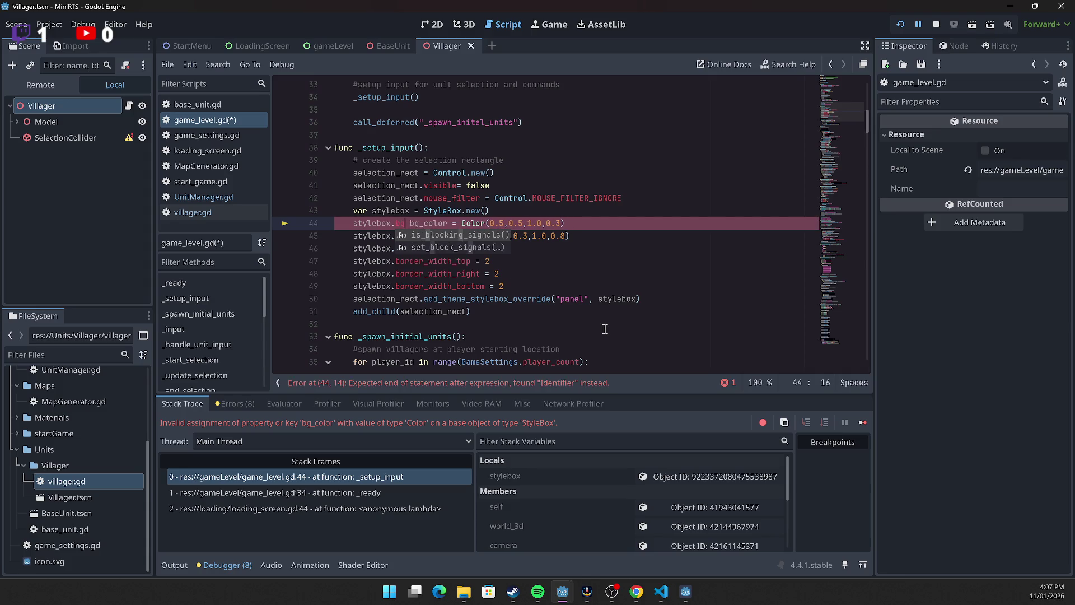
{"action": "key", "text": "BackSpace"}
{"action": "key", "text": "BackSpace"}
{"action": "key", "text": "Delete"}
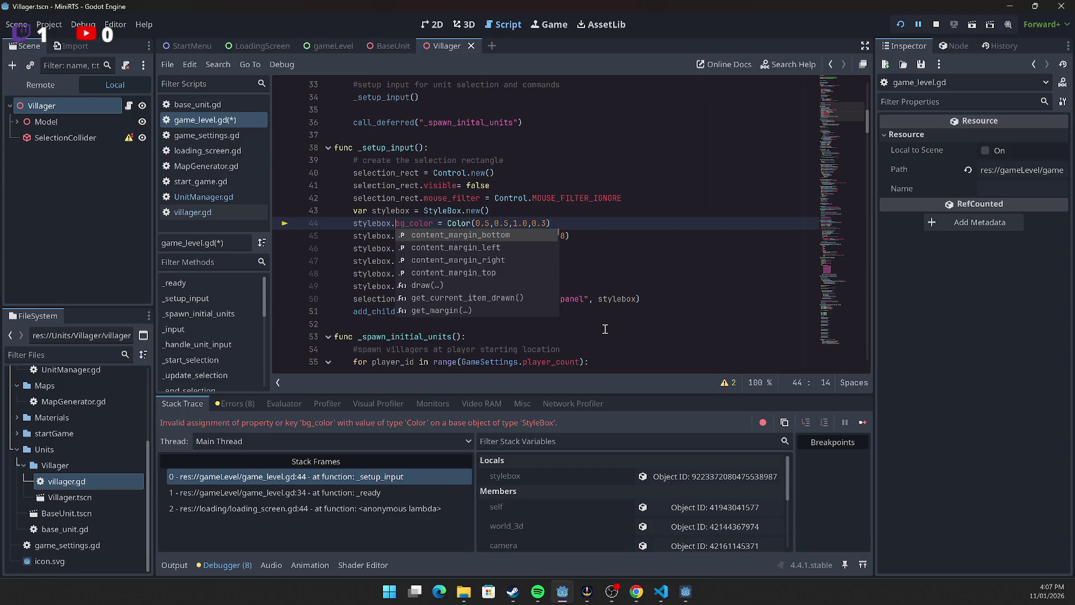
{"action": "key", "text": "Home"}
{"action": "type", "text": "#"}
{"action": "left_click", "coordinate": [903, 25]}
{"action": "left_click", "coordinate": [48, 83]}
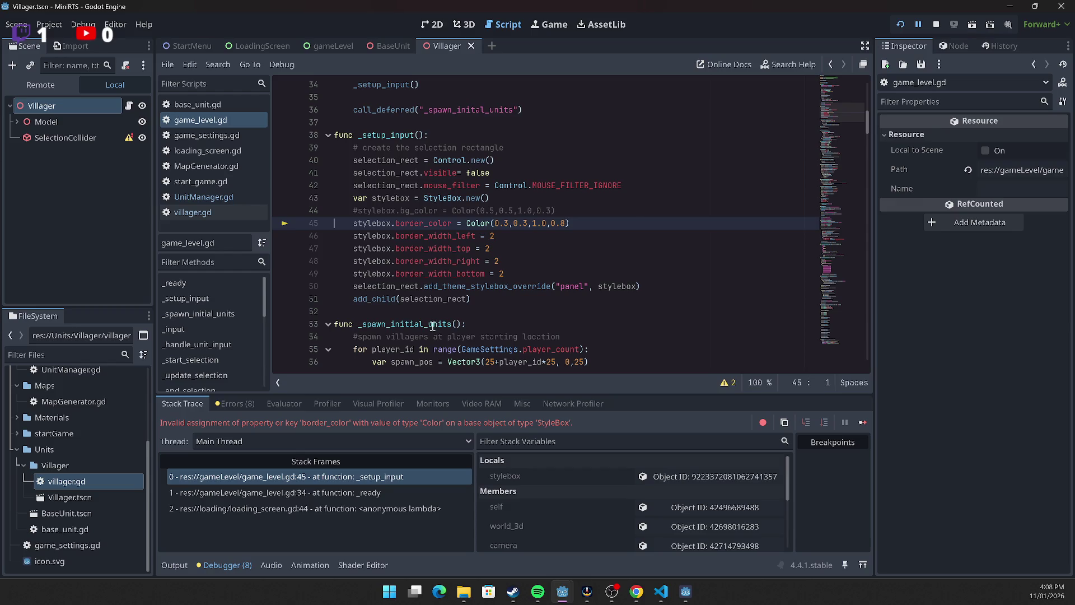
{"action": "left_click", "coordinate": [545, 259]}
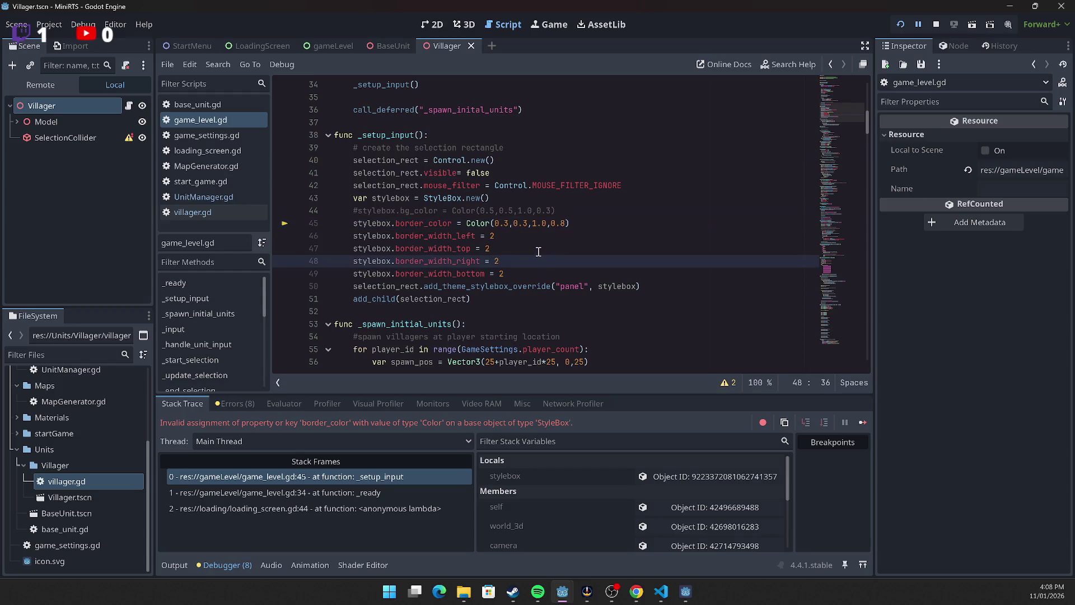
Change StyleBox.new() to StyleBoxFlat.new() on line 43, uncomment bg_color, and rerun.
{"action": "left_click", "coordinate": [458, 199]}
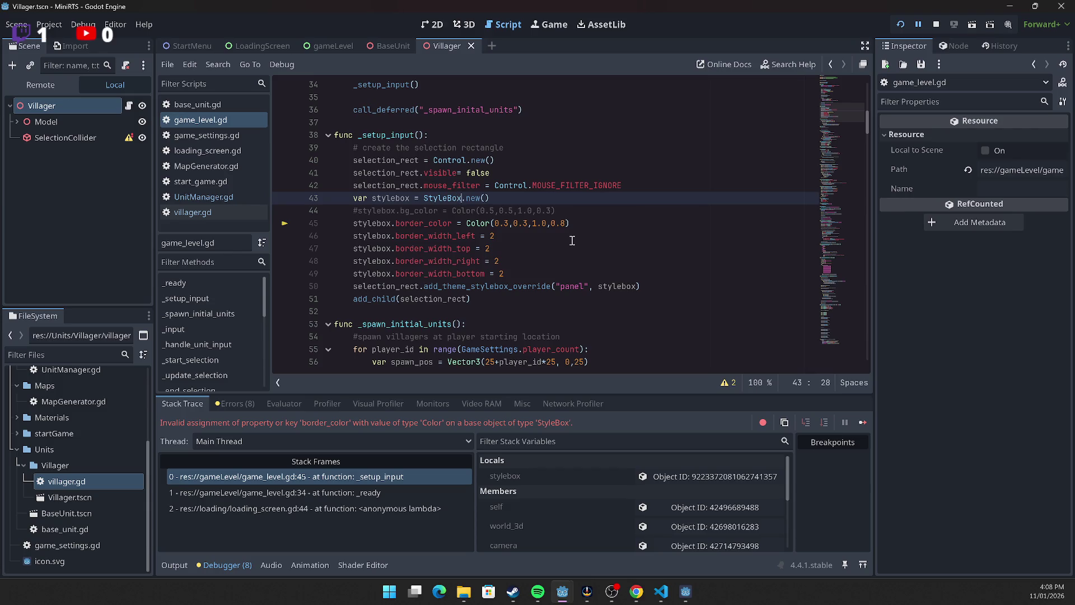
{"action": "type", "text": "Fla"}
{"action": "type", "text": "t"}
{"action": "key", "text": "Down"}
{"action": "key", "text": "Home"}
{"action": "key", "text": "Delete"}
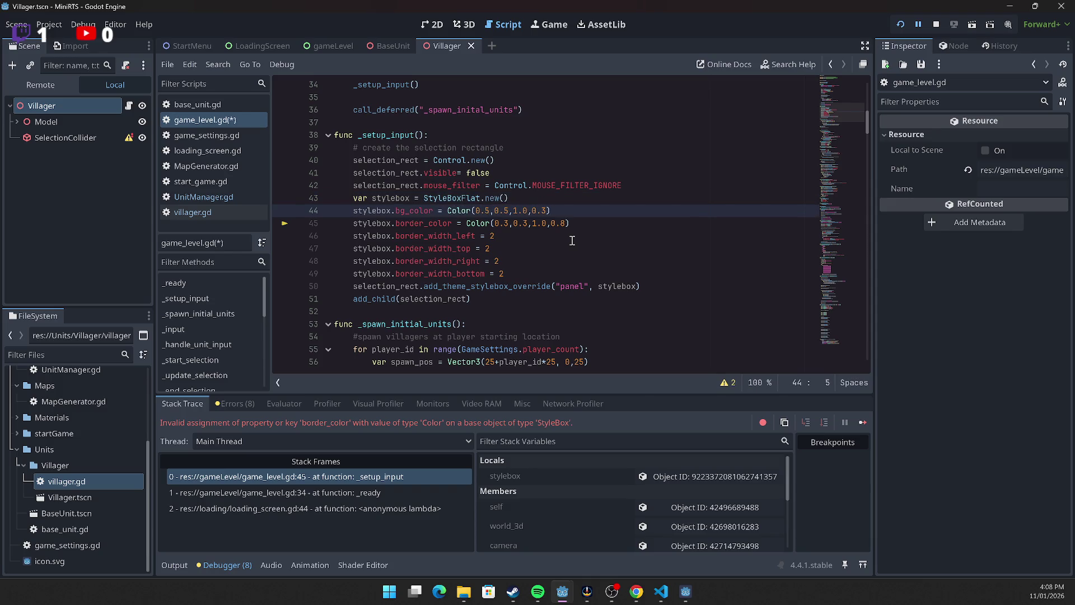
{"action": "left_click", "coordinate": [904, 24]}
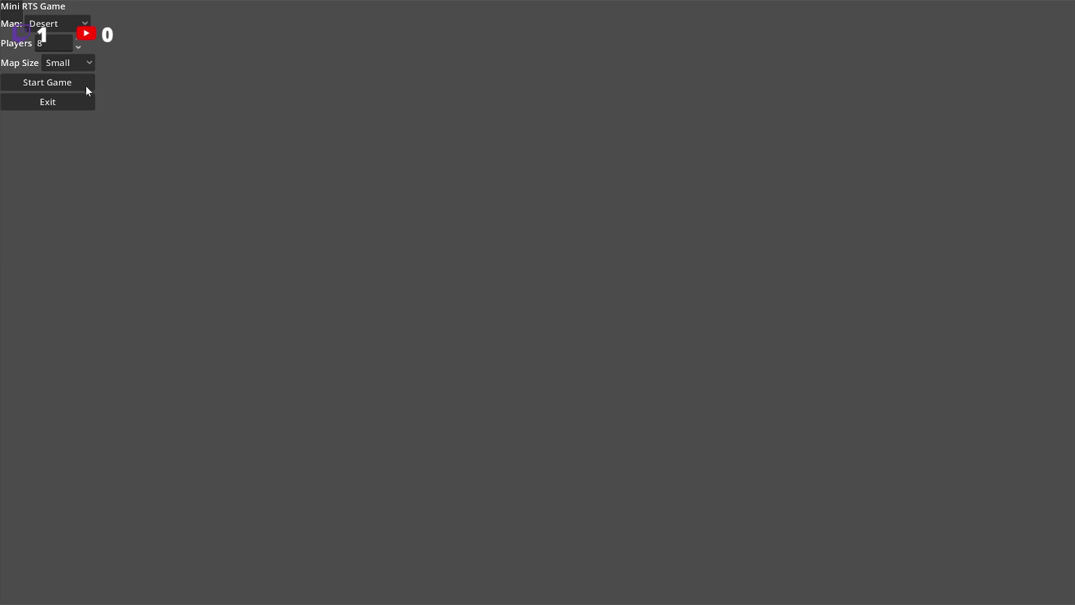
Correct 'deselet' to 'deselect' on line 81, then rerun and box-select on the map.
{"action": "left_click", "coordinate": [86, 89]}
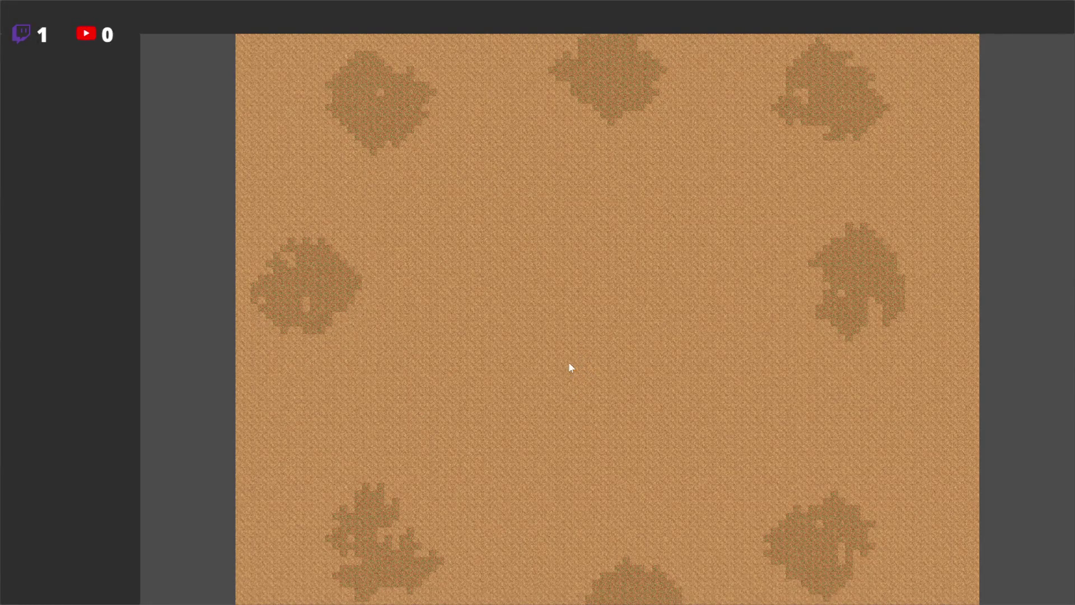
{"action": "left_click", "coordinate": [275, 195]}
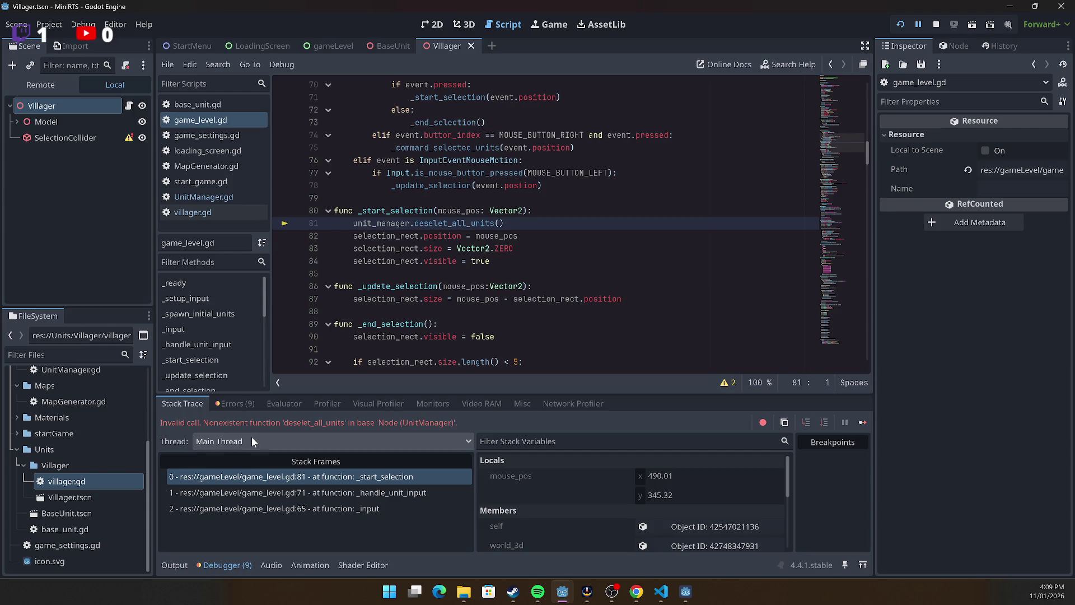
{"action": "left_click", "coordinate": [443, 223]}
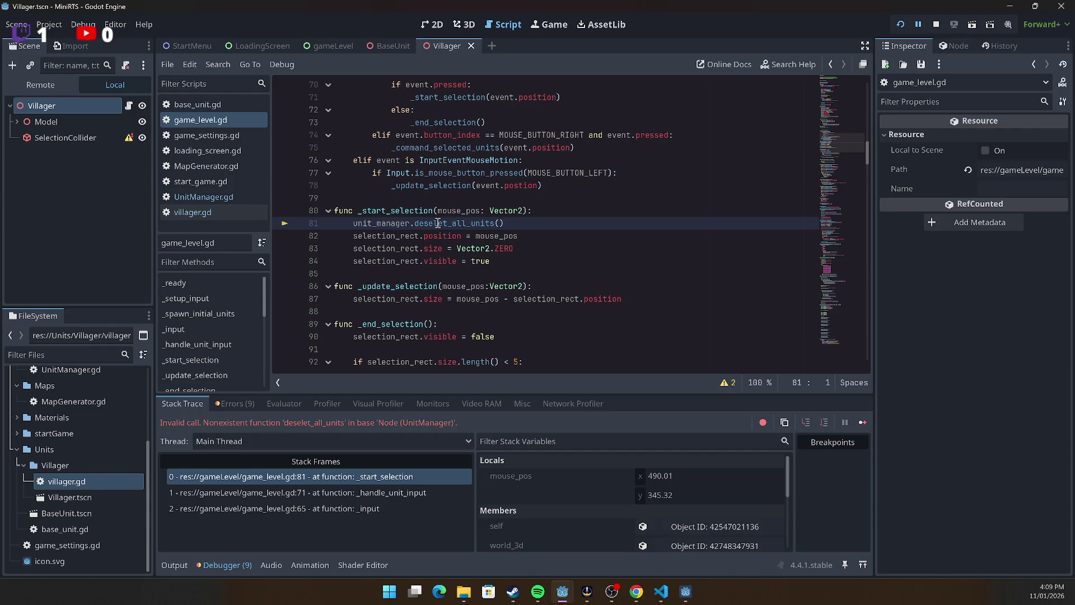
{"action": "type", "text": "v"}
{"action": "key", "text": "BackSpace"}
{"action": "type", "text": "c"}
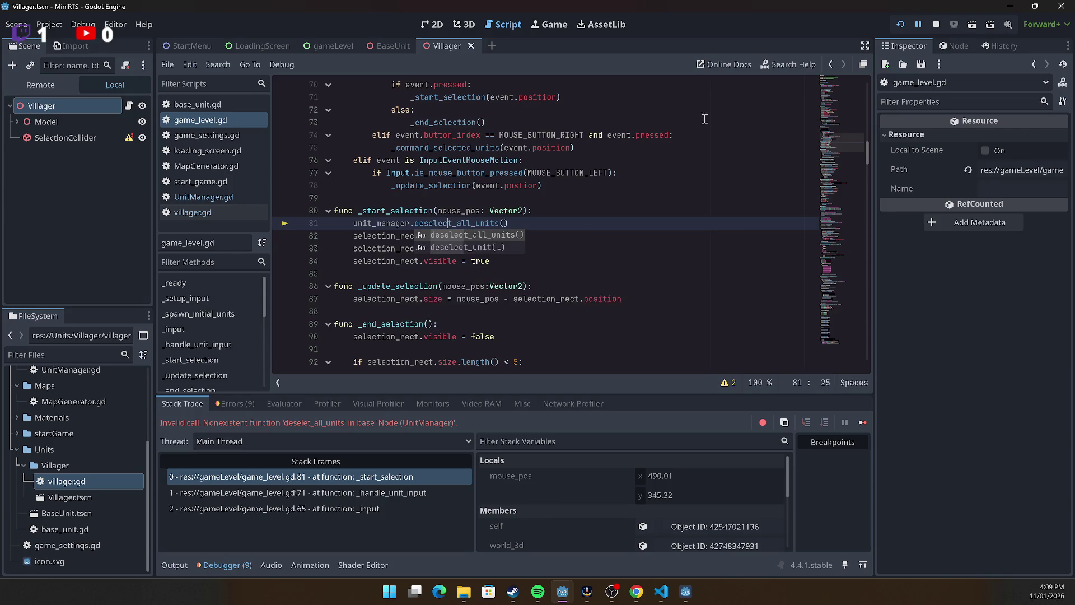
{"action": "left_click", "coordinate": [901, 25]}
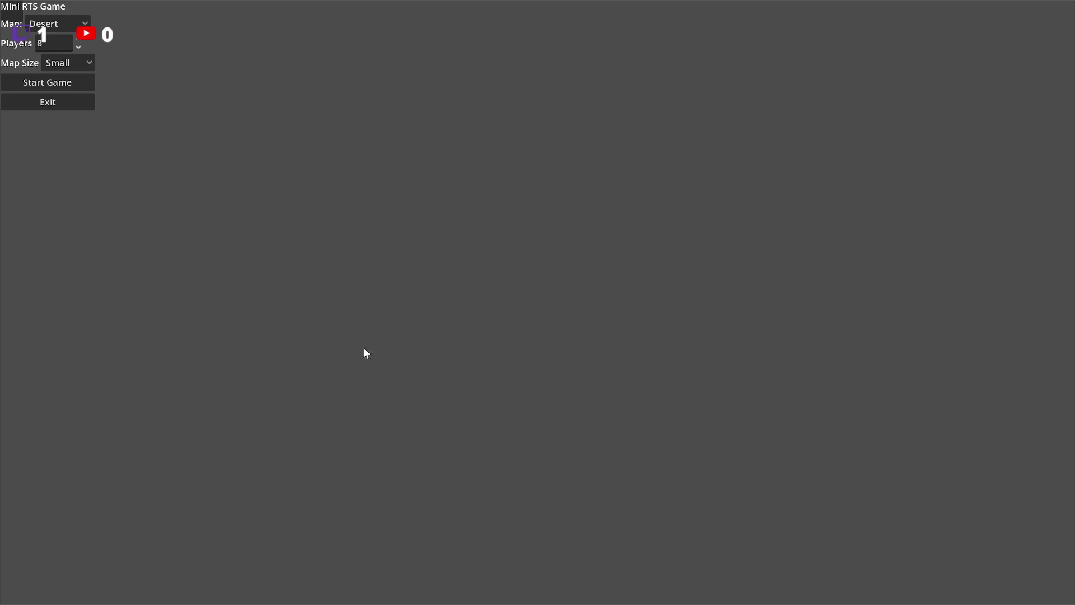
{"action": "left_click", "coordinate": [63, 88]}
{"action": "left_click_drag", "start_coordinate": [485, 262], "coordinate": [457, 270]}
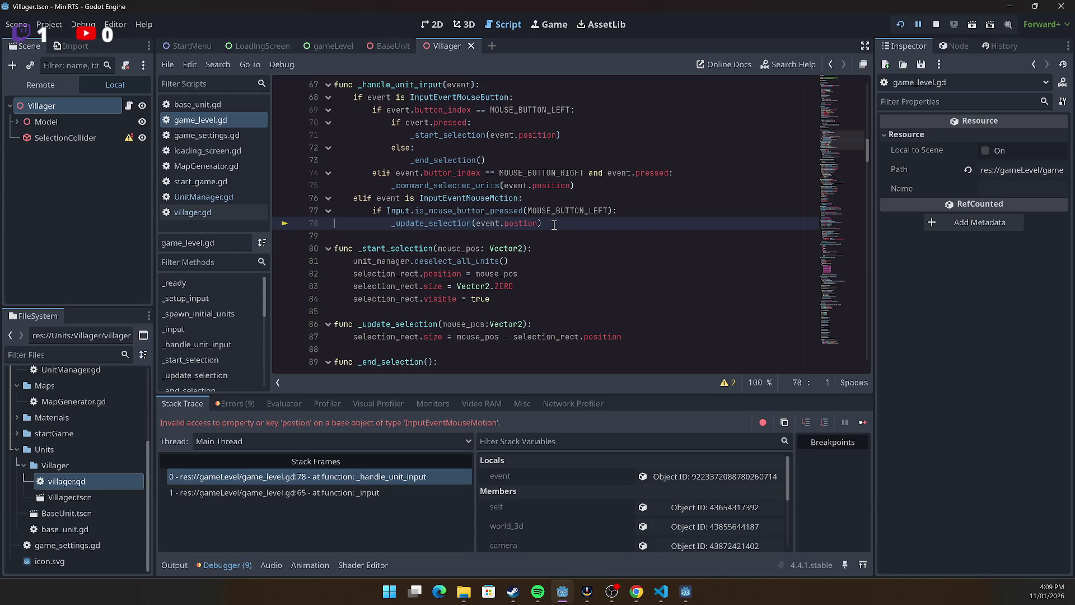
Correct 'postion' to 'position' on line 78, rerun, click the map, and mark line 112's get_world_3d() call.
{"action": "left_click", "coordinate": [520, 224]}
{"action": "type", "text": "i"}
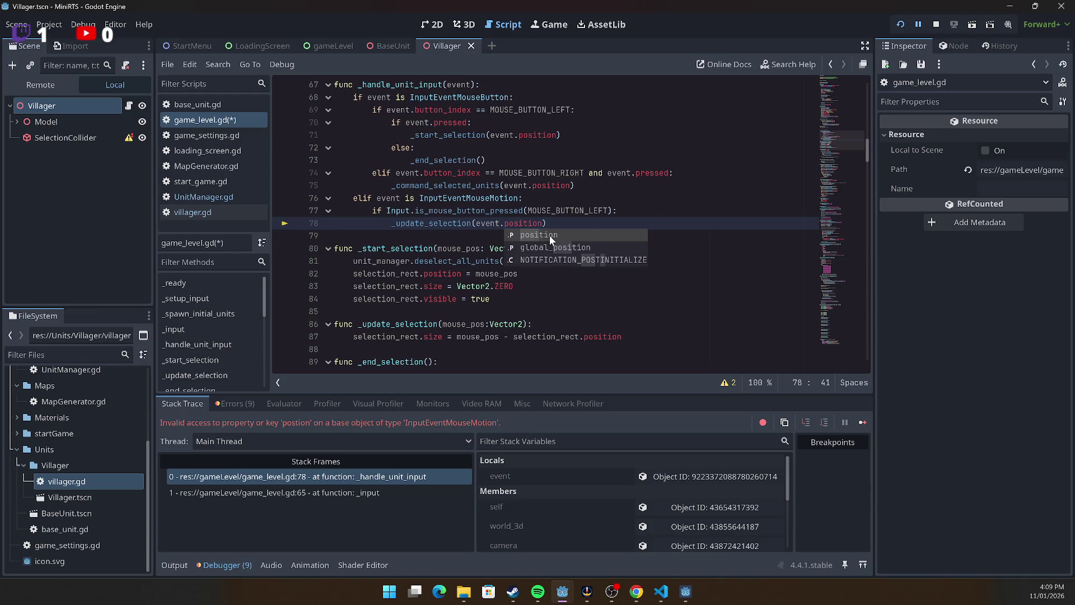
{"action": "left_click", "coordinate": [449, 236], "text": "shift"}
{"action": "key", "text": "F5"}
{"action": "left_click", "coordinate": [73, 86]}
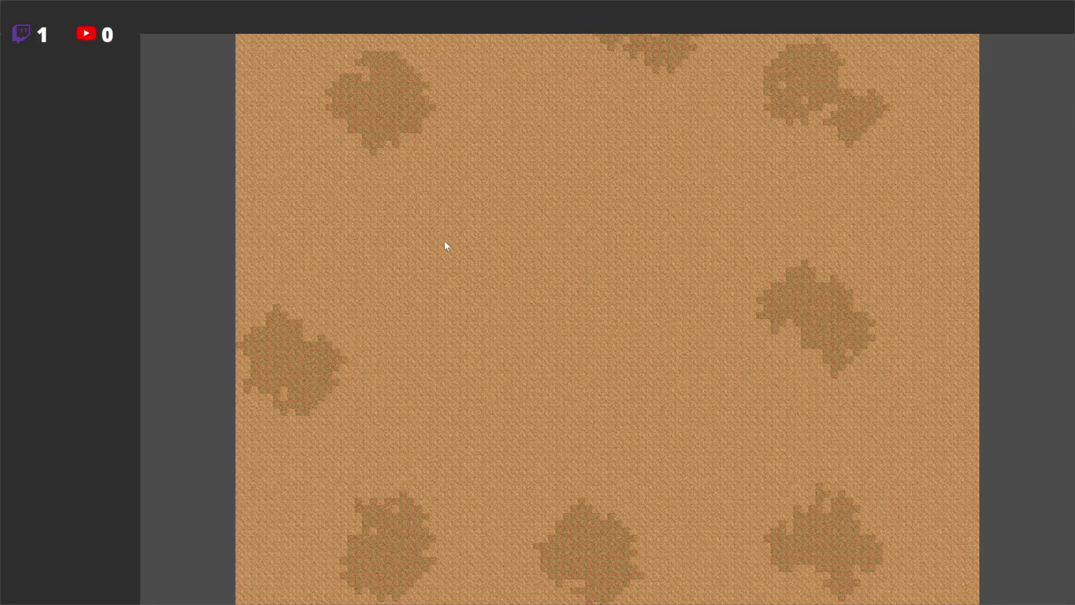
{"action": "left_click", "coordinate": [445, 240]}
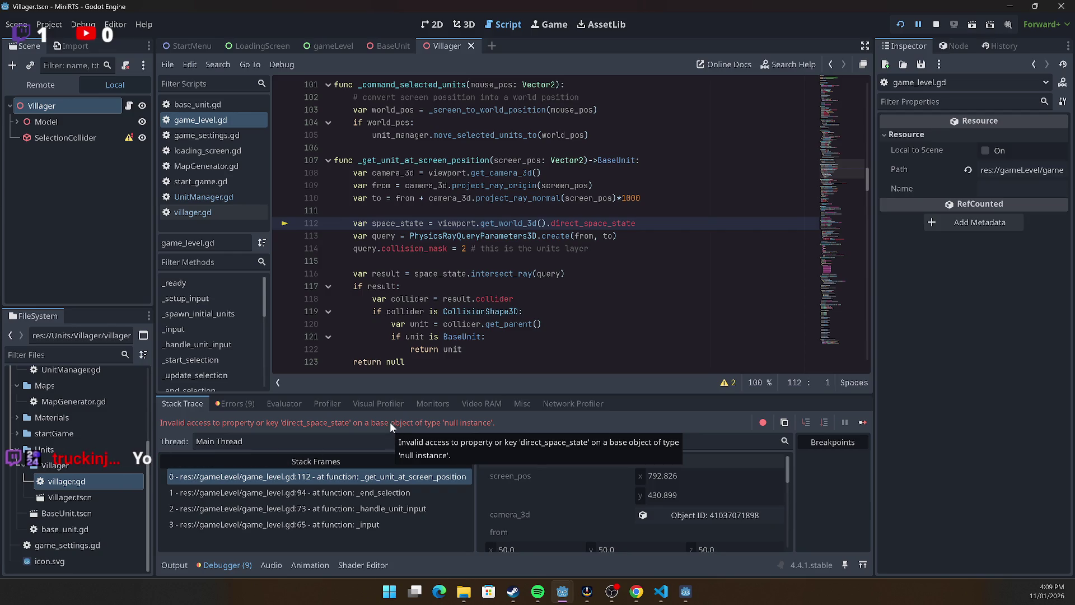
{"action": "left_click", "coordinate": [546, 223], "text": "shift"}
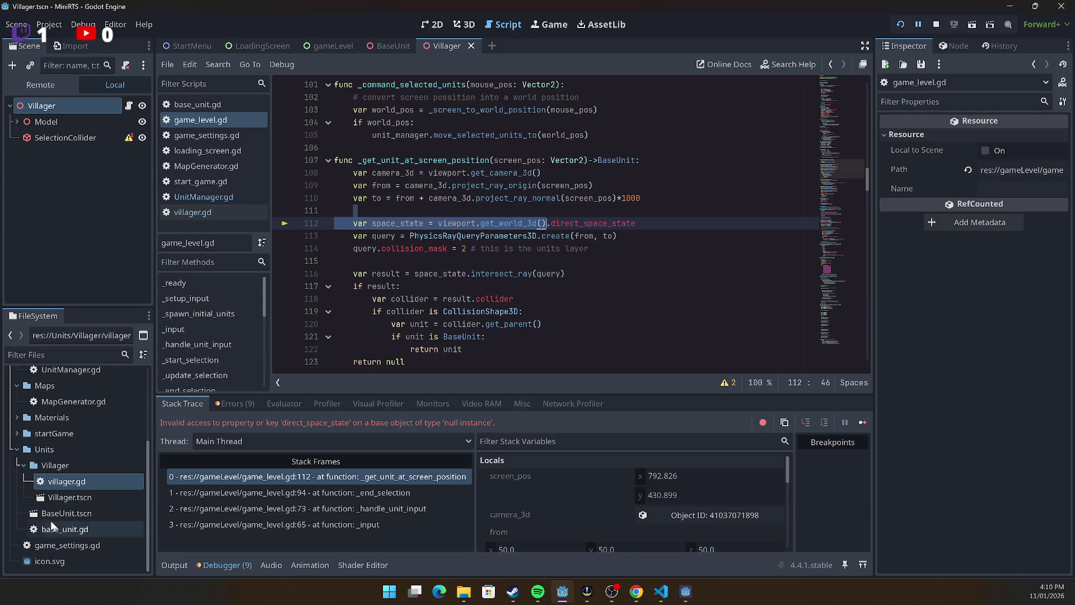
Scroll the FileSystem dock back to the top.
{"action": "scroll", "coordinate": [50, 537], "scroll_direction": "up", "scroll_amount": 5}
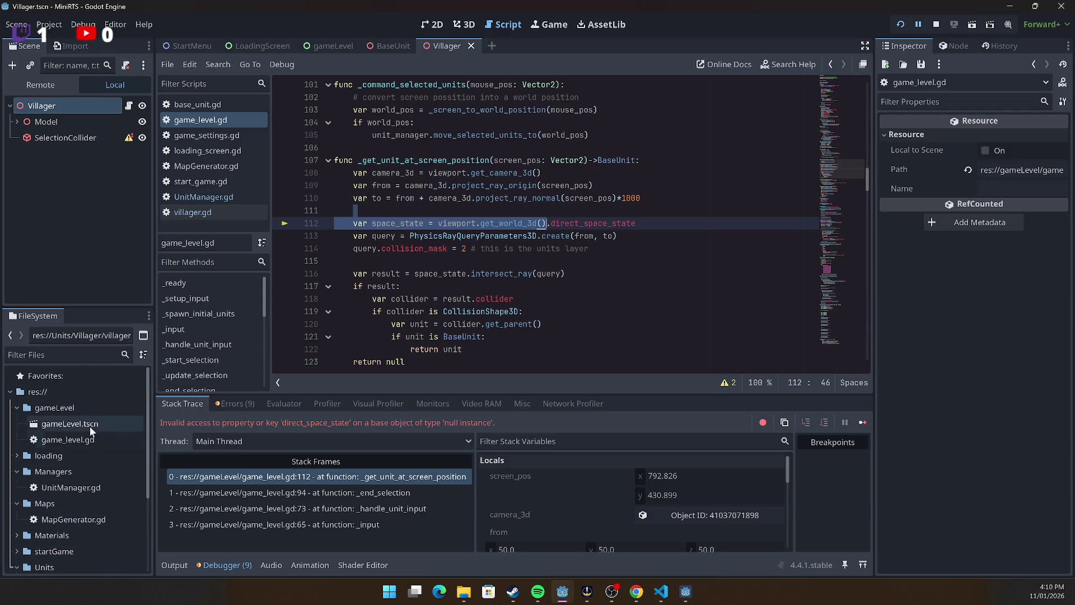
Open gameLevel.tscn, add a breakpoint on game_level.gd line 112, and relaunch the project.
{"action": "left_click", "coordinate": [84, 429]}
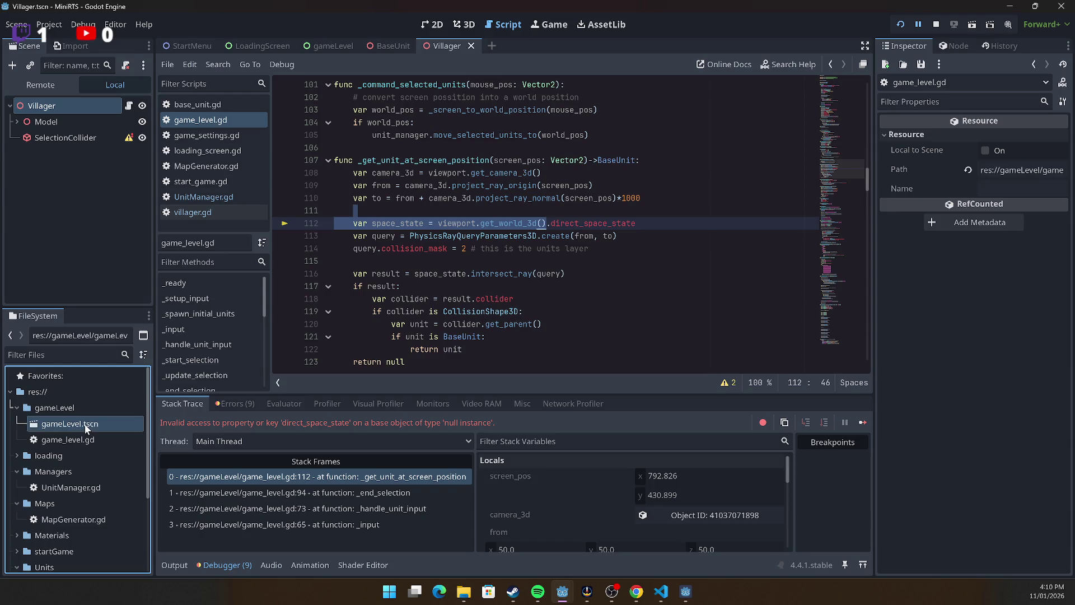
{"action": "double_click", "coordinate": [85, 424]}
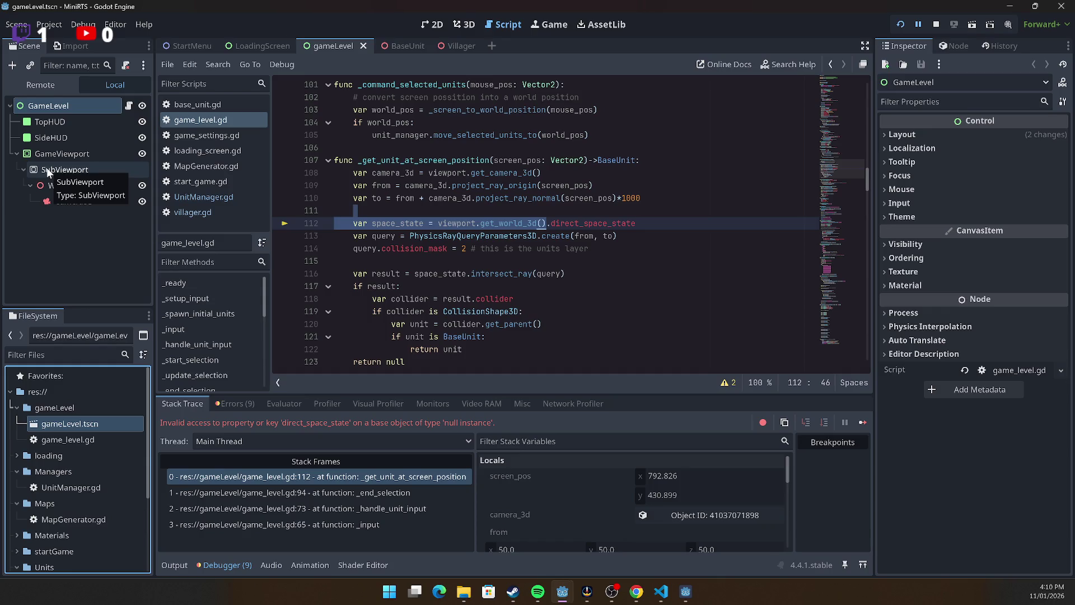
{"action": "left_click", "coordinate": [531, 273]}
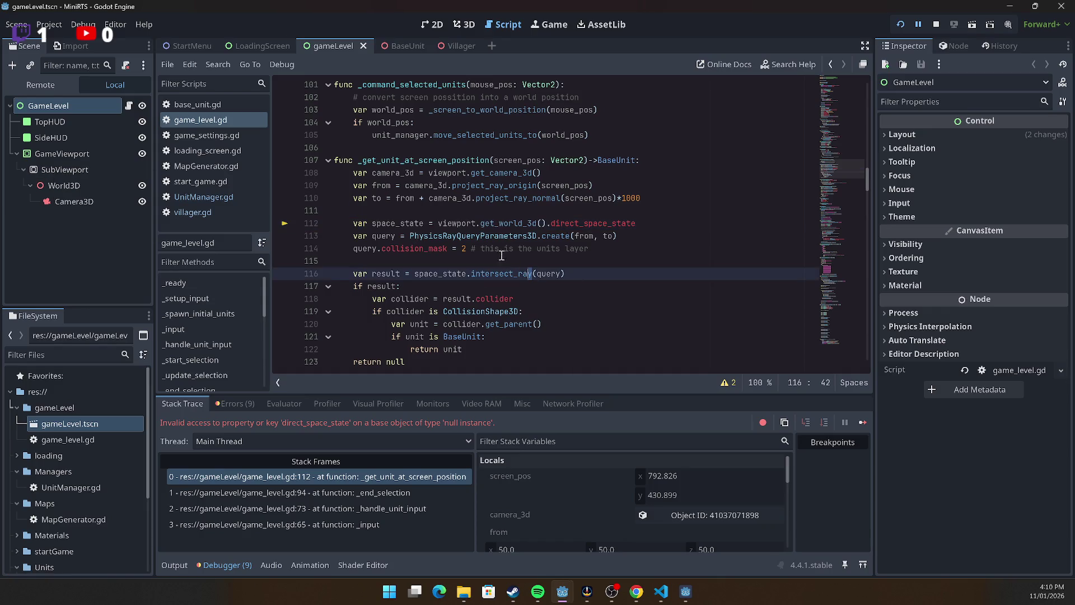
{"action": "left_click", "coordinate": [455, 223]}
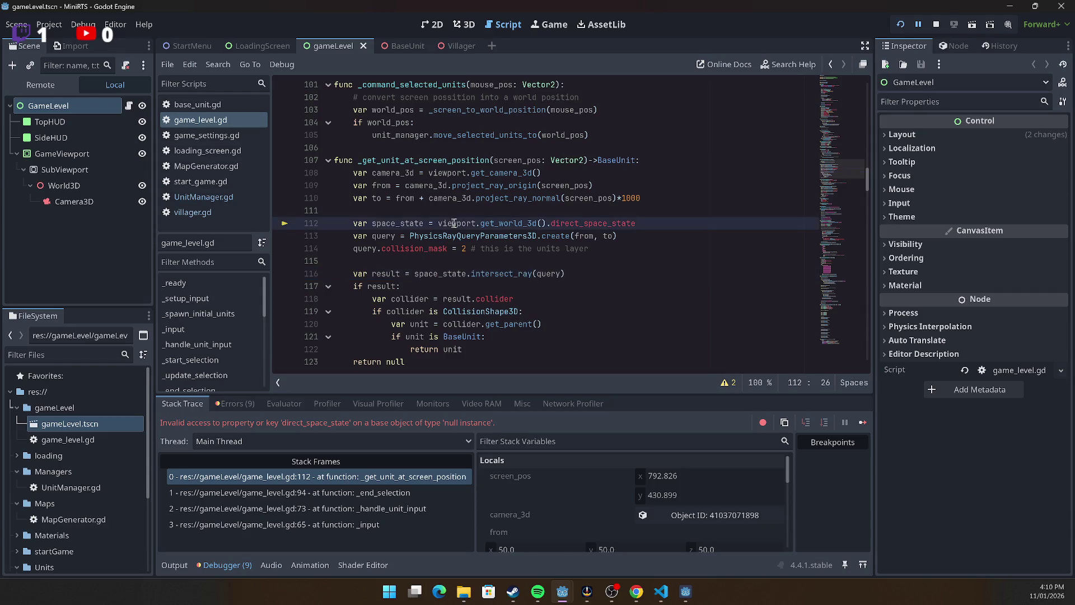
{"action": "triple_click", "coordinate": [454, 223]}
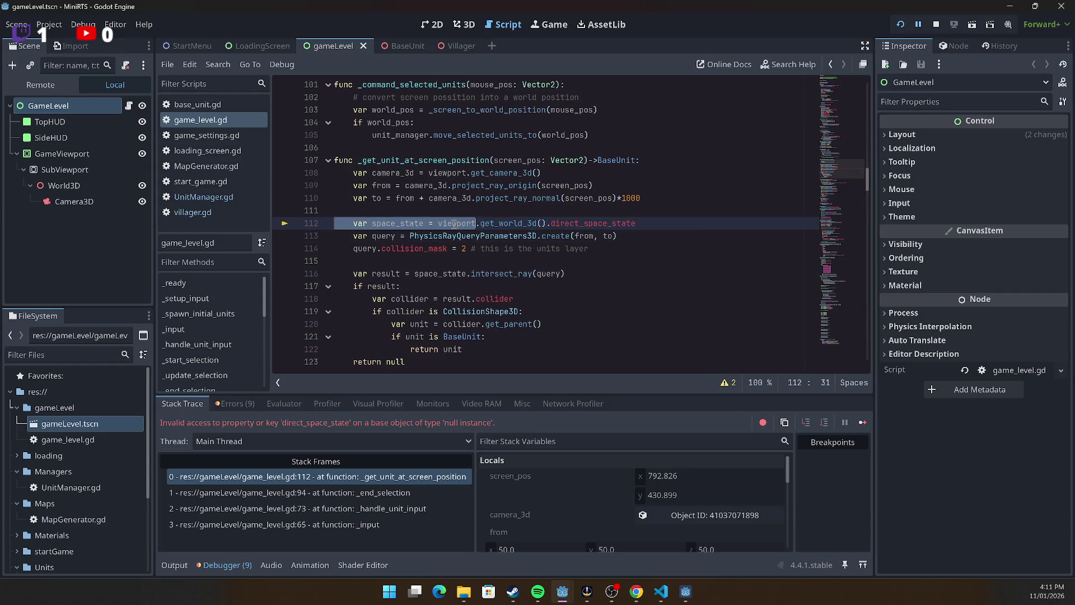
{"action": "left_click_drag", "start_coordinate": [457, 261], "coordinate": [458, 248]}
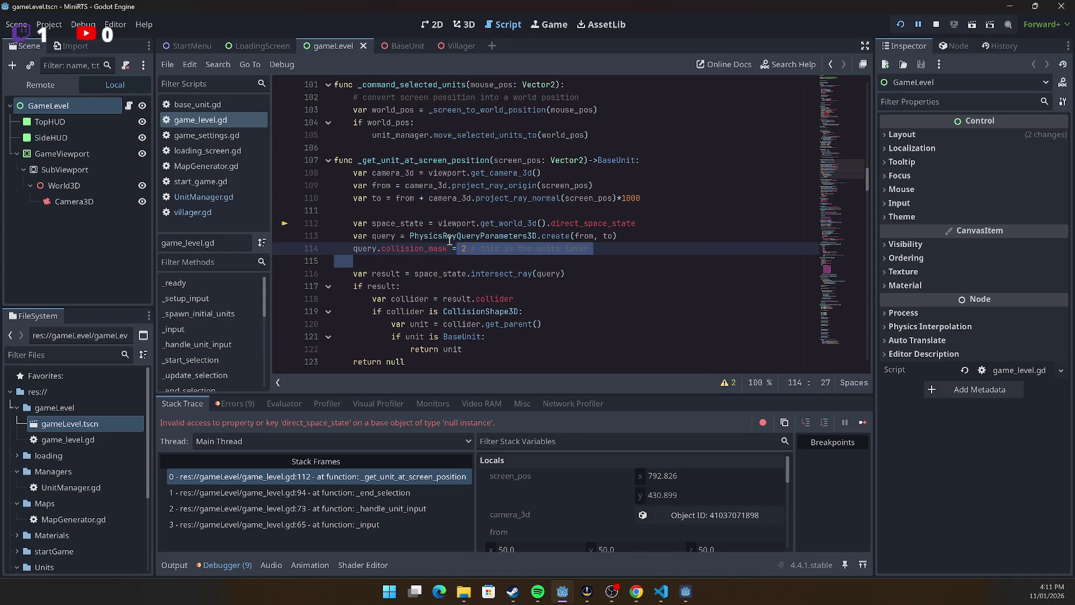
{"action": "left_click", "coordinate": [412, 177]}
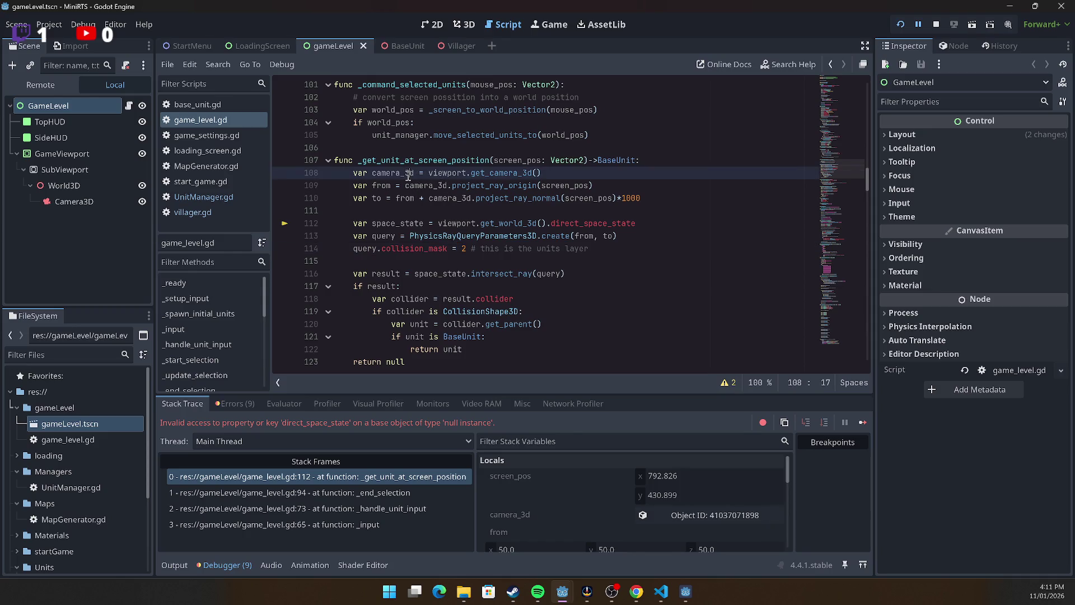
{"action": "left_click", "coordinate": [447, 221]}
{"action": "mouse_move", "coordinate": [446, 217]}
{"action": "left_mouse_down"}
{"action": "mouse_move", "coordinate": [278, 230]}
{"action": "mouse_move", "coordinate": [295, 226]}
{"action": "left_mouse_up"}
{"action": "left_click", "coordinate": [285, 224]}
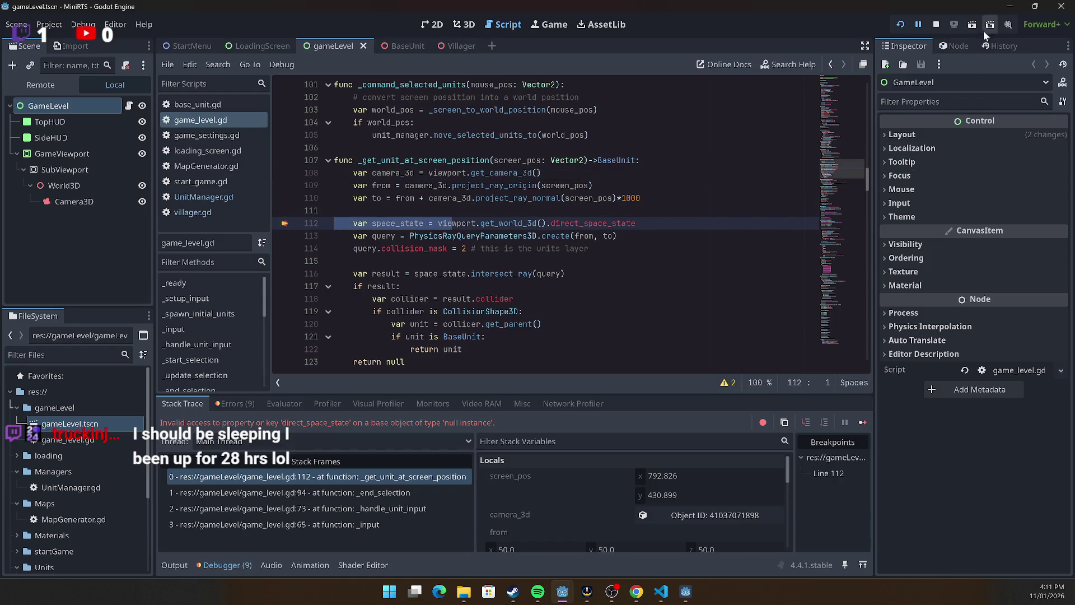
{"action": "left_click", "coordinate": [900, 24]}
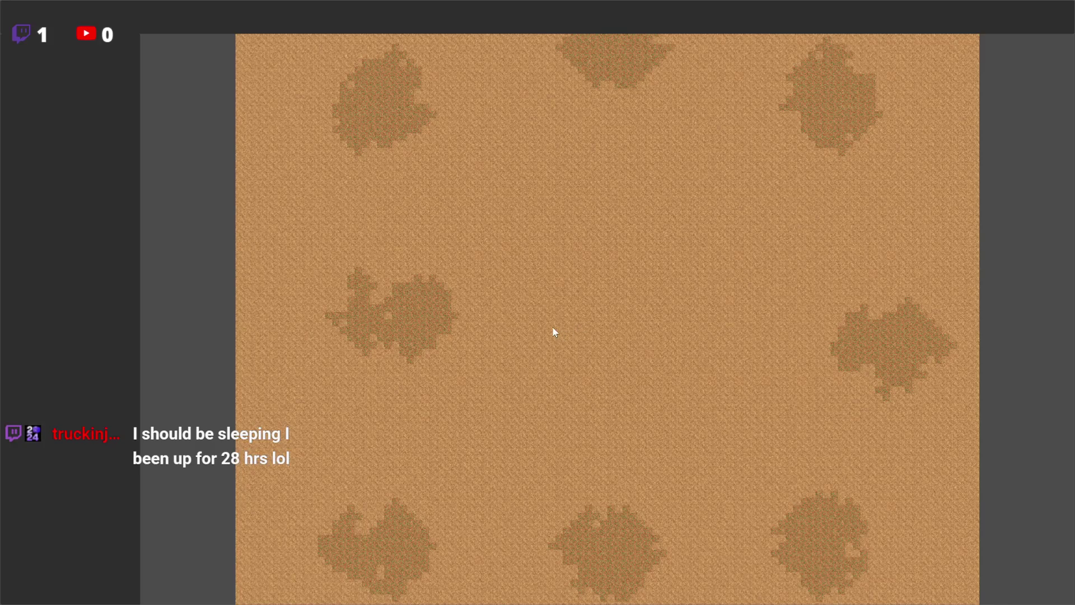
Start a game to hit the line 112 breakpoint and enlarge the debugger panel.
{"action": "left_click", "coordinate": [555, 328]}
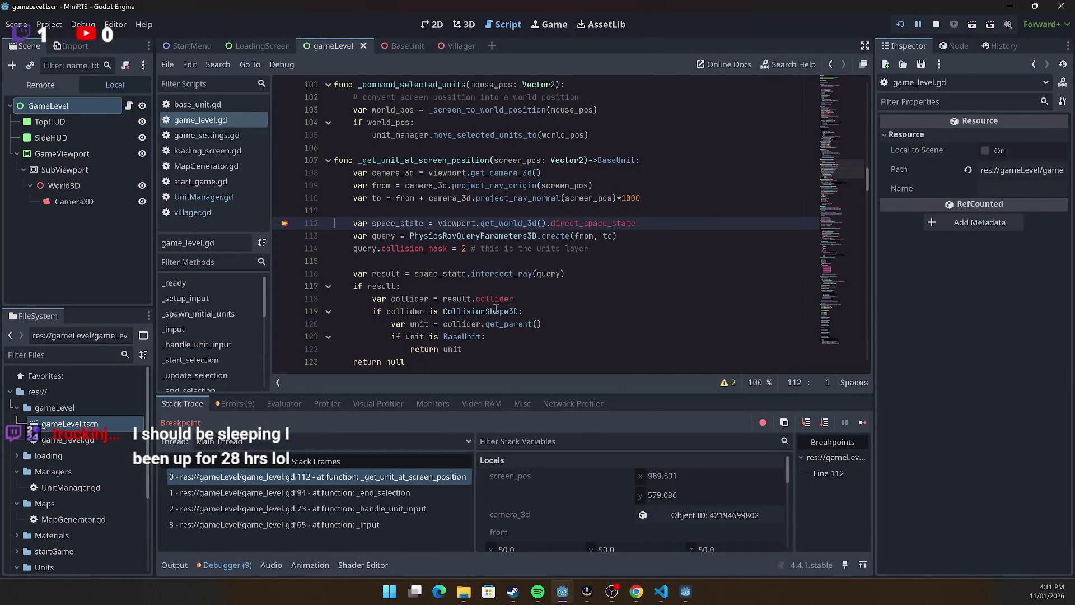
{"action": "scroll", "coordinate": [542, 490], "scroll_direction": "down", "scroll_amount": 2}
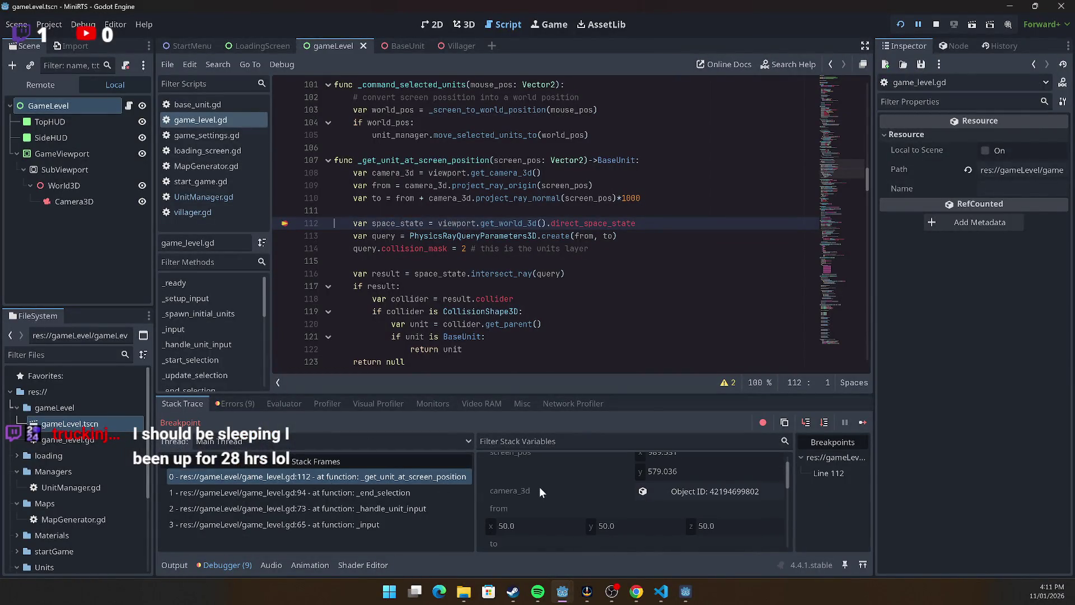
{"action": "scroll", "coordinate": [536, 483], "scroll_direction": "up", "scroll_amount": 2}
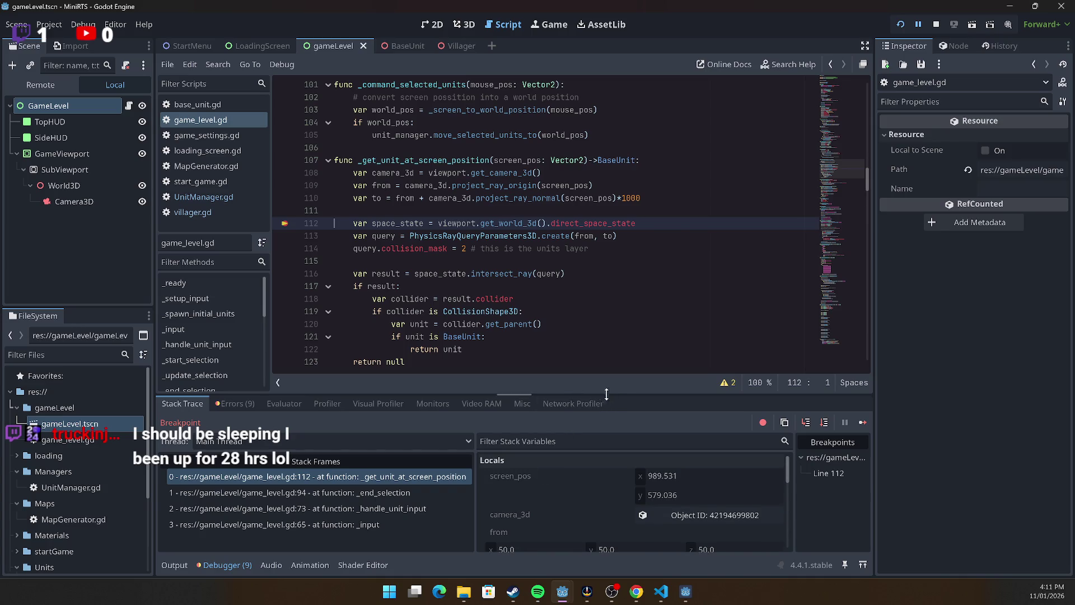
{"action": "mouse_move", "coordinate": [628, 394]}
{"action": "left_mouse_down"}
{"action": "mouse_move", "coordinate": [711, 335]}
{"action": "mouse_move", "coordinate": [655, 303]}
{"action": "left_mouse_up"}
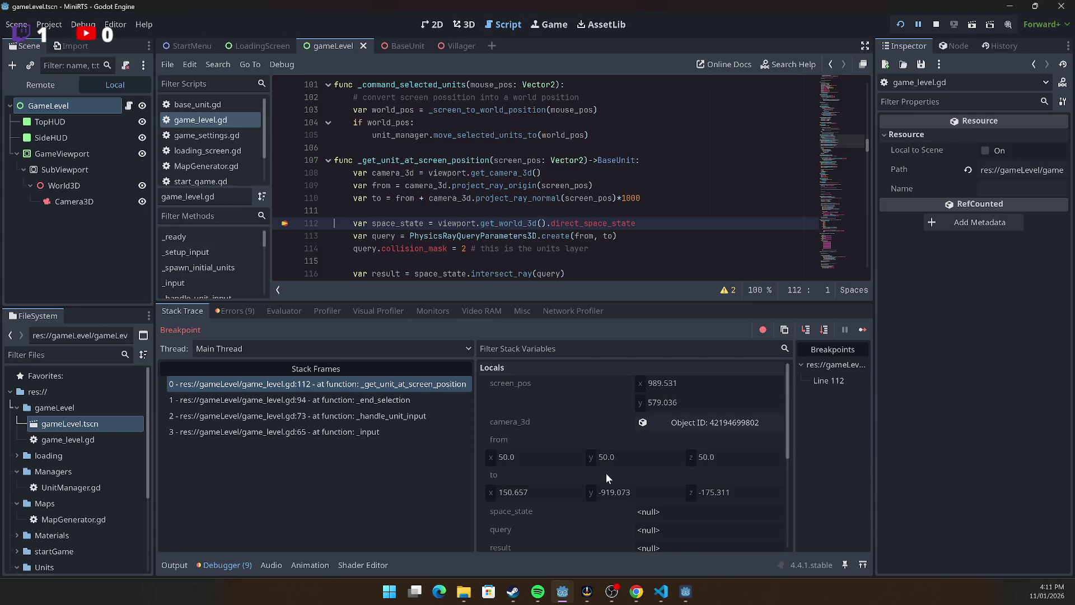
{"action": "scroll", "coordinate": [594, 511], "scroll_direction": "down", "scroll_amount": 5}
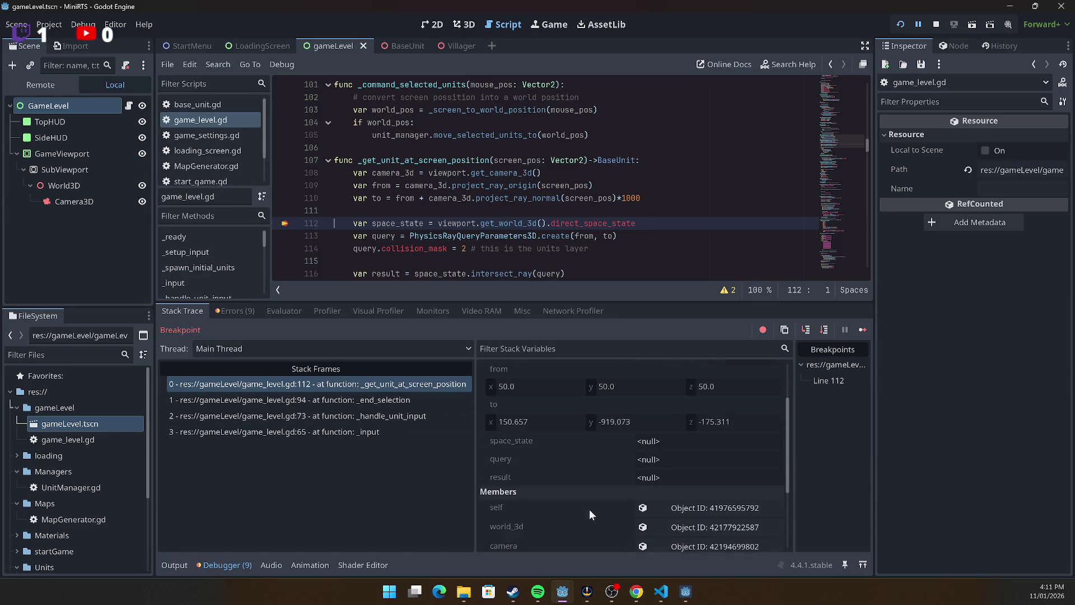
{"action": "scroll", "coordinate": [528, 491], "scroll_direction": "down", "scroll_amount": 1}
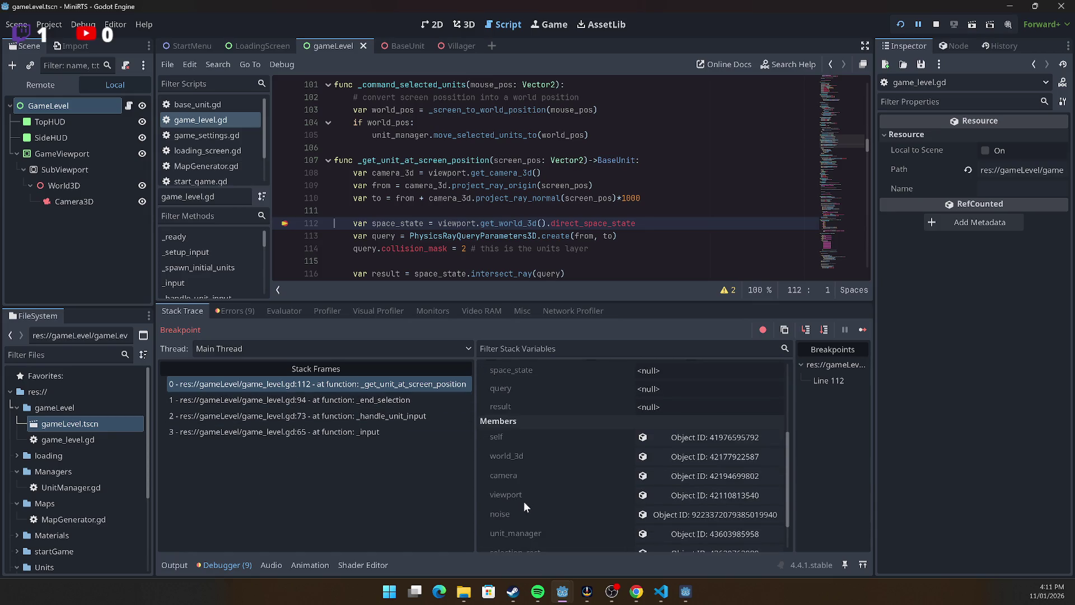
Inspect the viewport variable's properties, filtering by 'w' to reveal its empty World 3D.
{"action": "left_click", "coordinate": [515, 499]}
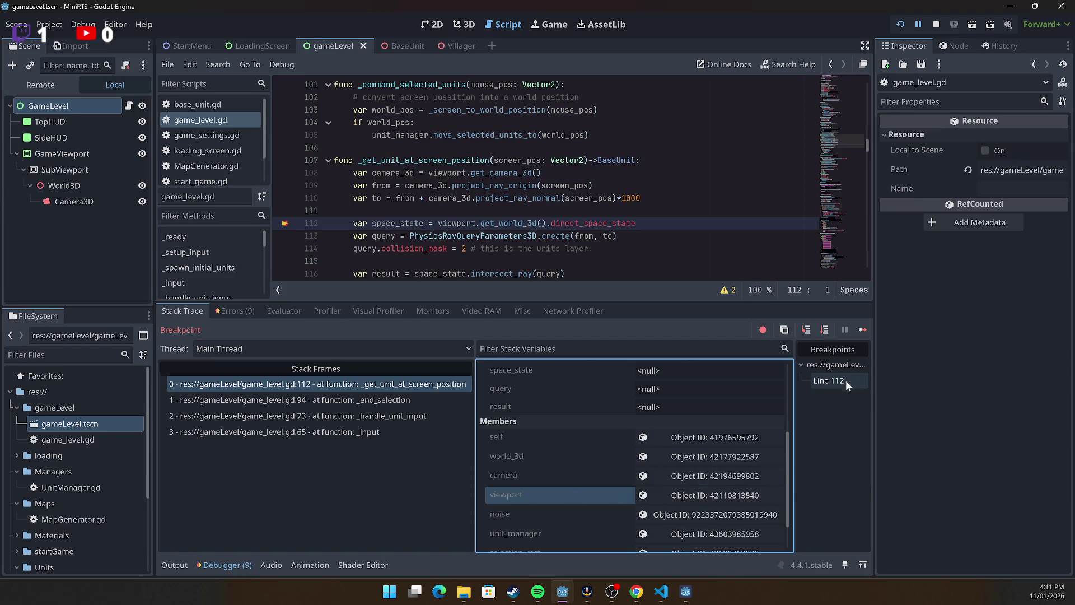
{"action": "scroll", "coordinate": [624, 512], "scroll_direction": "down", "scroll_amount": 2}
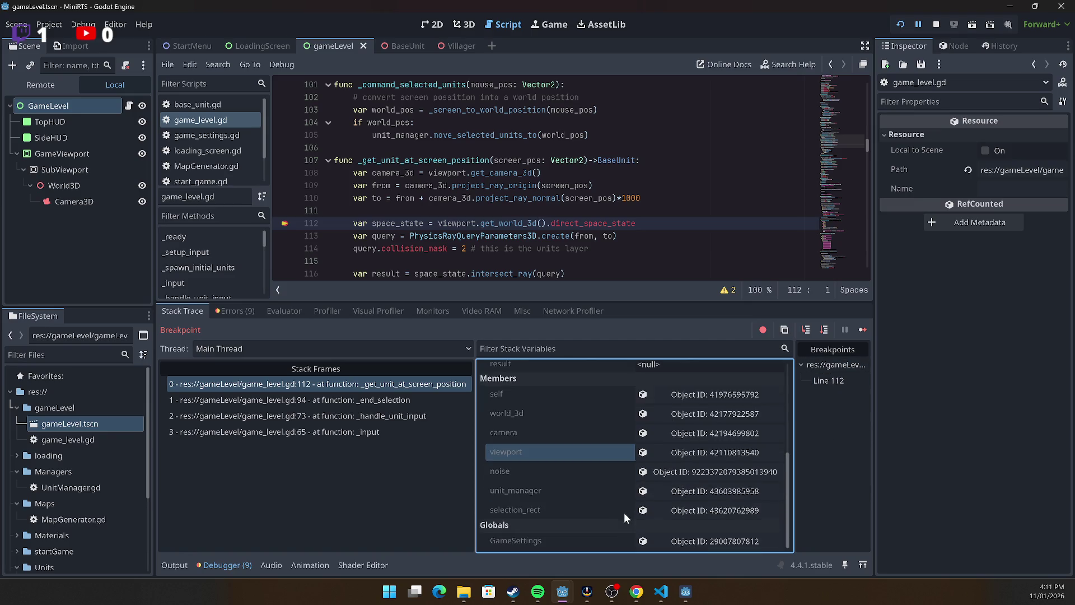
{"action": "left_click", "coordinate": [704, 455]}
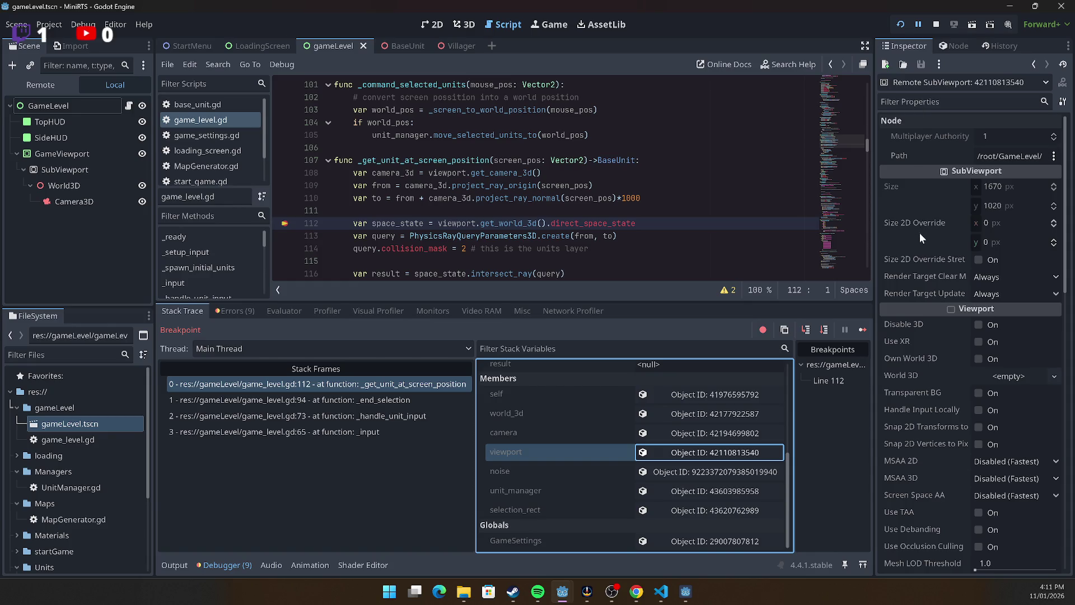
{"action": "left_click", "coordinate": [929, 104]}
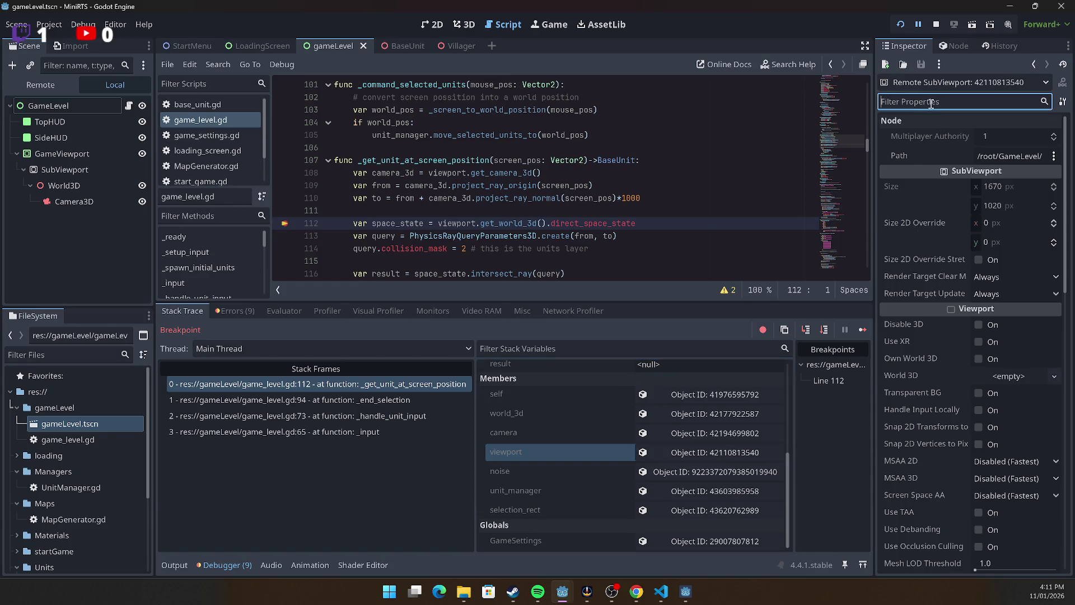
{"action": "type", "text": "w"}
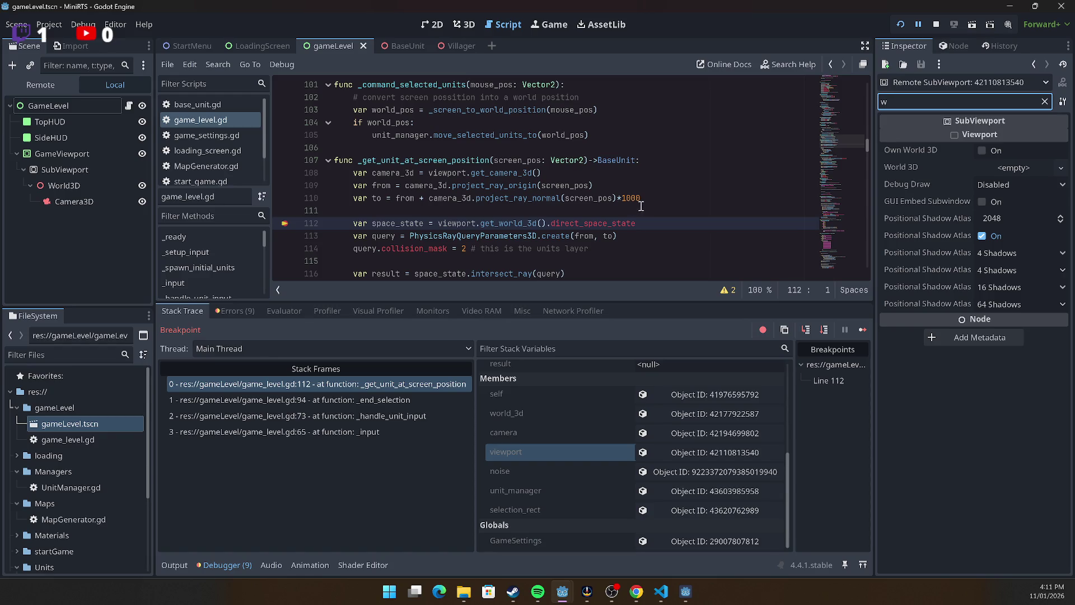
{"action": "left_click_drag", "start_coordinate": [642, 224], "coordinate": [344, 223]}
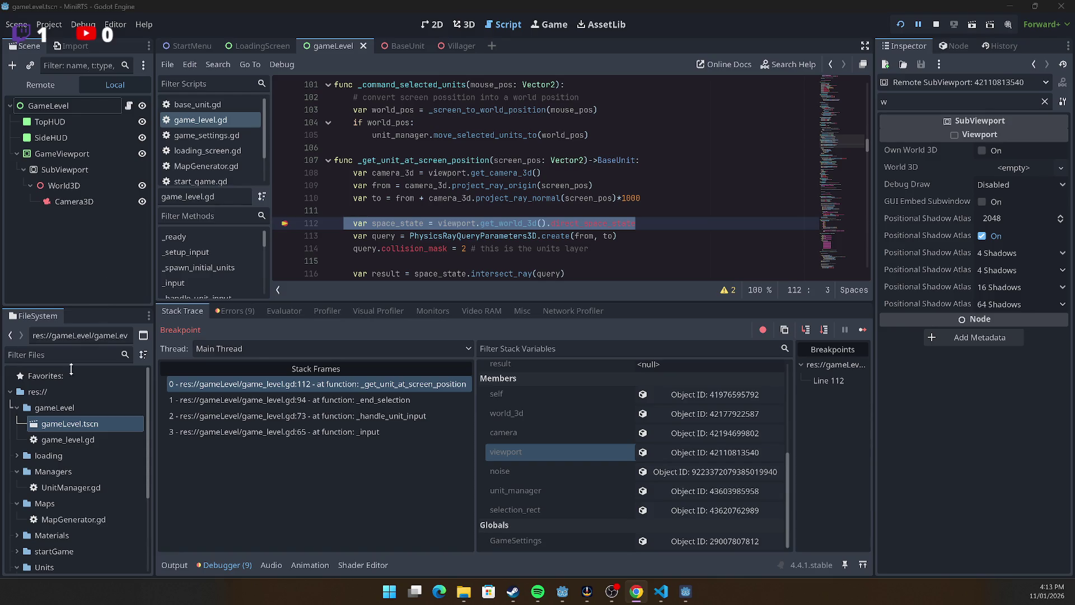
Clear the breakpoint on line 112 of game_level.gd, then check the browser and recording software.
{"action": "left_click", "coordinate": [285, 224]}
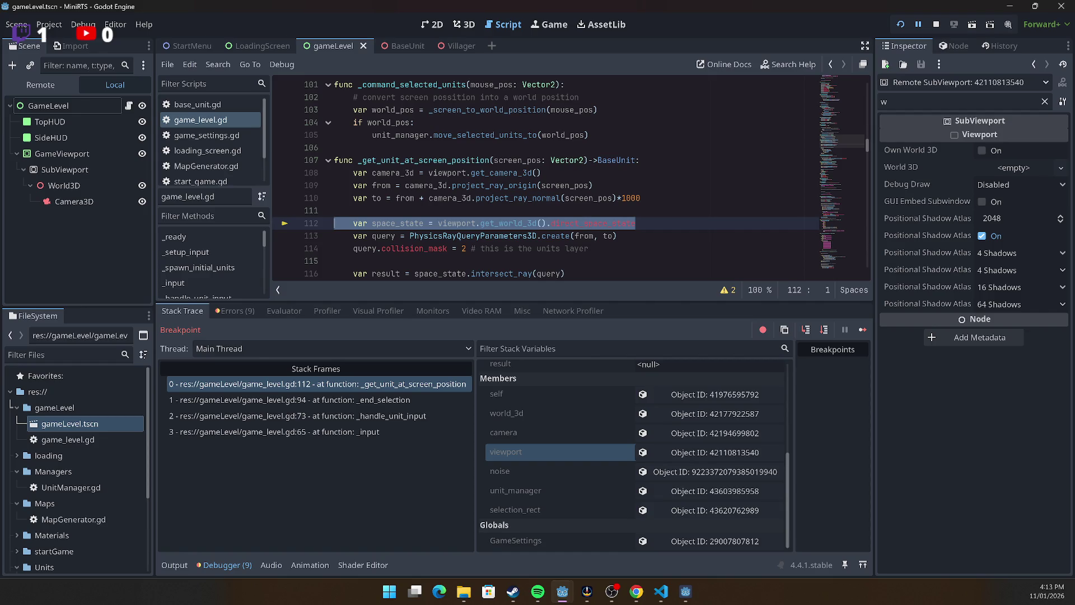
{"action": "key", "text": "alt+Tab"}
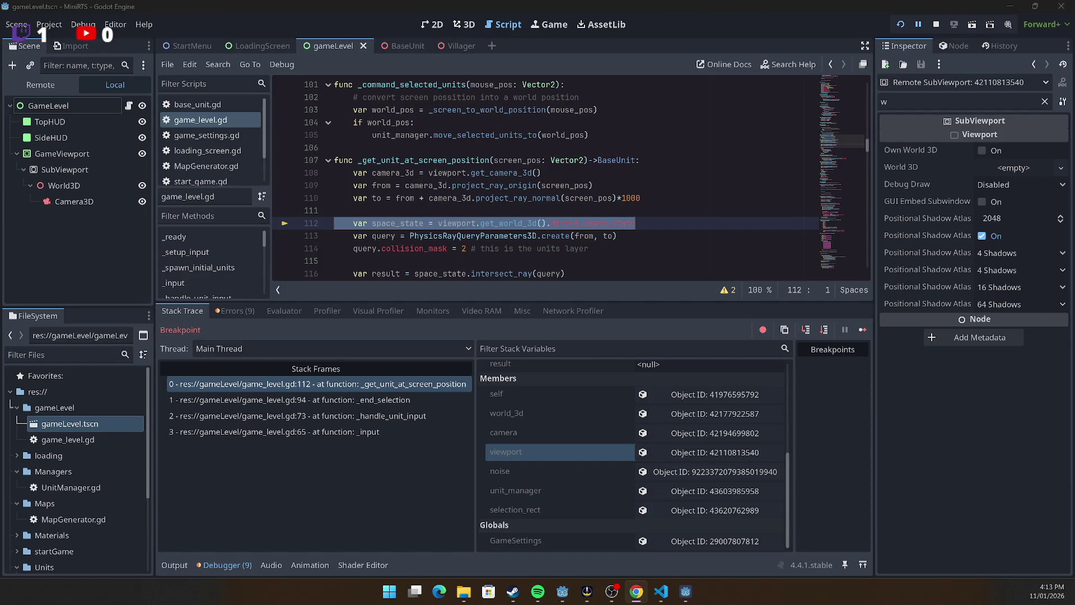
{"action": "key", "text": "alt+Tab"}
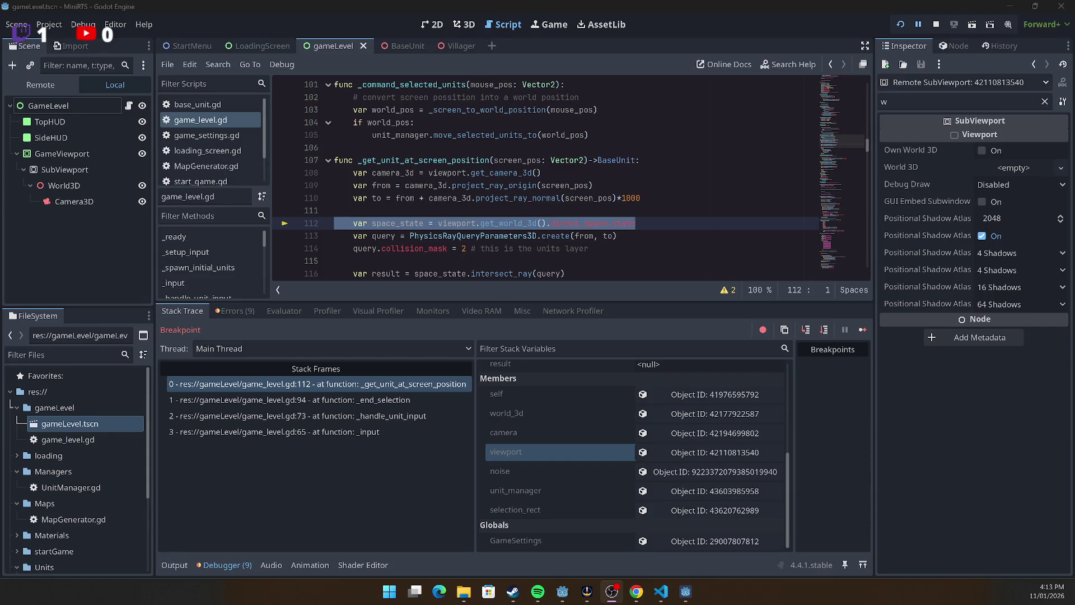
Switch between the desert.rms map file and the running desert game, then resume the paused game.
{"action": "key", "text": "alt+Tab"}
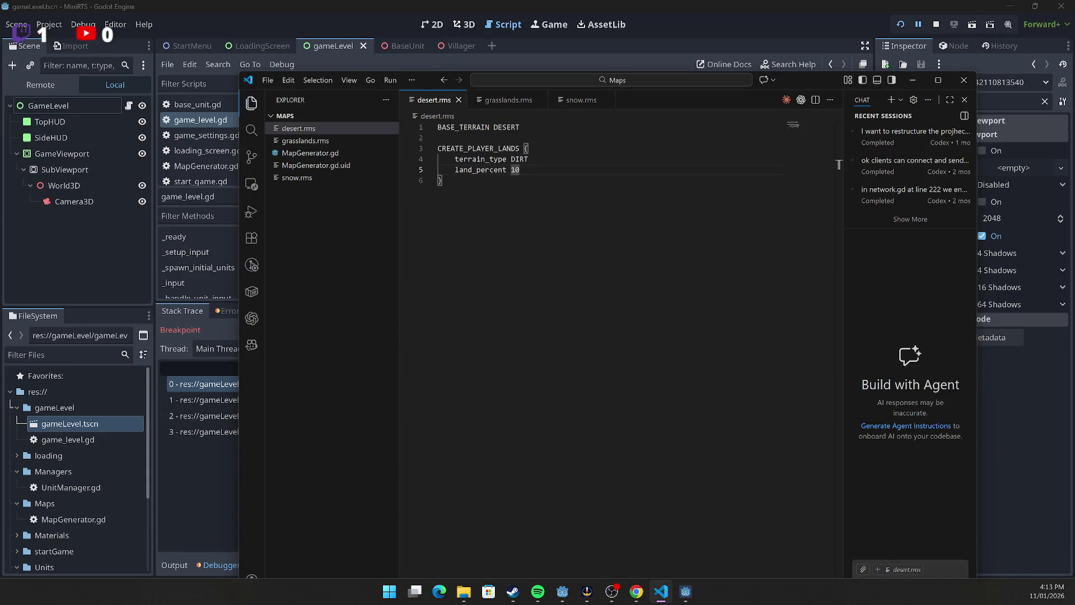
{"action": "key", "text": "alt+Tab"}
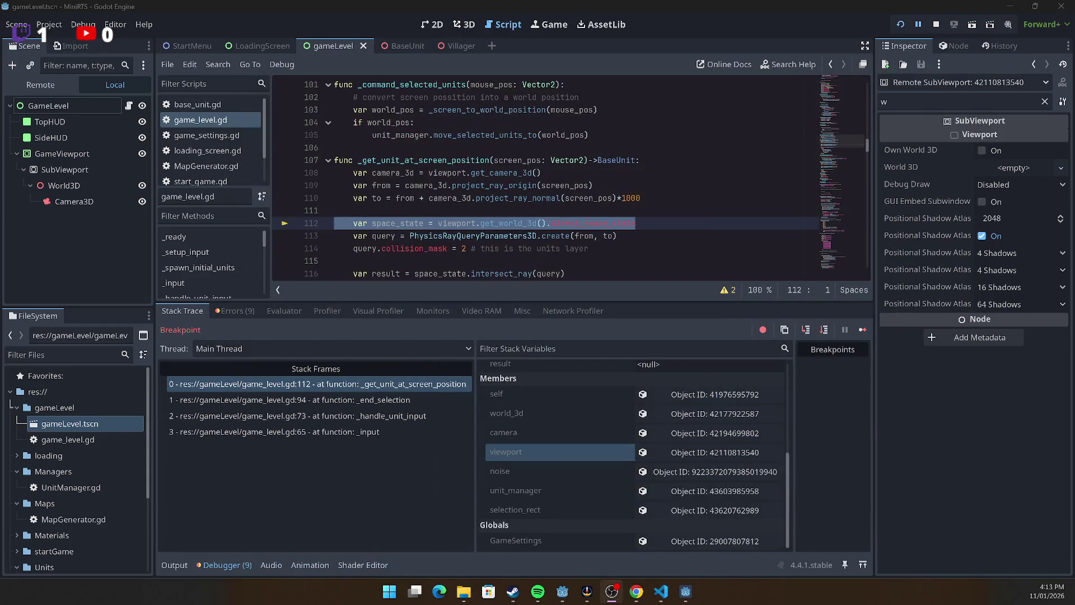
{"action": "key", "text": "F12"}
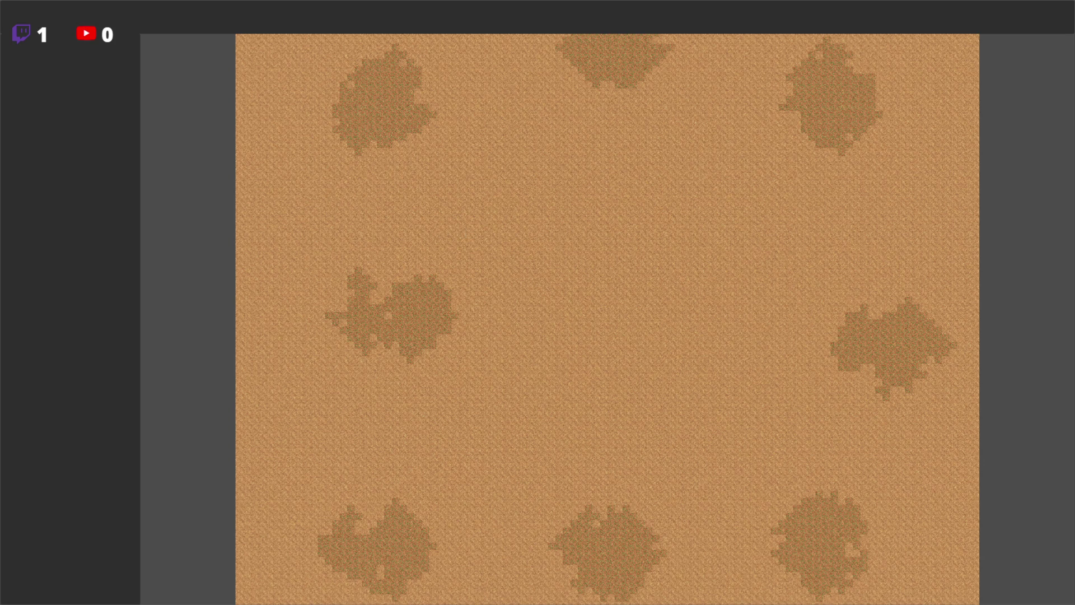
{"action": "key", "text": "alt+Tab"}
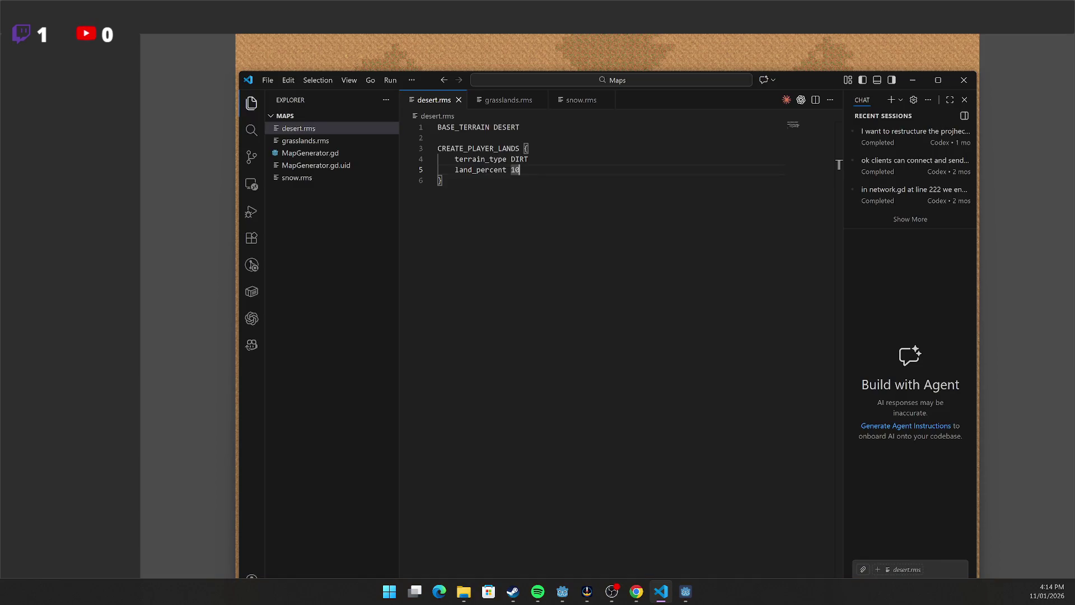
{"action": "key", "text": "alt+Tab"}
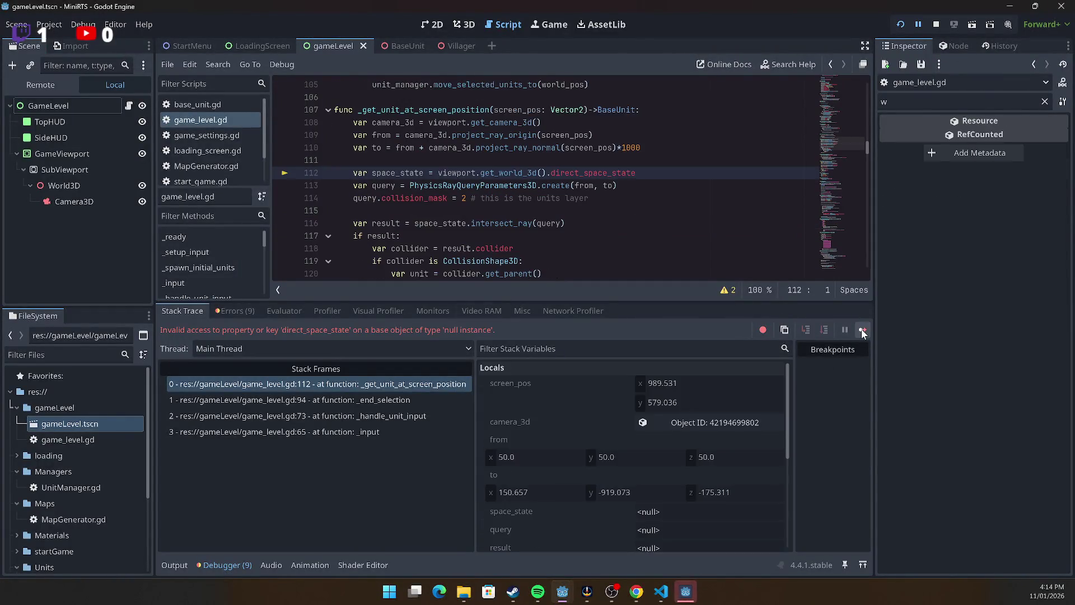
{"action": "left_click", "coordinate": [862, 328]}
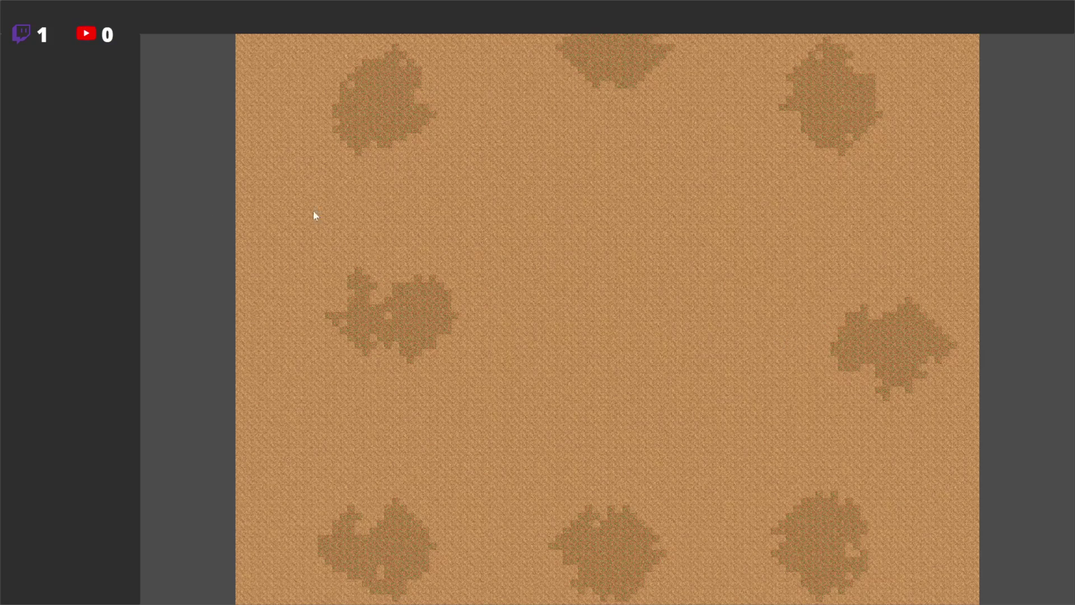
Try picking a unit, stop the game, and return to the direct_space_state line in the script.
{"action": "left_click", "coordinate": [388, 227]}
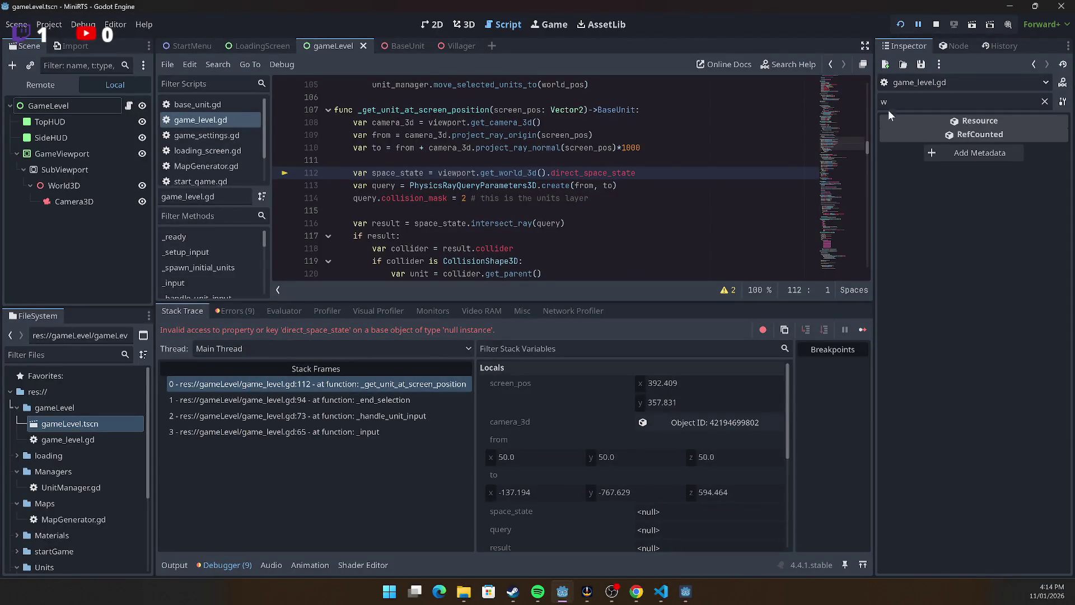
{"action": "left_click", "coordinate": [936, 24]}
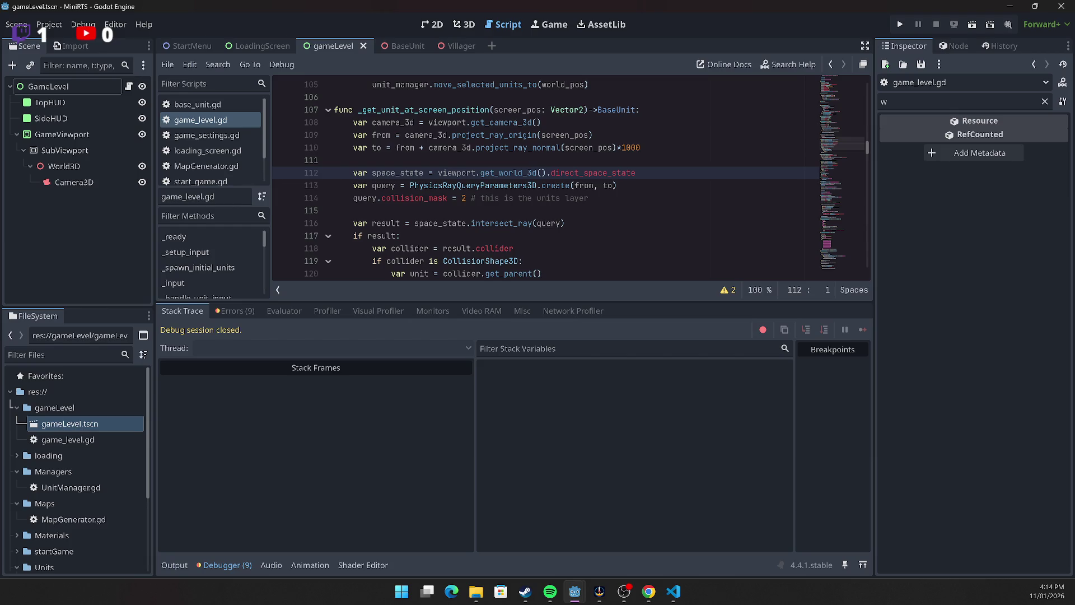
{"action": "key", "text": "alt+Tab"}
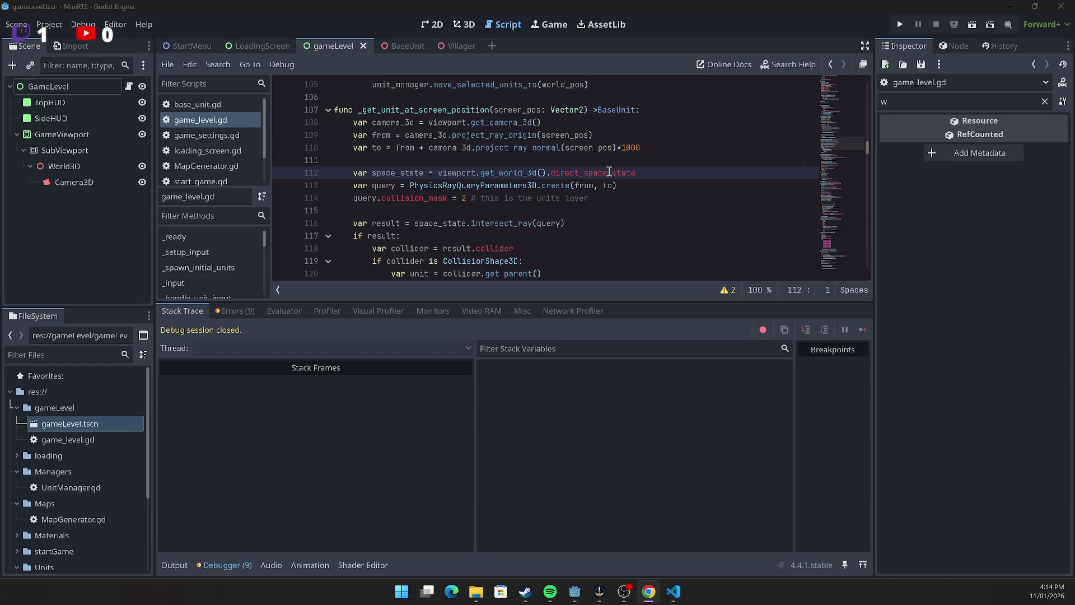
{"action": "left_click", "coordinate": [536, 174]}
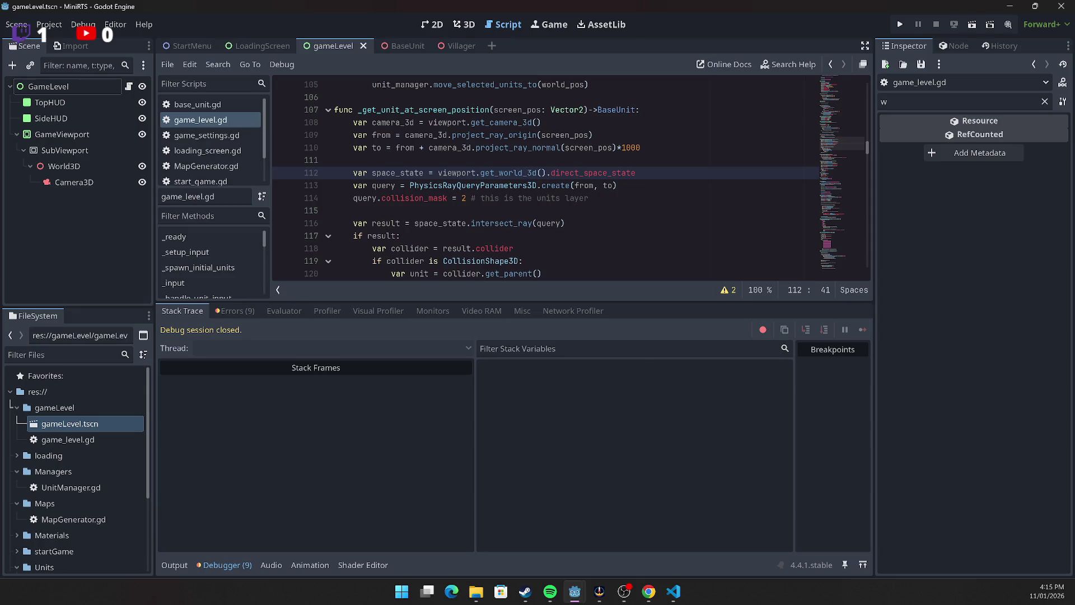
{"action": "left_click", "coordinate": [405, 187]}
{"action": "scroll", "coordinate": [406, 168], "scroll_direction": "up", "scroll_amount": 10}
Enlarge the script editor and insert a _setup_physics_world() call on a new line in _ready.
{"action": "scroll", "coordinate": [408, 152], "scroll_direction": "up", "scroll_amount": 11}
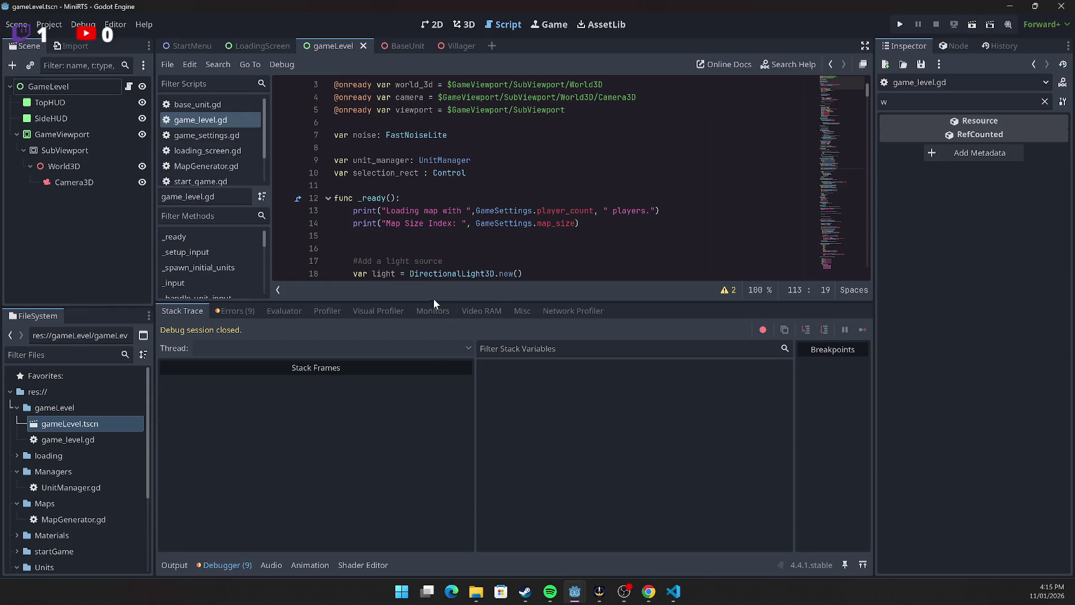
{"action": "left_click_drag", "start_coordinate": [433, 303], "coordinate": [434, 414]}
{"action": "scroll", "coordinate": [454, 316], "scroll_direction": "up", "scroll_amount": 1}
{"action": "scroll", "coordinate": [453, 317], "scroll_direction": "down", "scroll_amount": 3}
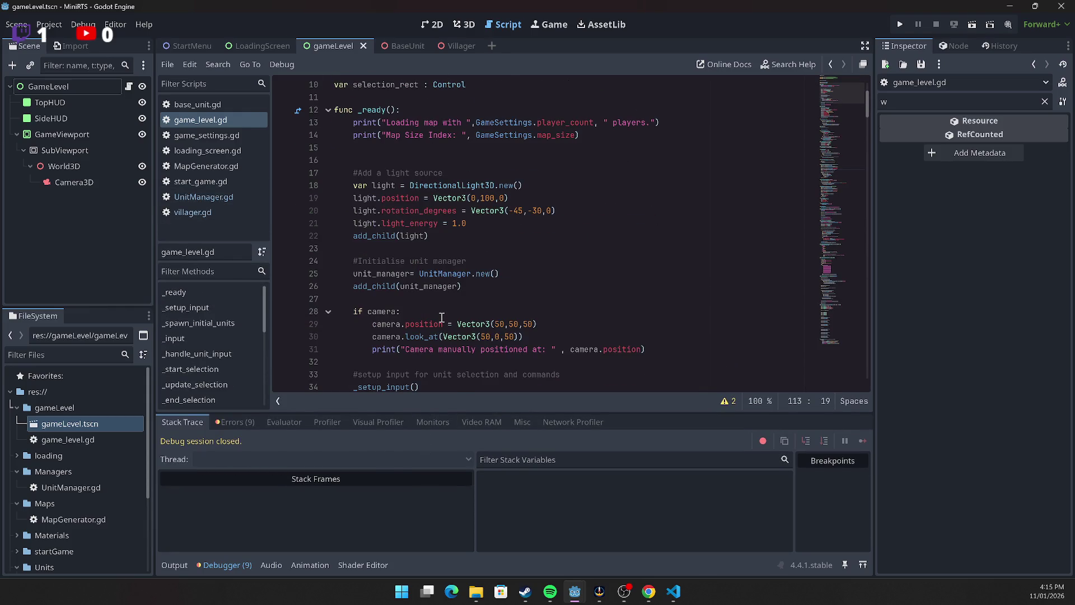
{"action": "left_click", "coordinate": [400, 148]}
{"action": "key", "text": "Return"}
{"action": "type", "text": "_setup_"}
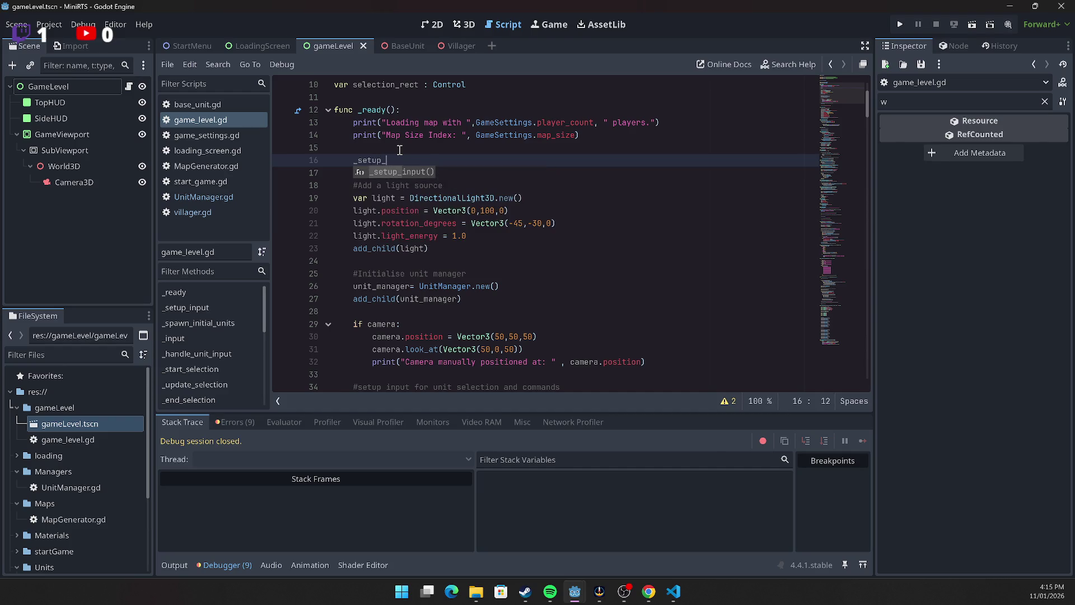
{"action": "type", "text": "physoi"}
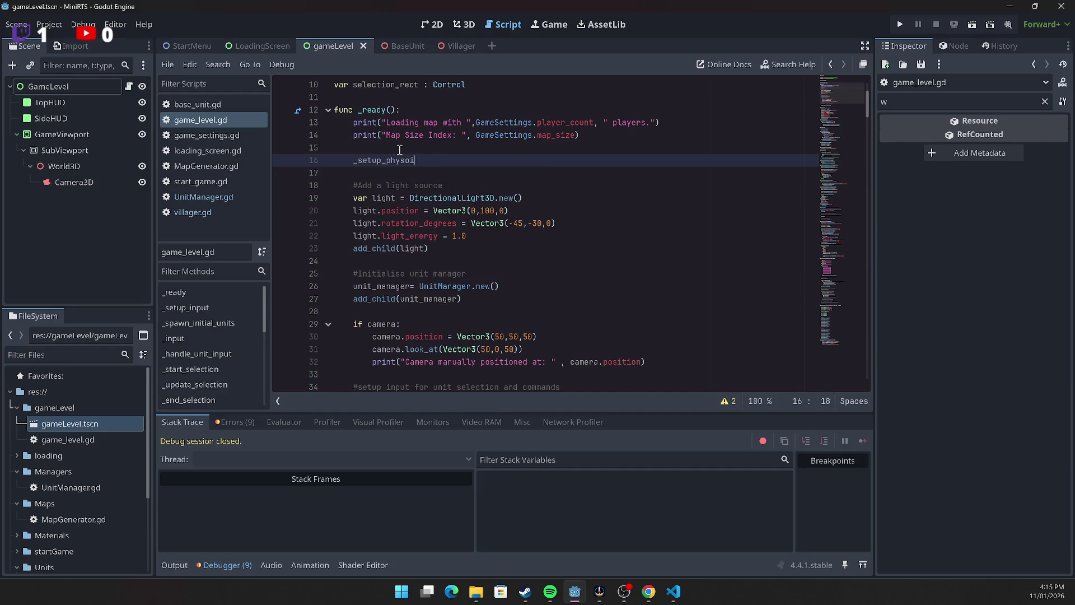
{"action": "type", "text": "cs_worl"}
{"action": "type", "text": "d()"}
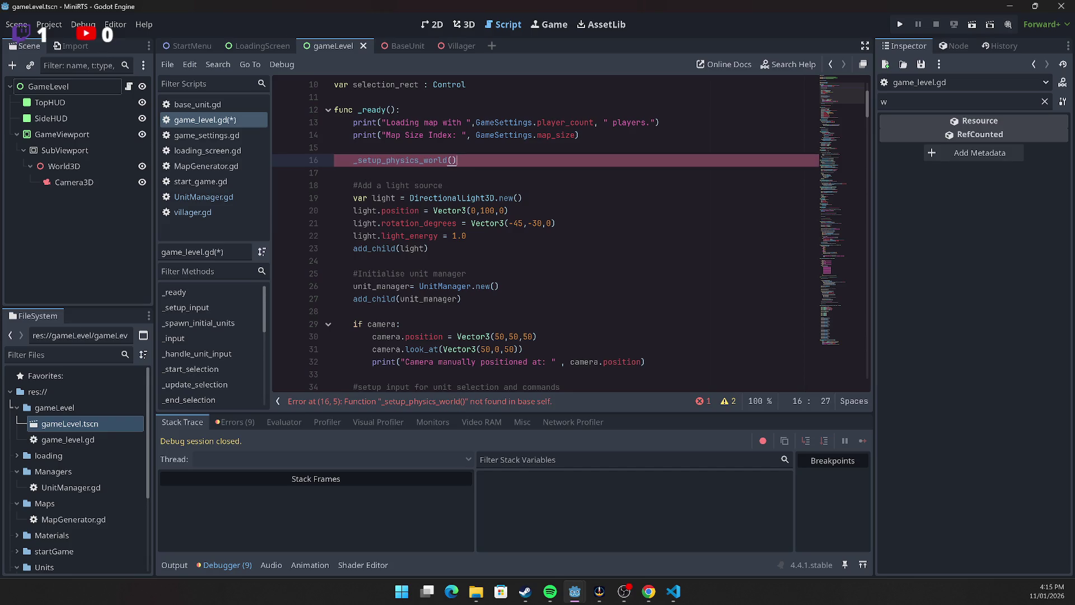
{"action": "scroll", "coordinate": [393, 269], "scroll_direction": "down", "scroll_amount": 5}
Declare a new function 'func _setup_physics_world():' below _ready.
{"action": "left_click", "coordinate": [342, 252]}
{"action": "key", "text": "Return"}
{"action": "type", "text": "func _"}
{"action": "type", "text": "et"}
{"action": "key", "text": "BackSpace"}
{"action": "key", "text": "BackSpace"}
{"action": "type", "text": "setup_"}
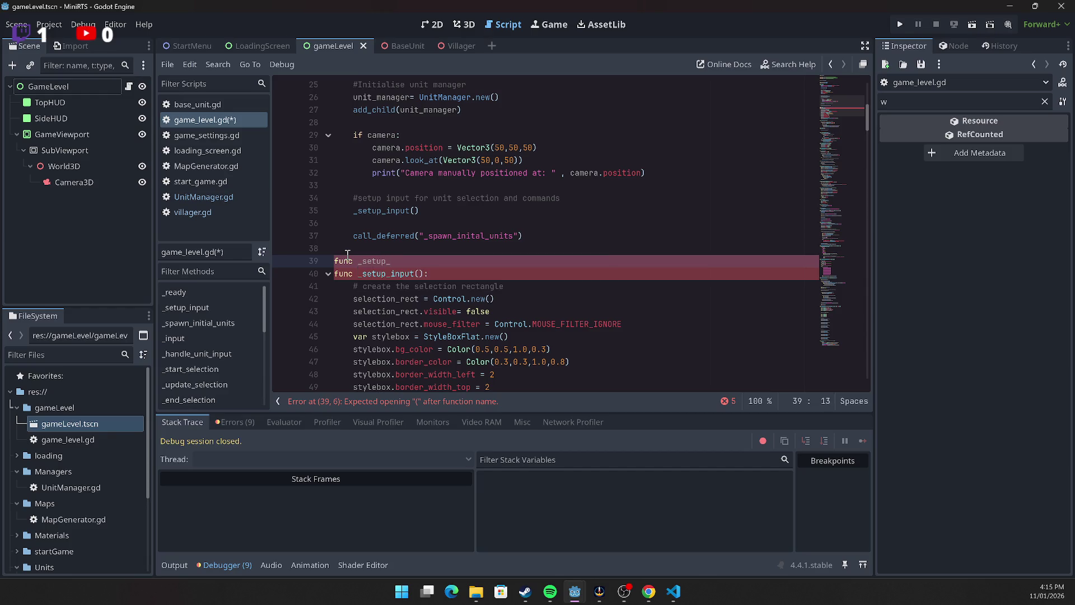
{"action": "key", "text": "BackSpace"}
{"action": "type", "text": "hysioc"}
{"action": "type", "text": "s_w"}
{"action": "key", "text": "BackSpace"}
{"action": "key", "text": "BackSpace"}
{"action": "key", "text": "BackSpace"}
{"action": "type", "text": "p"}
{"action": "type", "text": "hysics_w"}
{"action": "type", "text": "orld():"}
{"action": "key", "text": "Return"}
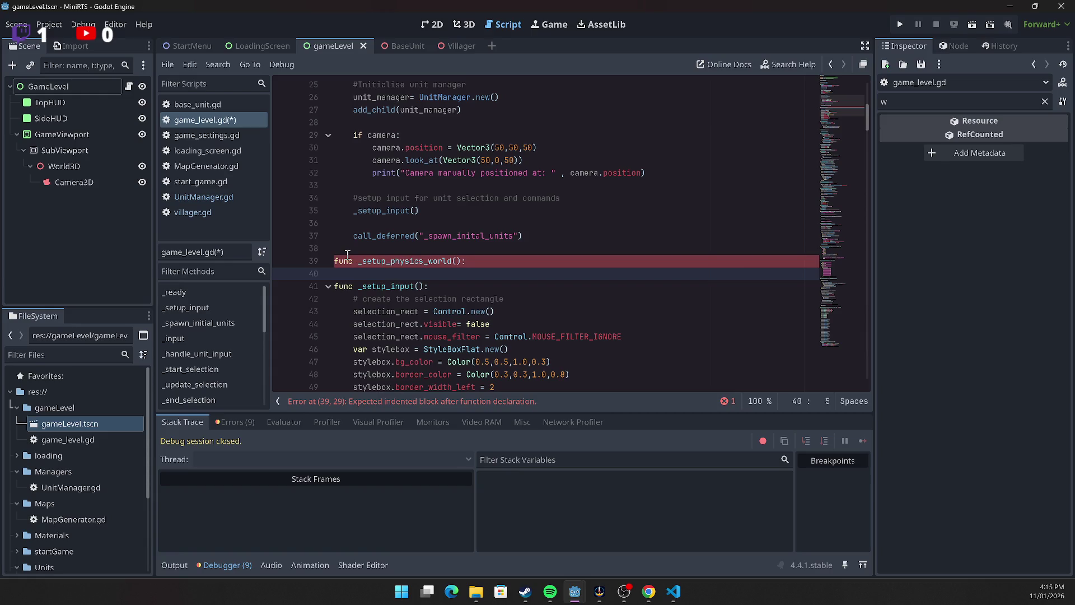
Add a world_node variable set from world_3d and an 'if not world_node' check.
{"action": "type", "text": "var wo"}
{"action": "type", "text": "rl"}
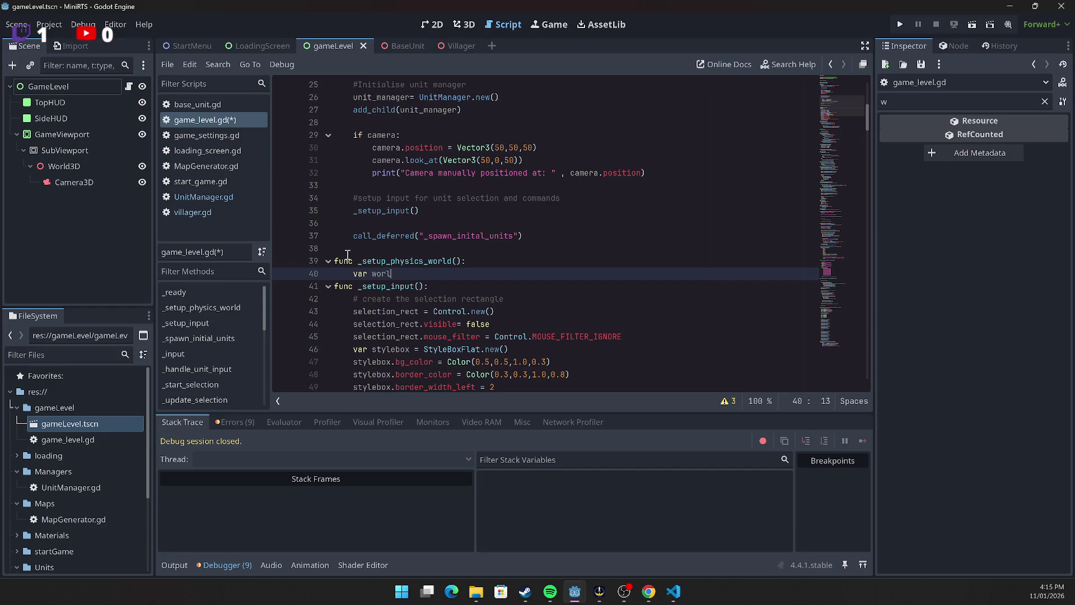
{"action": "type", "text": "d_ndoe =- "}
{"action": "type", "text": "world_3"}
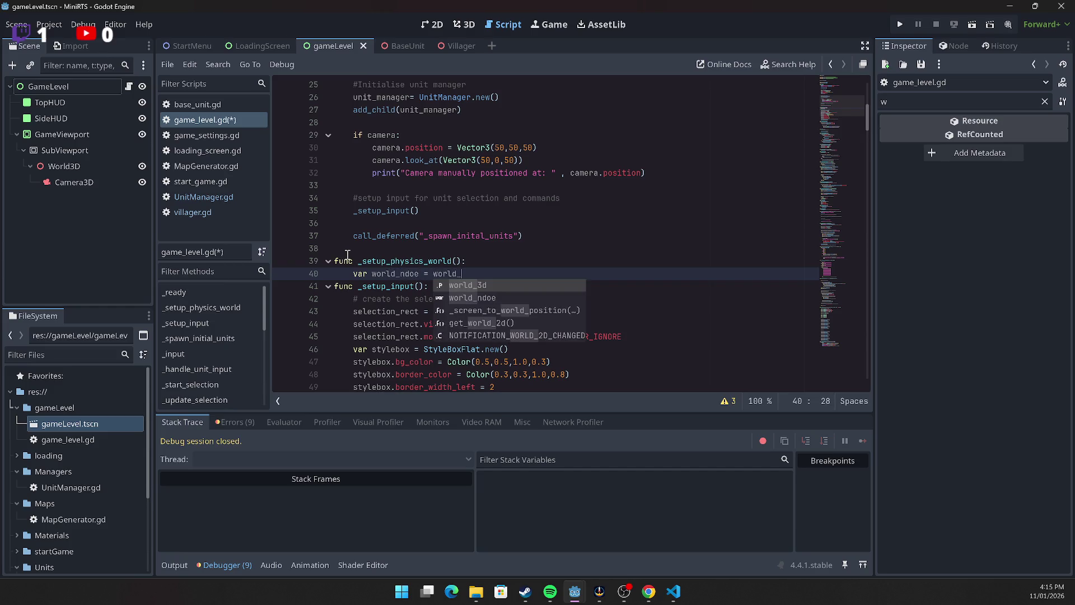
{"action": "key", "text": "Return"}
{"action": "key", "text": "Return"}
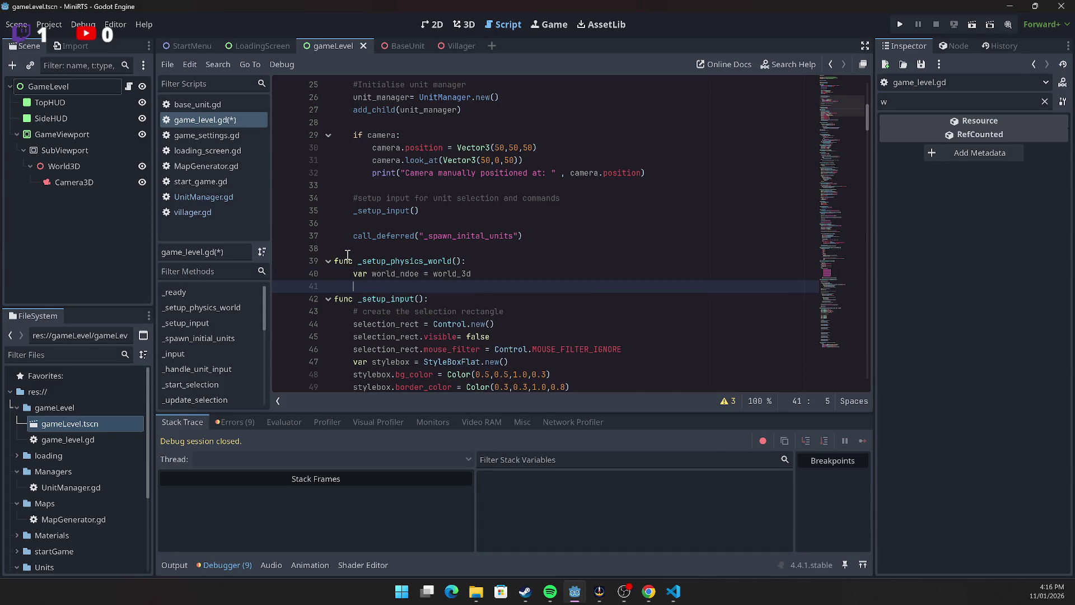
{"action": "key", "text": "Return"}
{"action": "type", "text": "if "}
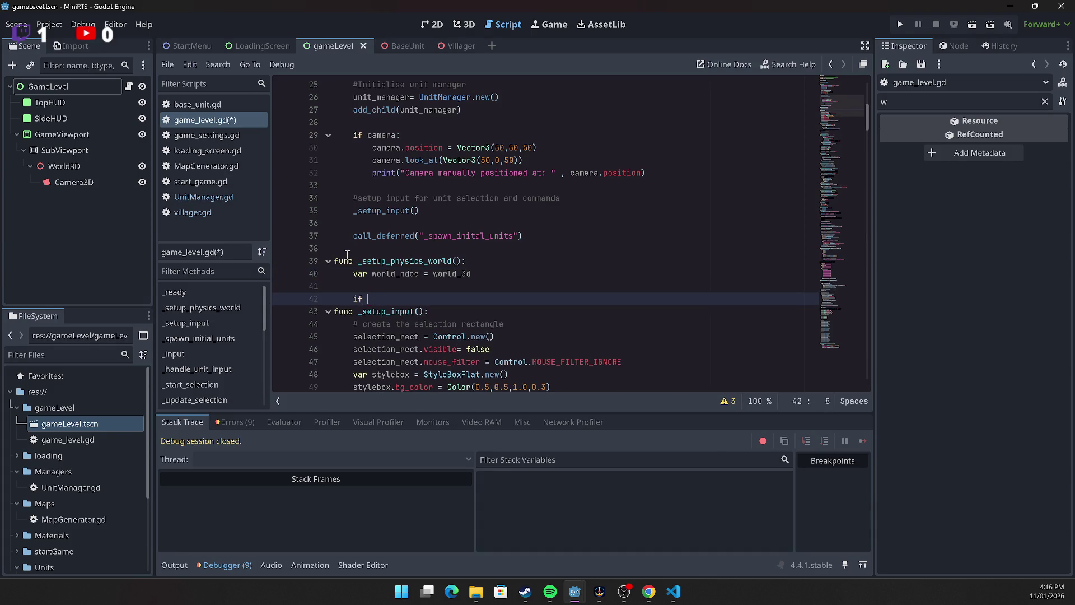
{"action": "type", "text": "not worl"}
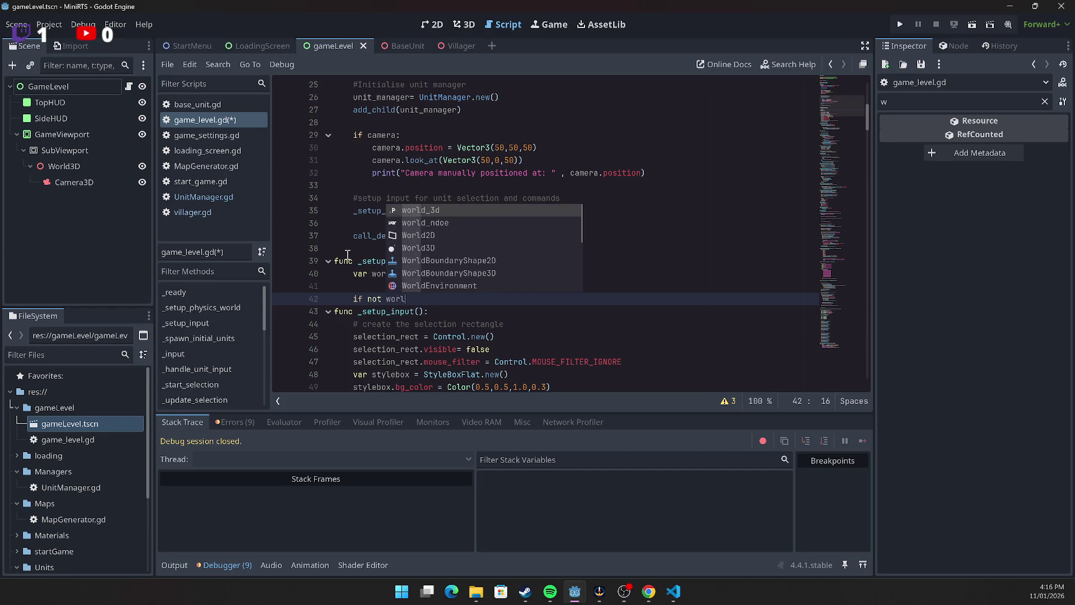
{"action": "type", "text": "d_nod"}
{"action": "key", "text": "Return"}
Assign world_node = Node3D.new() and give world_node a "World" name.
{"action": "type", "text": "world_node "}
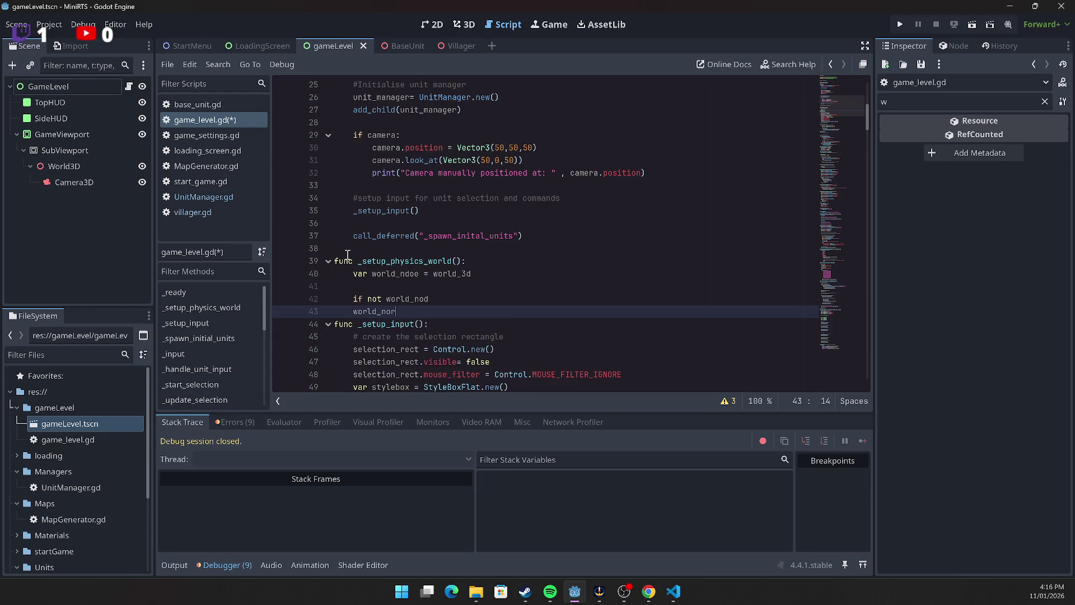
{"action": "type", "text": "= N"}
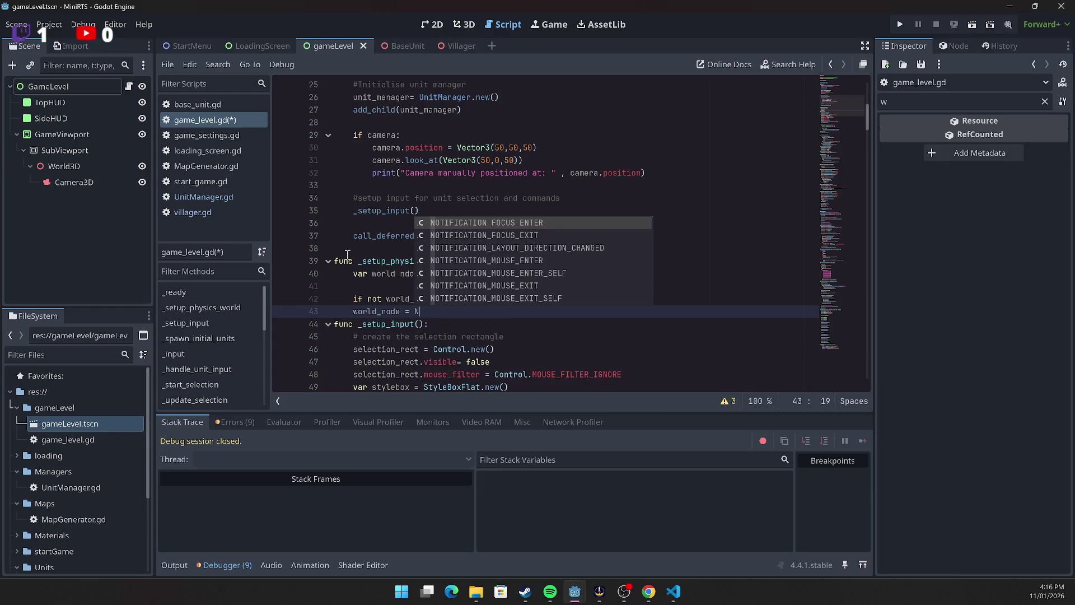
{"action": "type", "text": "ode"}
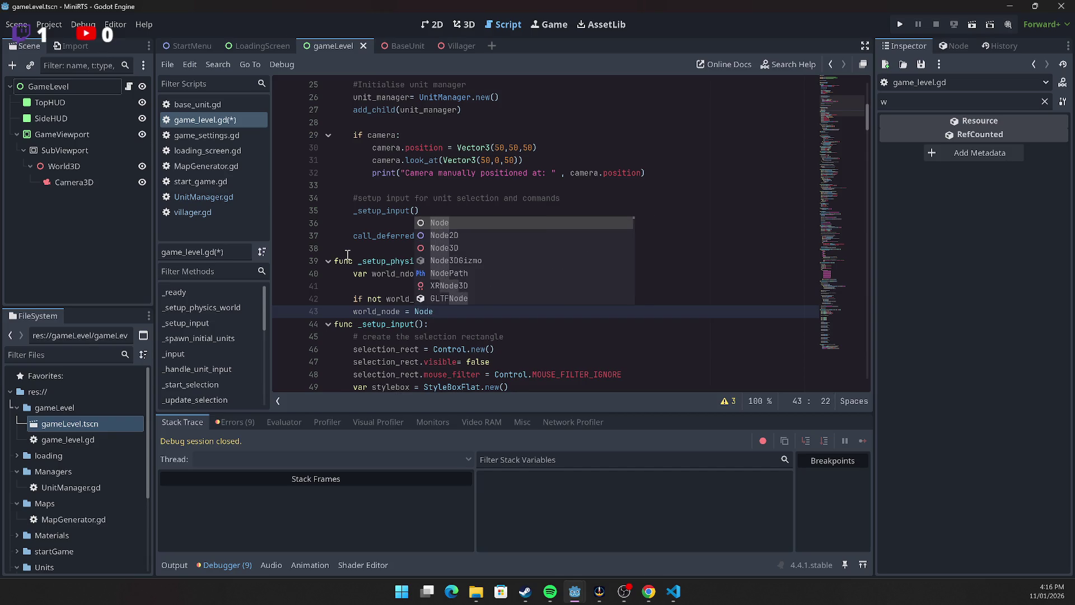
{"action": "key", "text": "Down"}
{"action": "key", "text": "Down"}
{"action": "key", "text": "Return"}
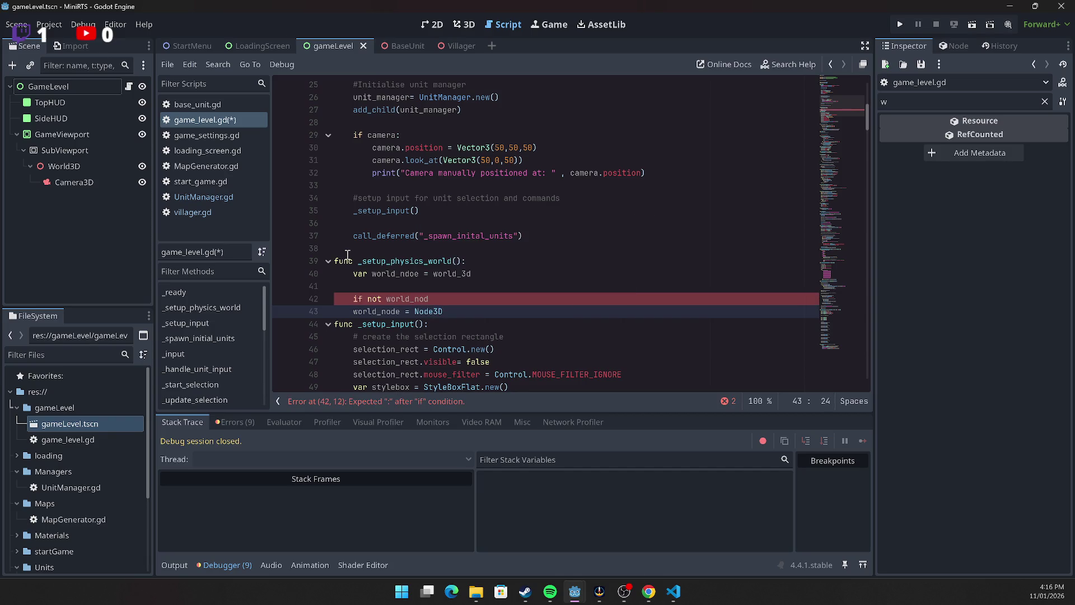
{"action": "type", "text": ".new"}
{"action": "key", "text": "Return"}
{"action": "key", "text": "Return"}
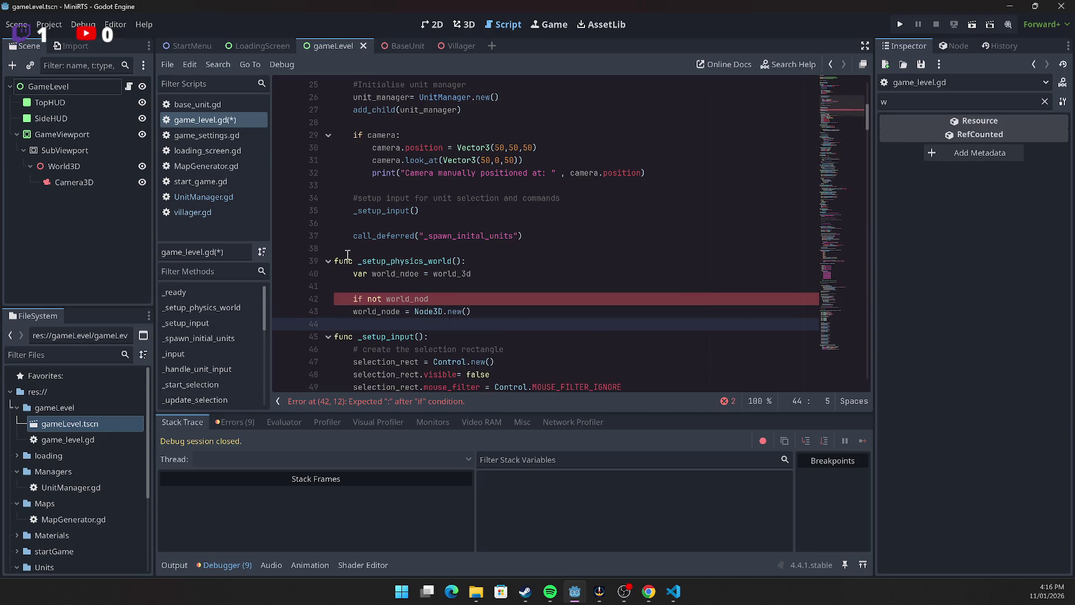
{"action": "type", "text": "world_node_"}
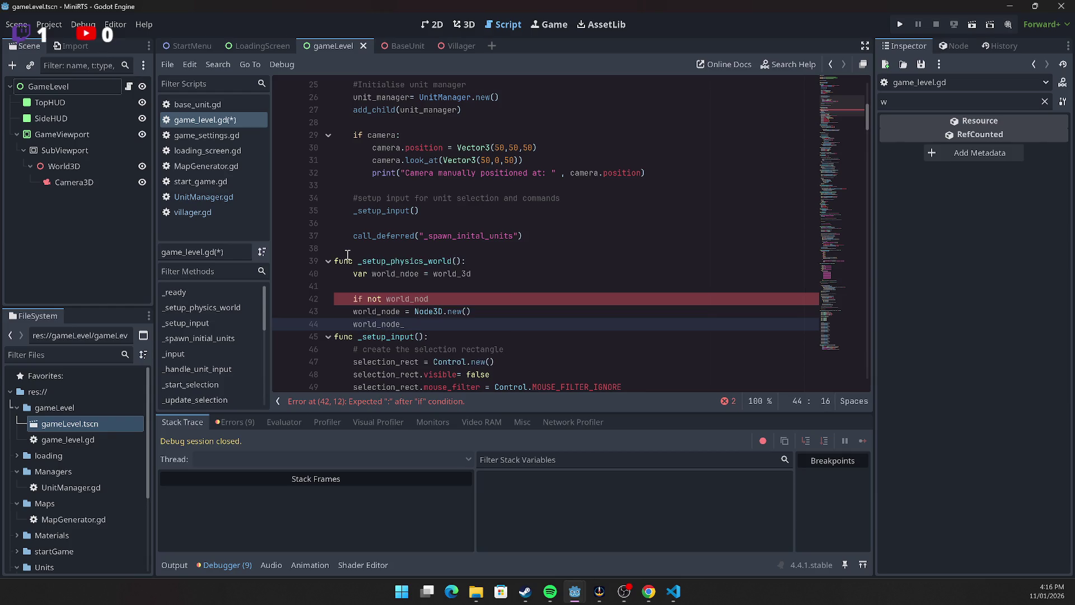
{"action": "key", "text": "BackSpace"}
{"action": "type", "text": ".name = \"World"}
{"action": "key", "text": "BackSpace"}
{"action": "type", "text": "d#d"}
{"action": "key", "text": "alt+Tab"}
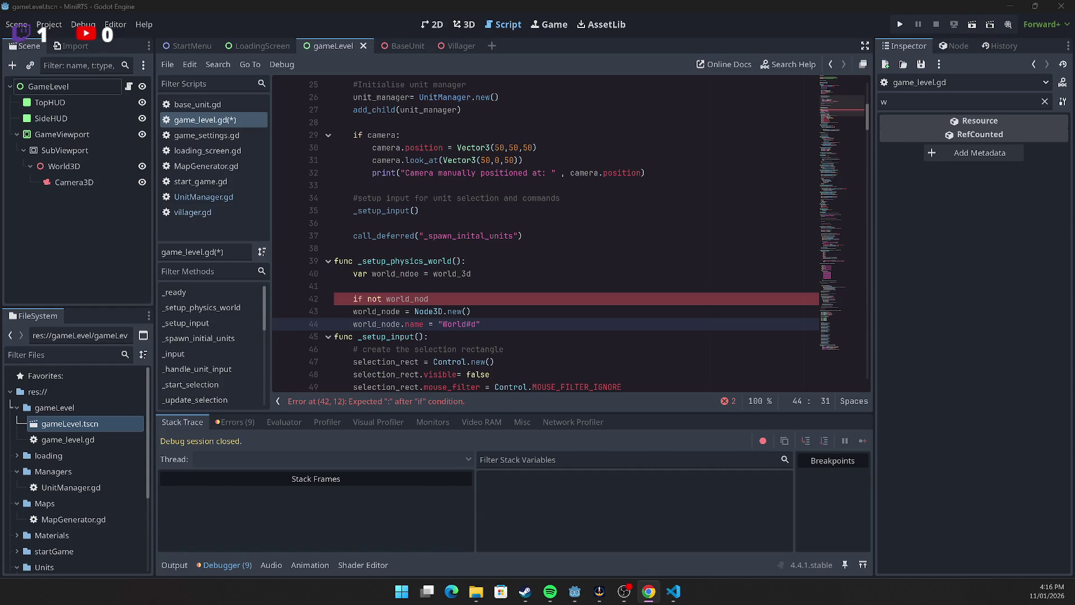
Fix the world_node typo on line 42 and add sub_viewport.add_child(world_node).
{"action": "left_click", "coordinate": [451, 299]}
{"action": "type", "text": "e"}
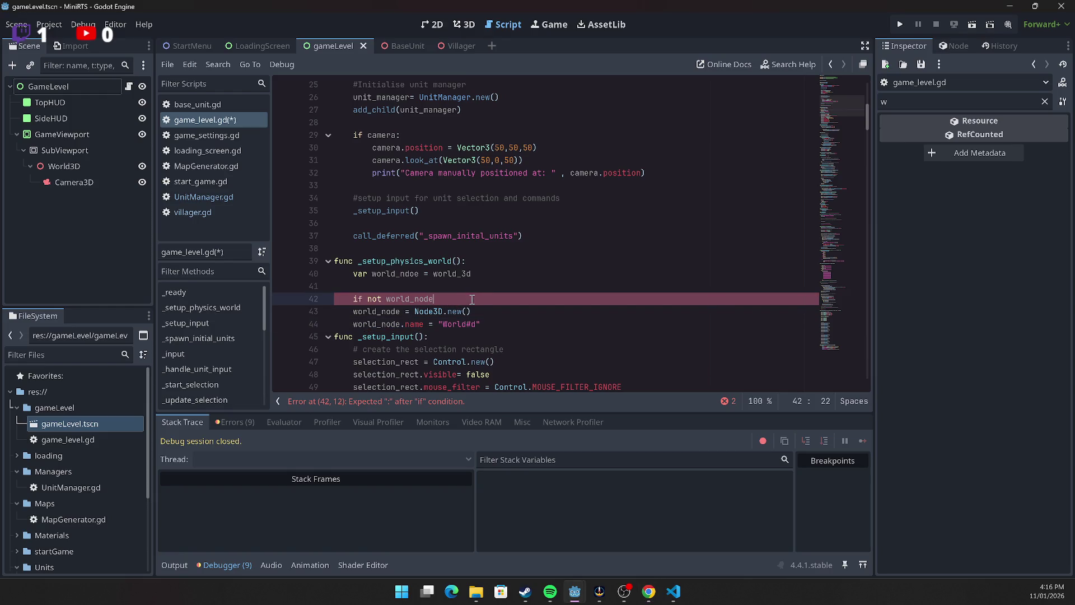
{"action": "left_click", "coordinate": [523, 323]}
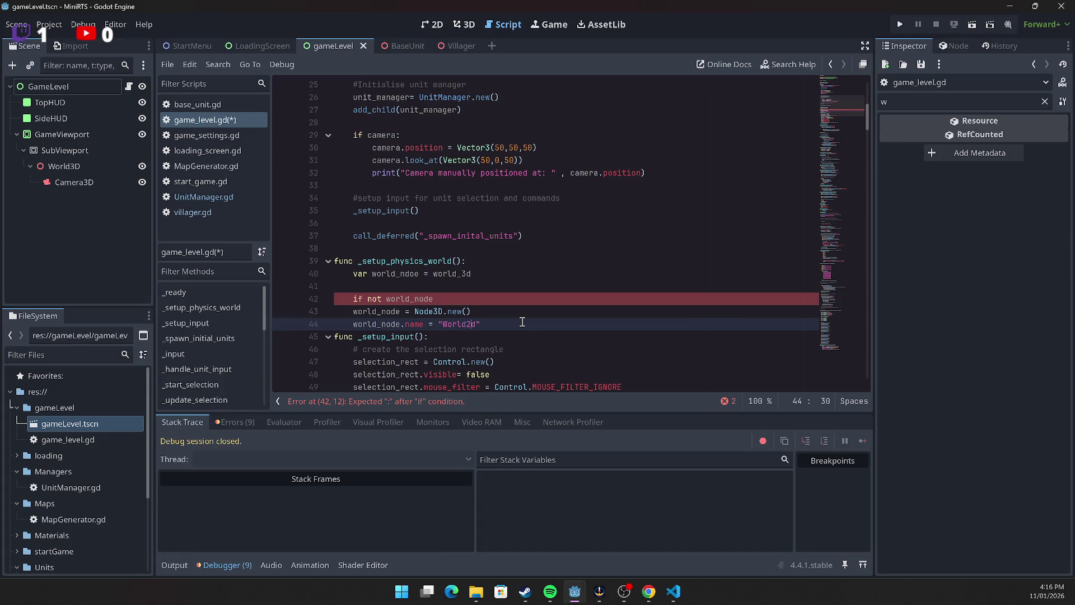
{"action": "key", "text": "Return"}
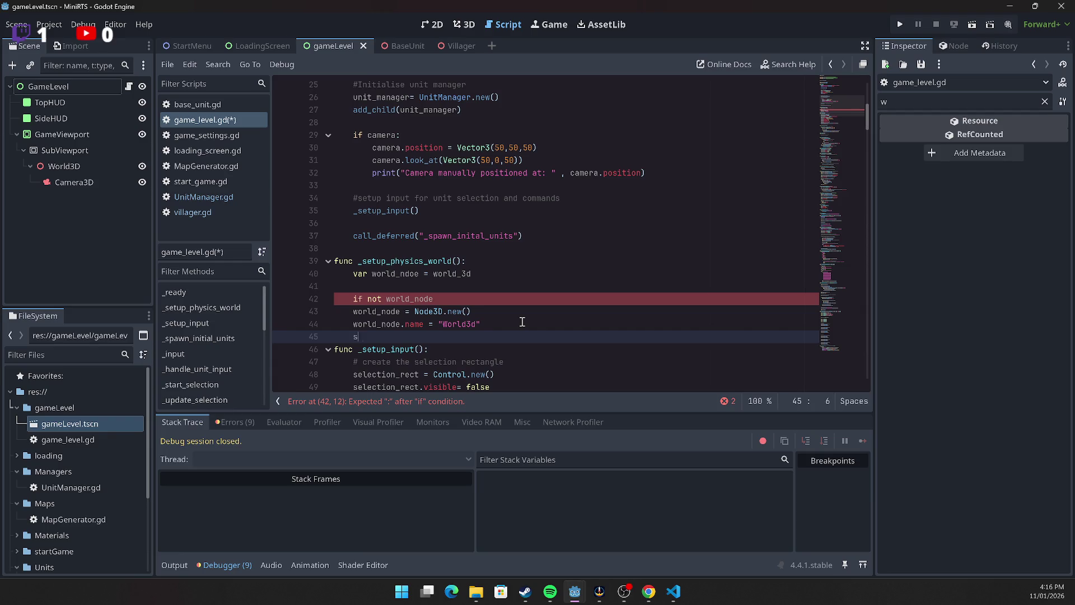
{"action": "type", "text": "ub_view"}
{"action": "type", "text": "port"}
{"action": "key", "text": "BackSpace"}
{"action": "type", "text": ".a.add_child "}
{"action": "type", "text": "(world_node"}
Add 'world_3d = world_node' and begin a terrain_collision StaticBody variable.
{"action": "key", "text": "End"}
{"action": "key", "text": "Return"}
{"action": "type", "text": "world_3d = world_bno"}
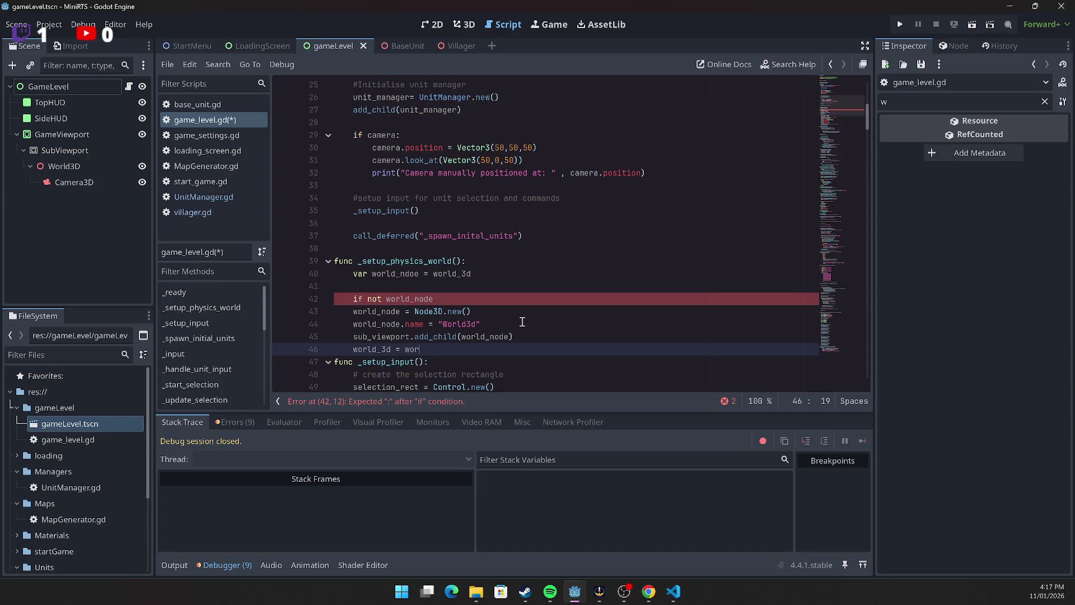
{"action": "key", "text": "BackSpace"}
{"action": "key", "text": "BackSpace"}
{"action": "type", "text": "n"}
{"action": "key", "text": "Return"}
{"action": "key", "text": "Return"}
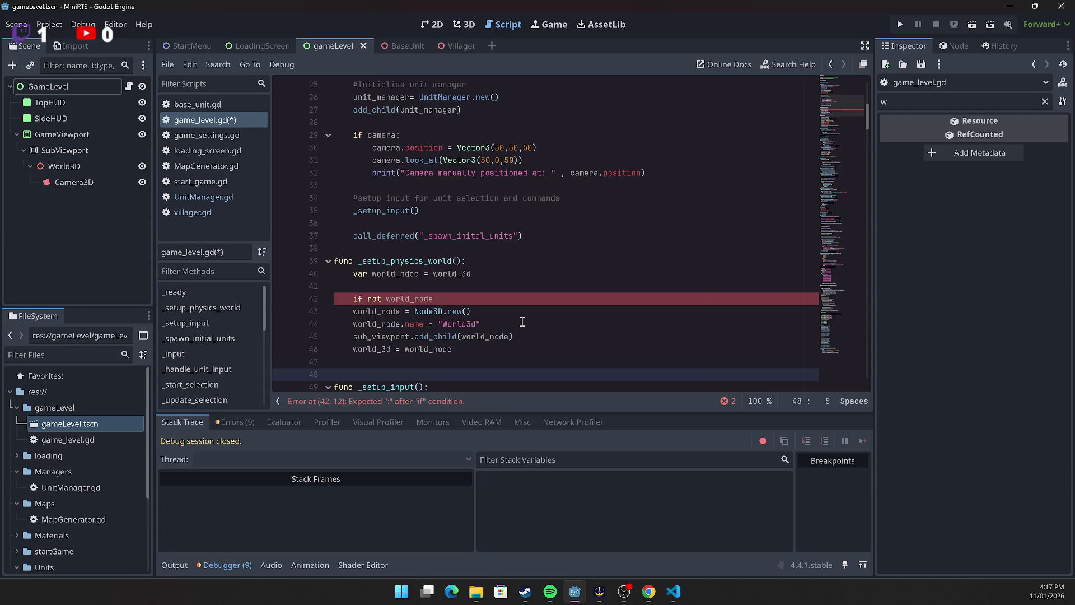
{"action": "type", "text": "var terrain_co"}
{"action": "type", "text": "llisiojn = St"}
{"action": "type", "text": "aticBod"}
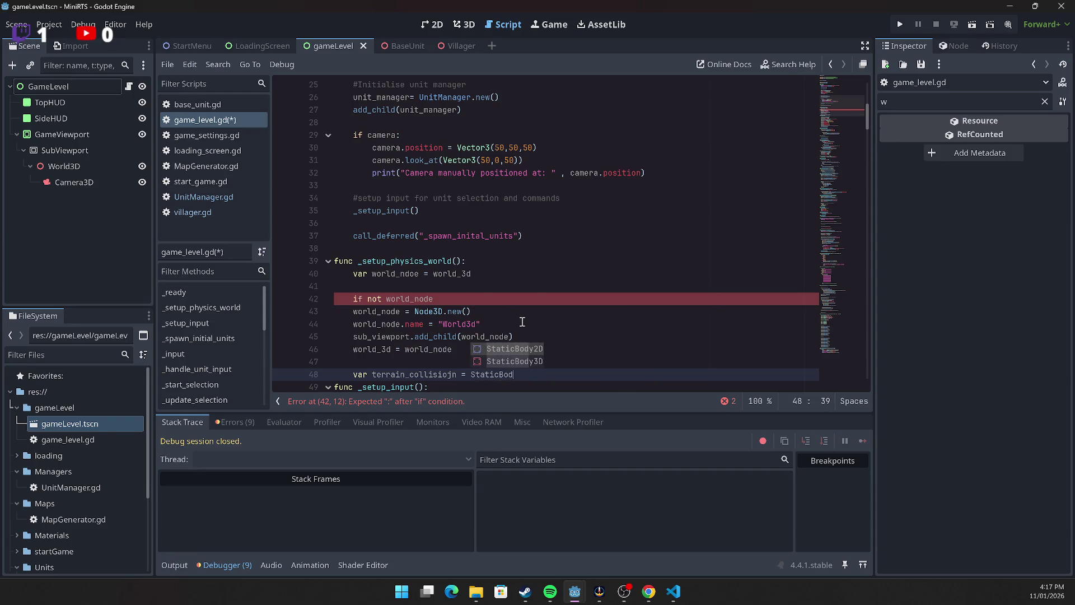
Complete the terrain collision variable as StaticBody3D.new().
{"action": "key", "text": "Down"}
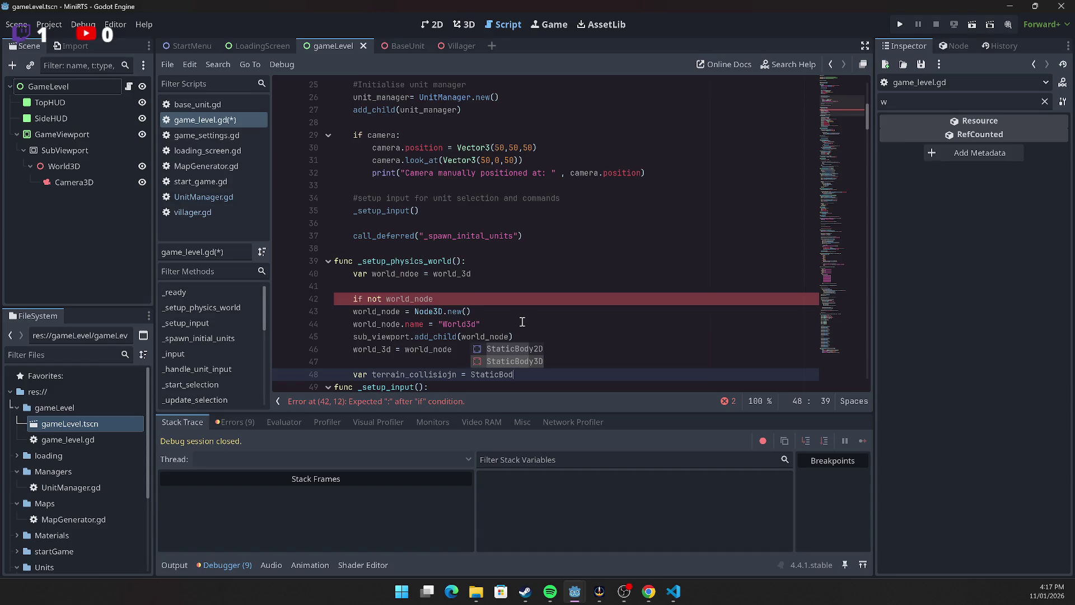
{"action": "key", "text": "Return"}
{"action": "type", "text": "/"}
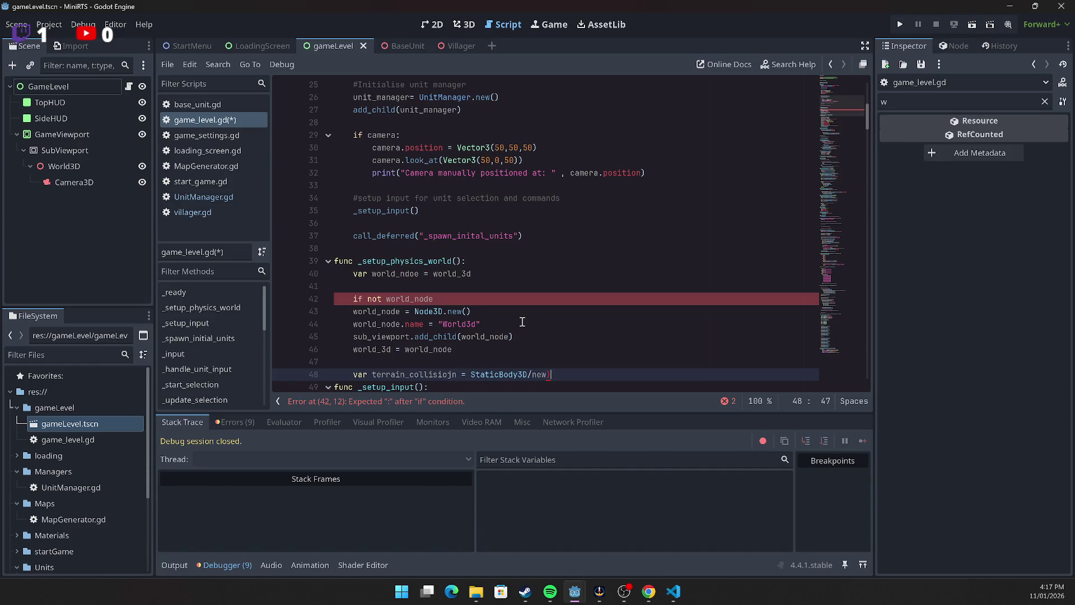
{"action": "key", "text": "BackSpace"}
{"action": "type", "text": "new"}
{"action": "key", "text": "Return"}
{"action": "key", "text": "Return"}
Name it "TerrainCollision" and add it with world_node.add_child(terrain_collision).
{"action": "type", "text": "errain"}
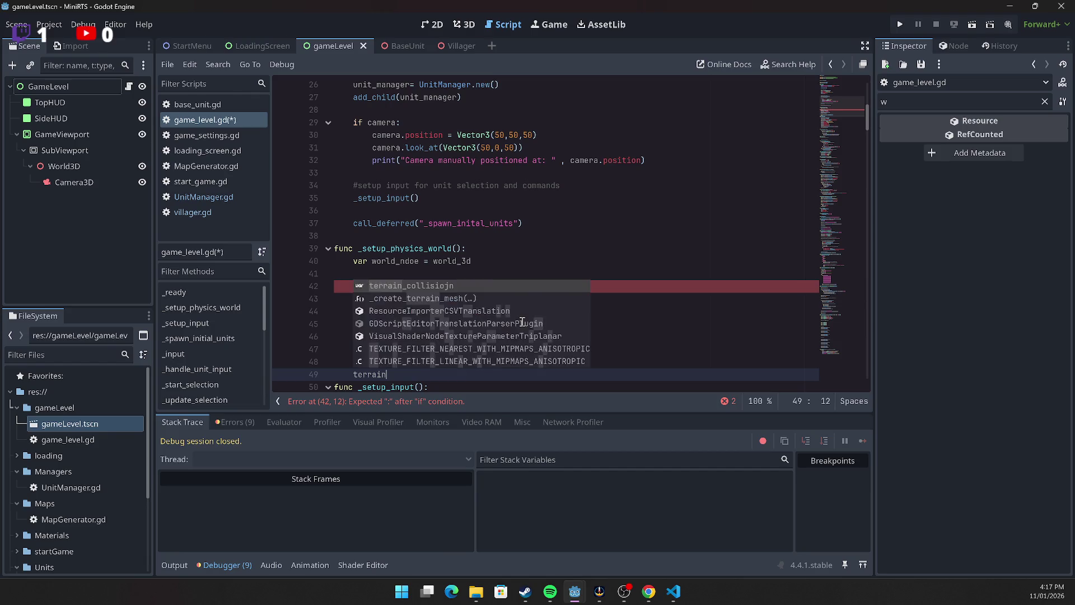
{"action": "type", "text": "_collision"}
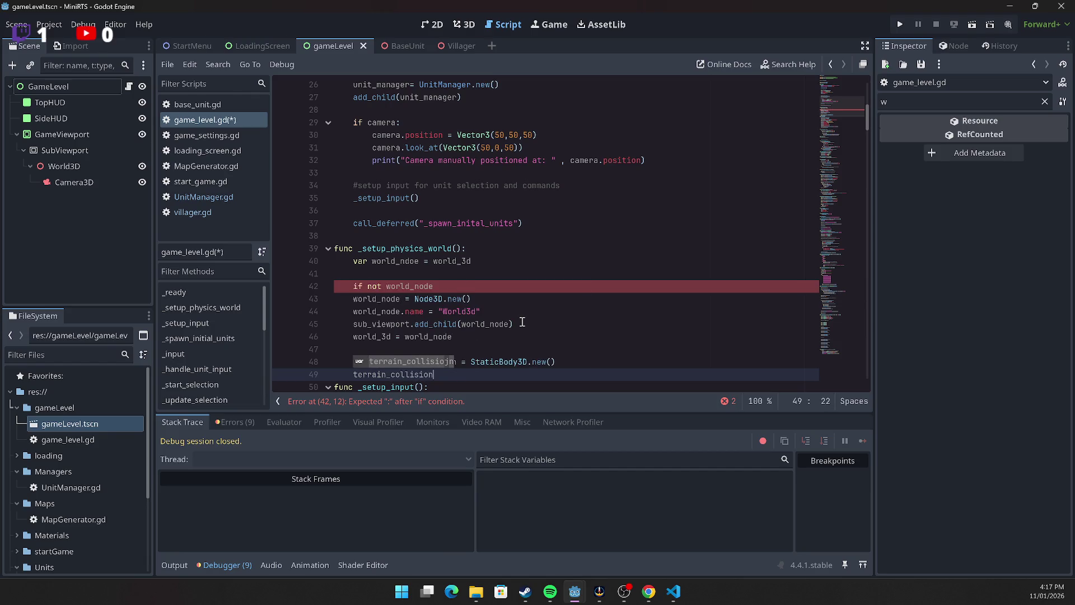
{"action": "type", "text": ".name = \"T"}
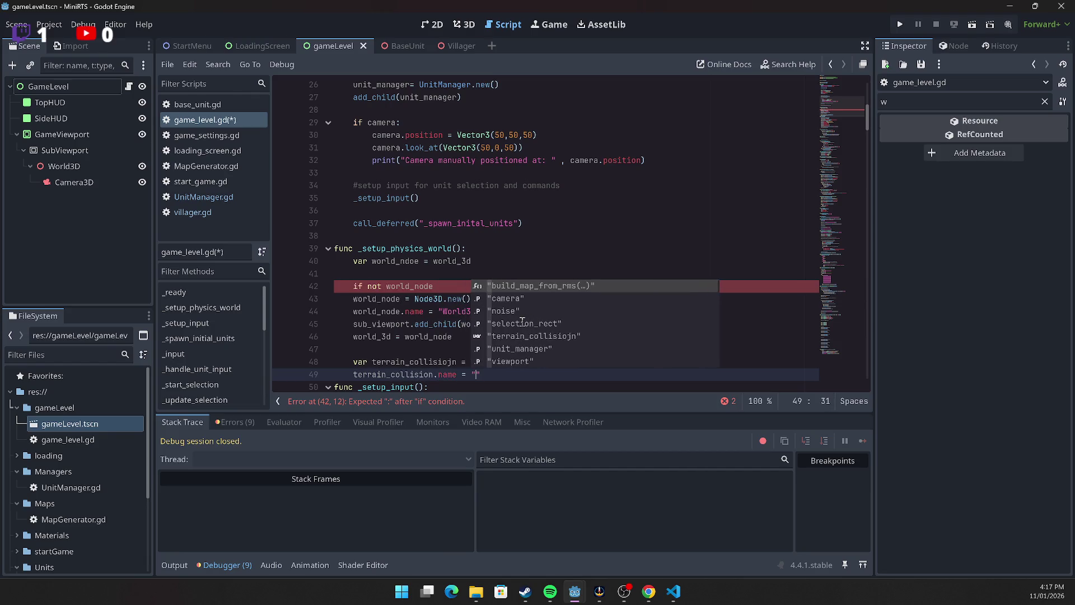
{"action": "type", "text": "errainColl"}
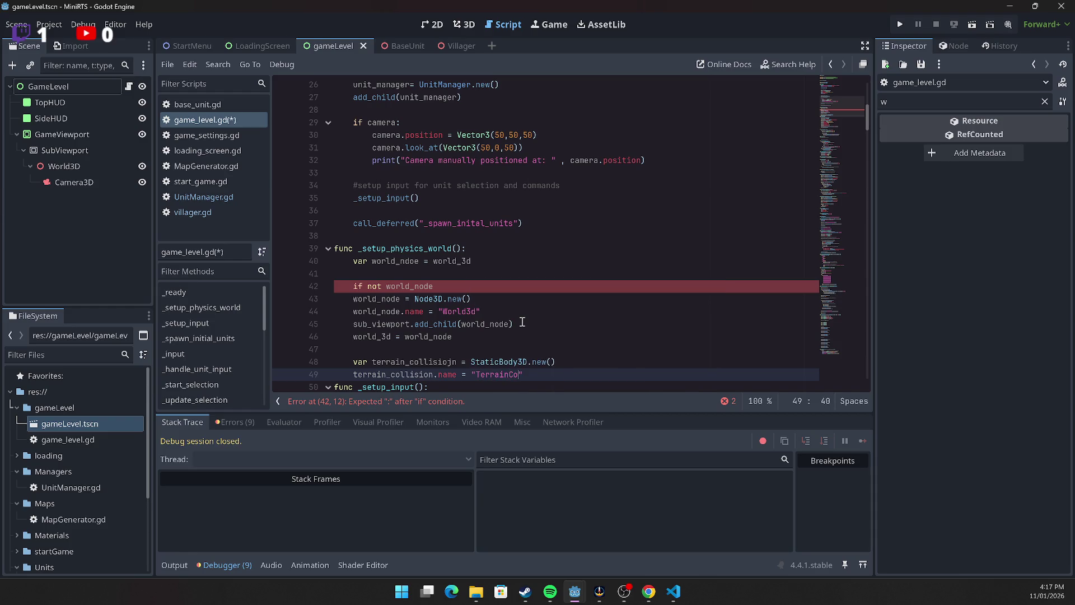
{"action": "type", "text": "ision\""}
{"action": "key", "text": "Return"}
{"action": "type", "text": "woorld"}
{"action": "key", "text": "BackSpace"}
{"action": "key", "text": "BackSpace"}
{"action": "key", "text": "BackSpace"}
{"action": "type", "text": "rld_"}
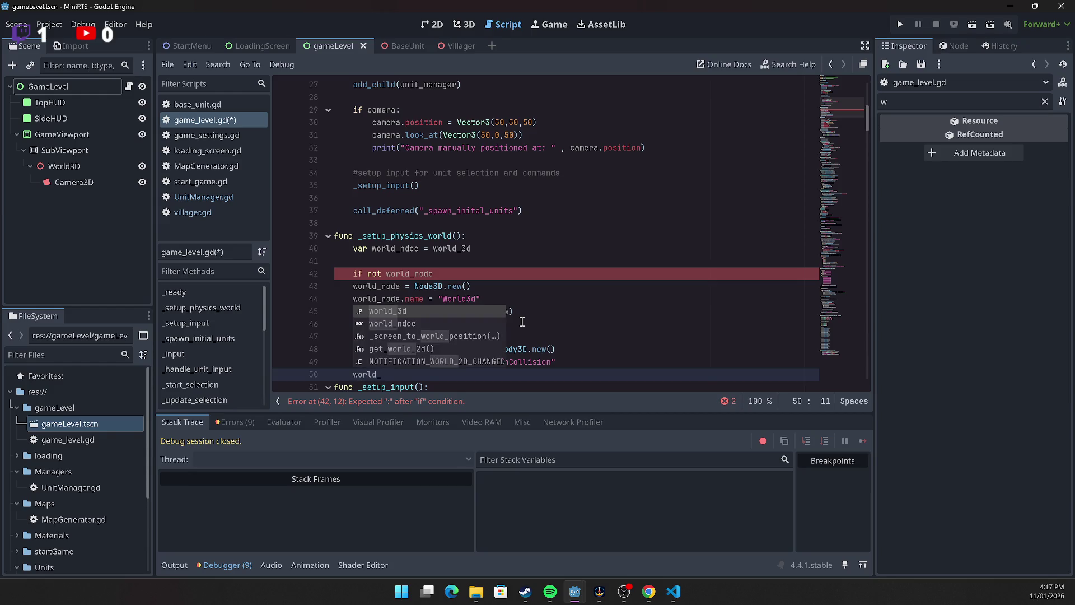
{"action": "type", "text": "naode.add_ch"}
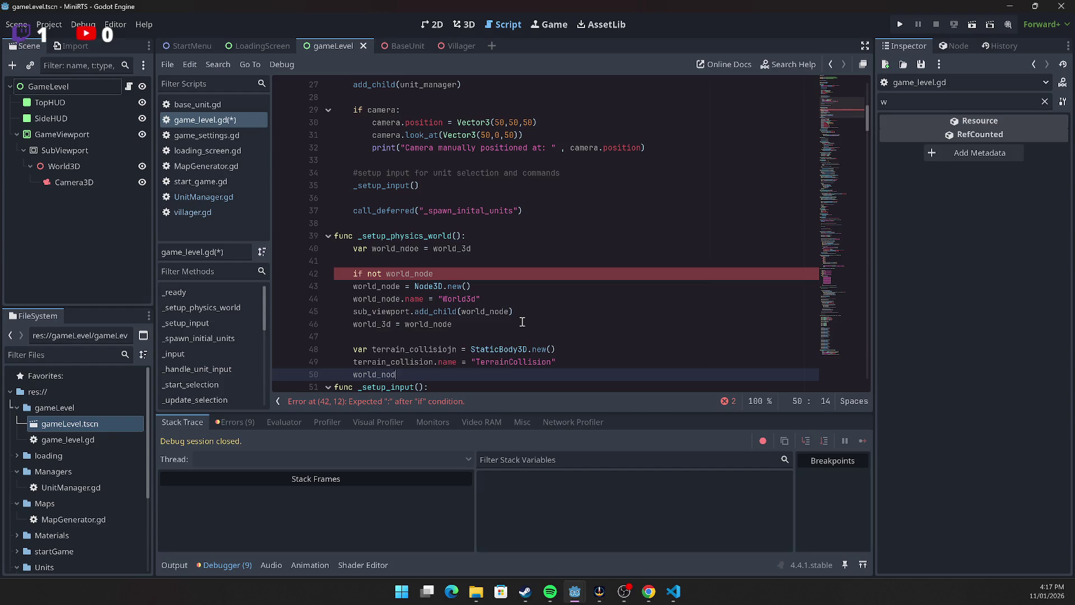
{"action": "key", "text": "Escape"}
{"action": "type", "text": "(terrain"}
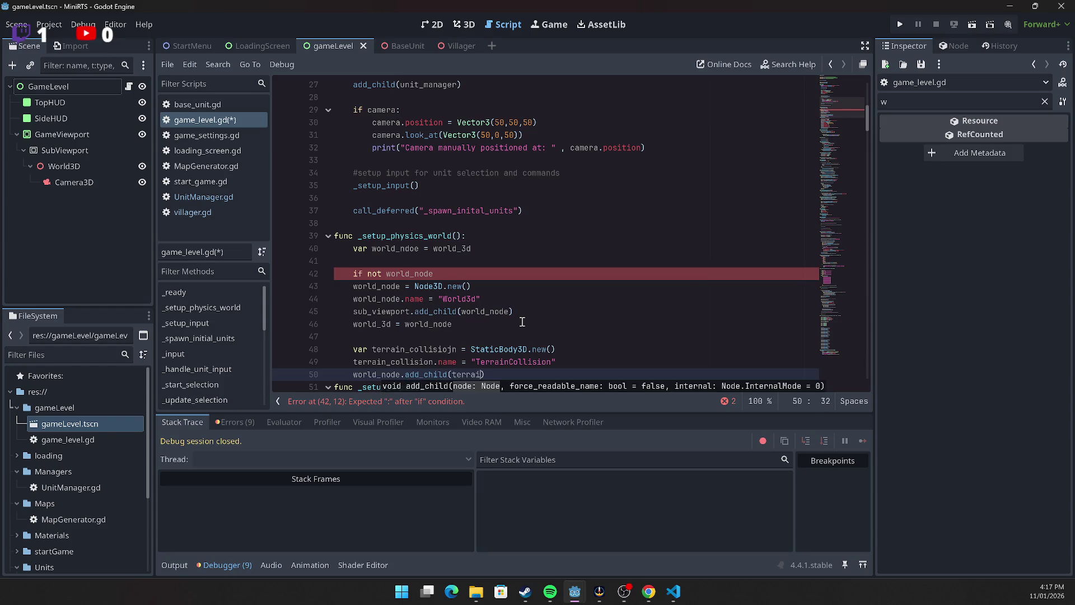
{"action": "type", "text": "_colli"}
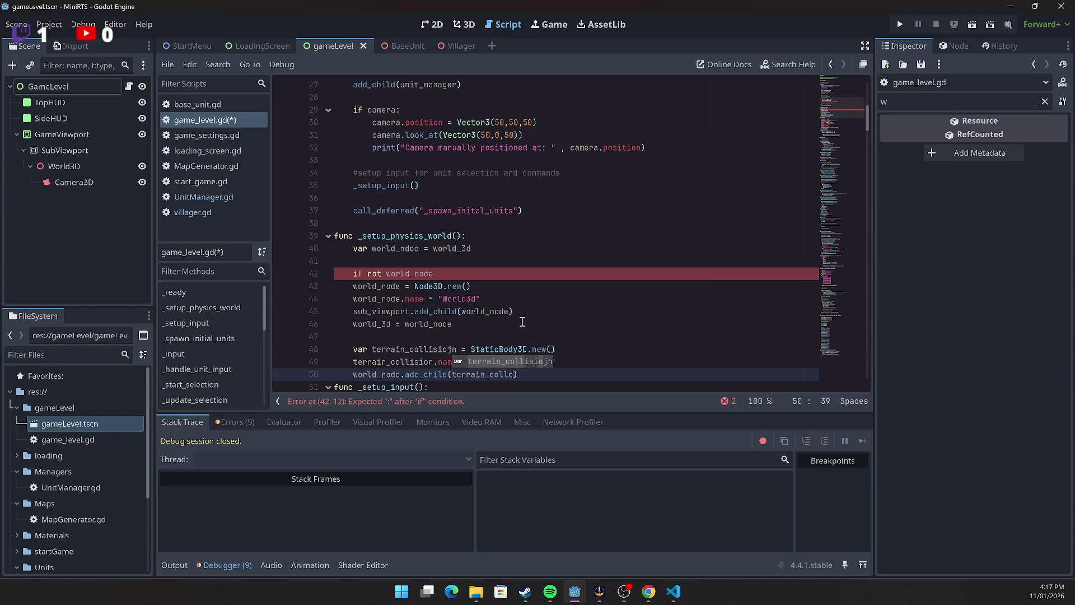
{"action": "type", "text": "sion)"}
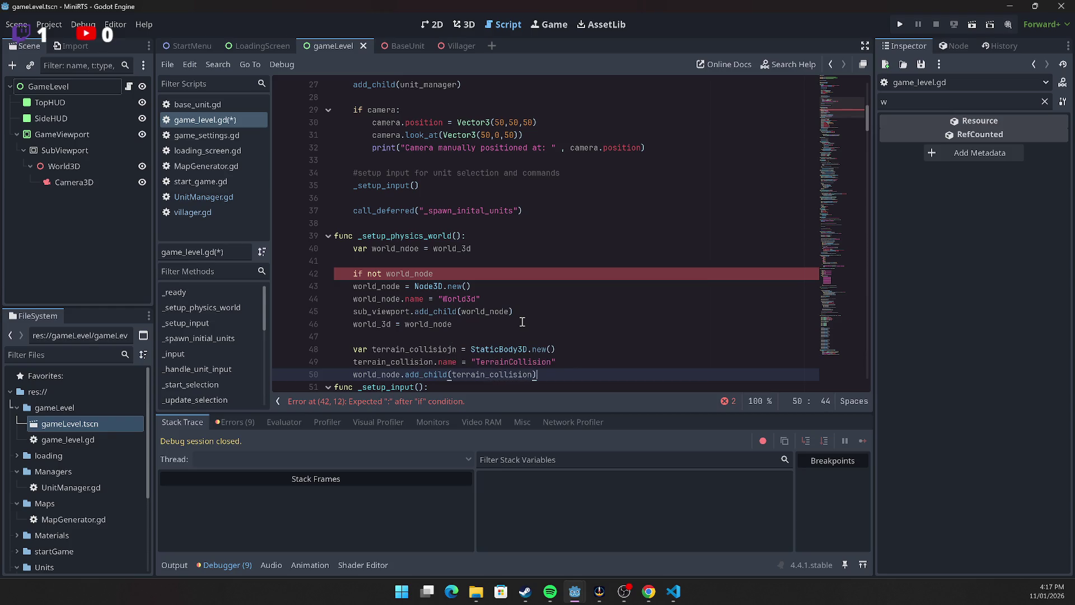
{"action": "key", "text": "Return"}
{"action": "key", "text": "Return"}
Add a collision_shape = CollisionShape3D.new() line and a shape = BoxShape3D.new() line.
{"action": "type", "text": "ar c"}
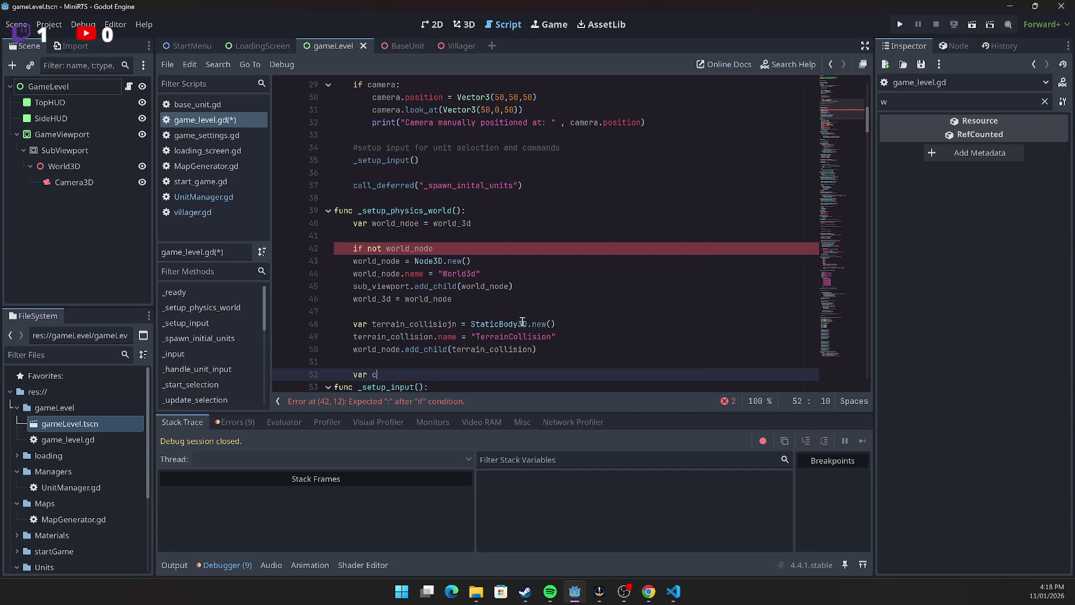
{"action": "type", "text": "ollision_shape = "}
{"action": "type", "text": "collisionshape"}
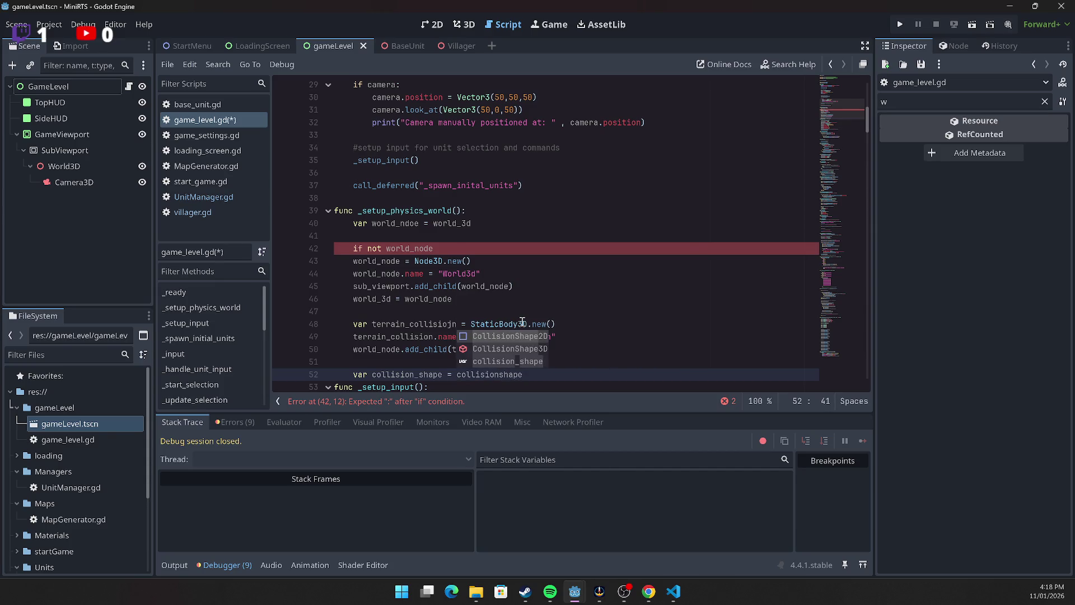
{"action": "type", "text": "3D"}
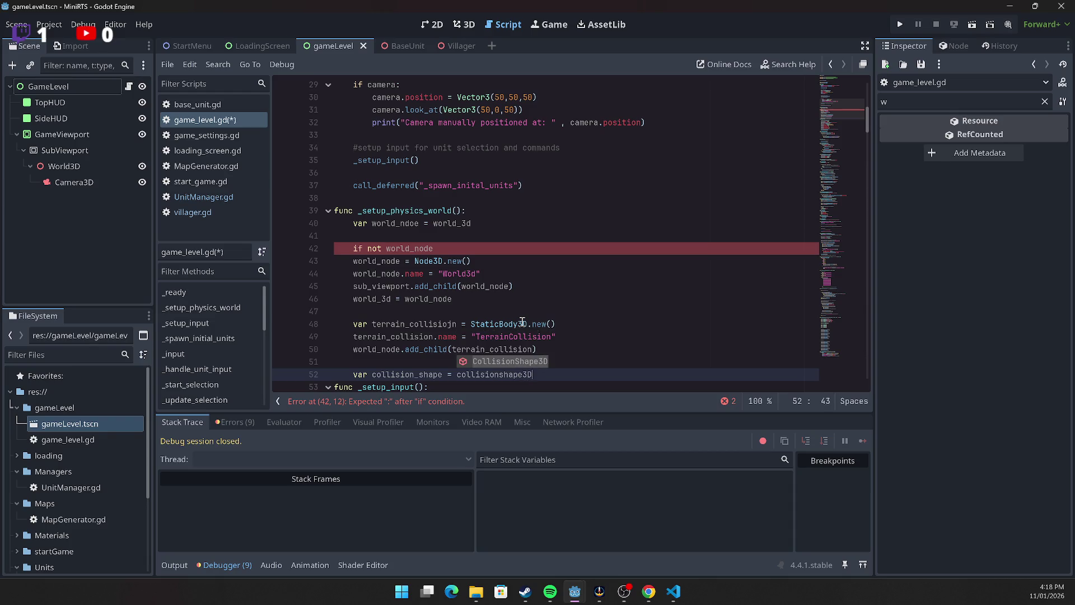
{"action": "type", "text": ".new()"}
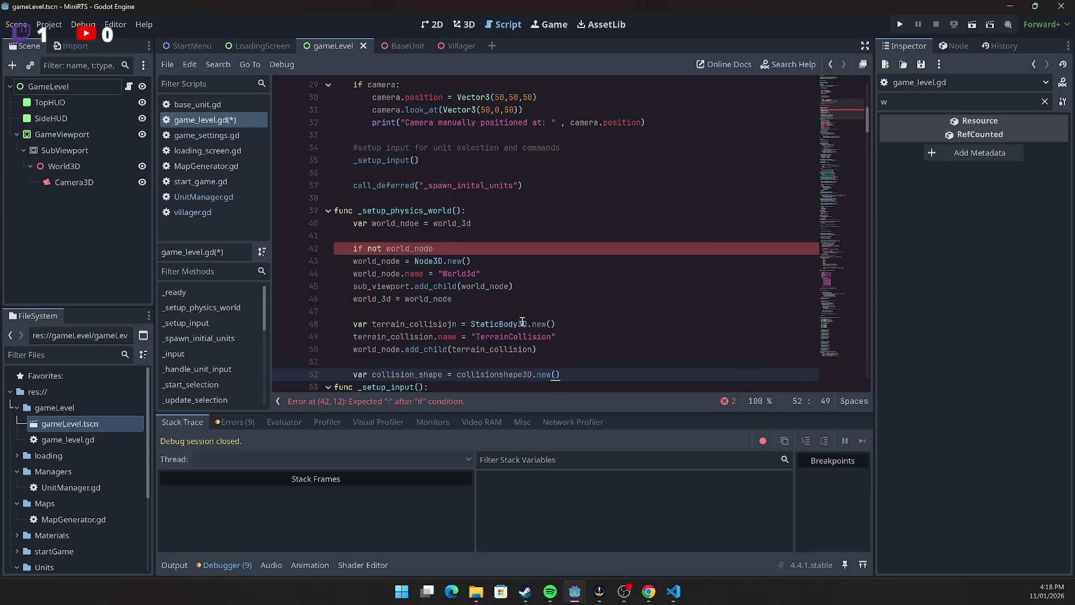
{"action": "key", "text": "Return"}
{"action": "type", "text": "ar shj"}
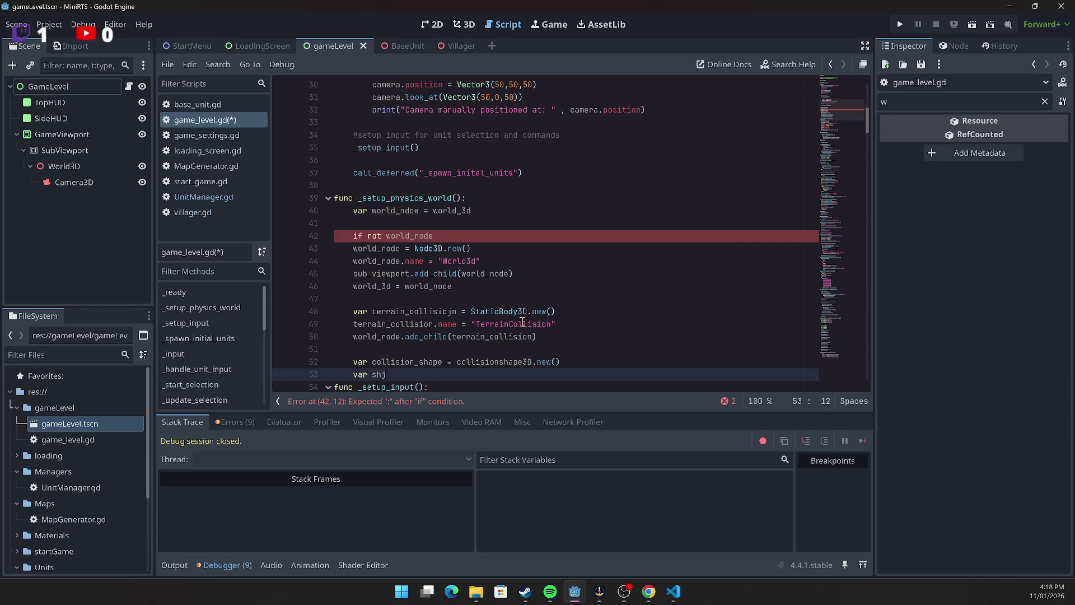
{"action": "type", "text": "ape = b"}
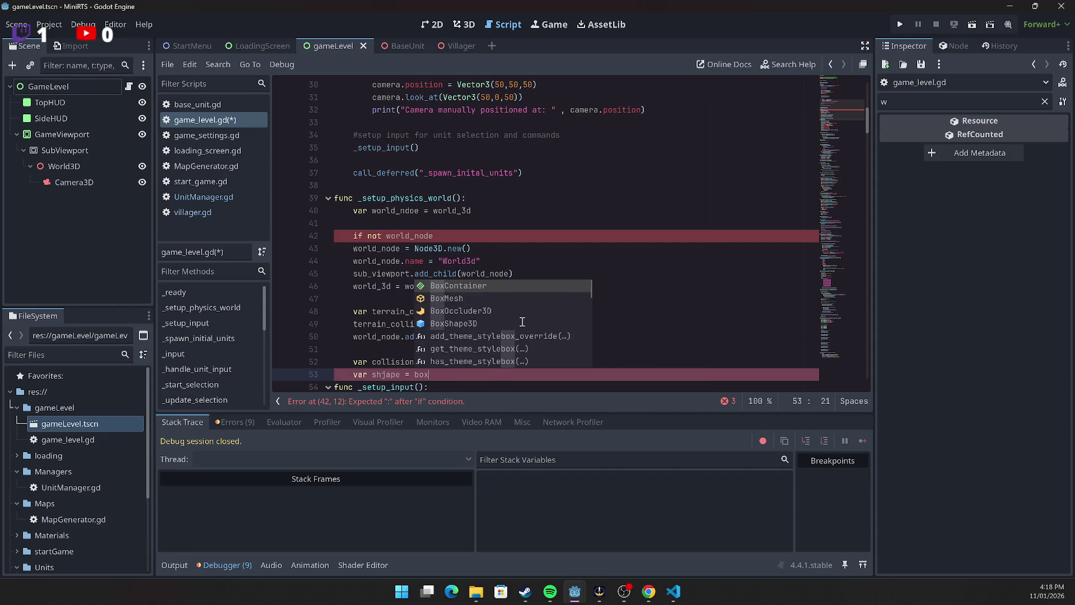
{"action": "key", "text": "BackSpace"}
{"action": "type", "text": "BoxSh"}
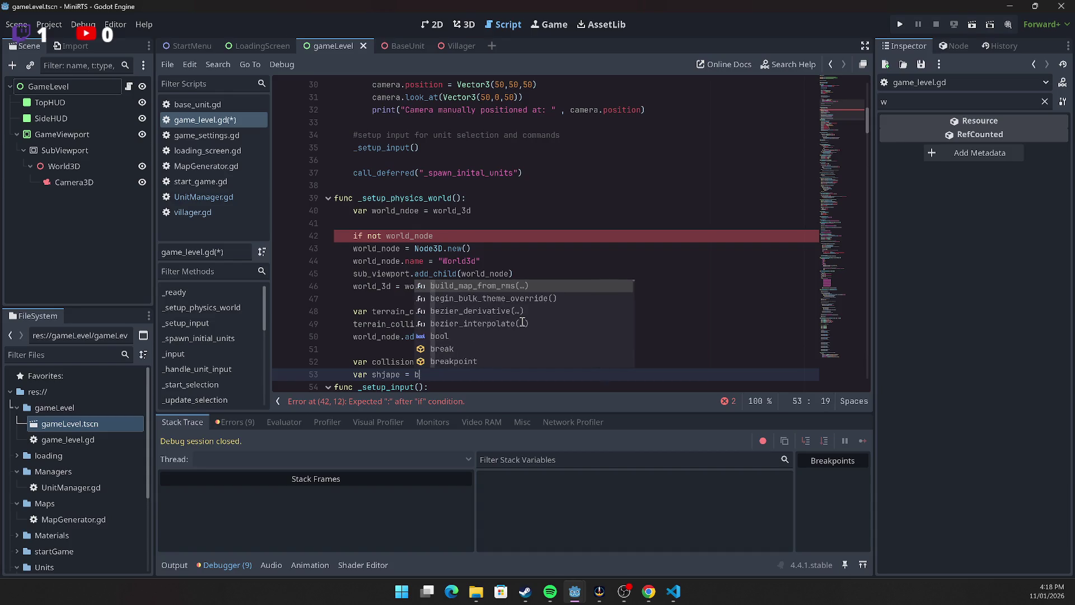
{"action": "type", "text": "ape"}
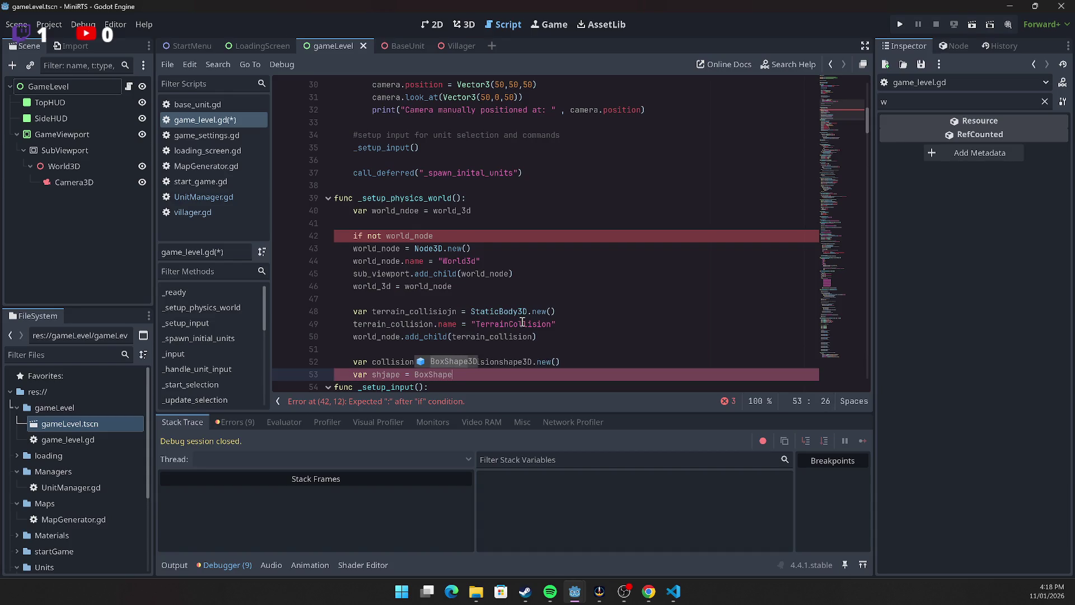
{"action": "type", "text": "3D.n"}
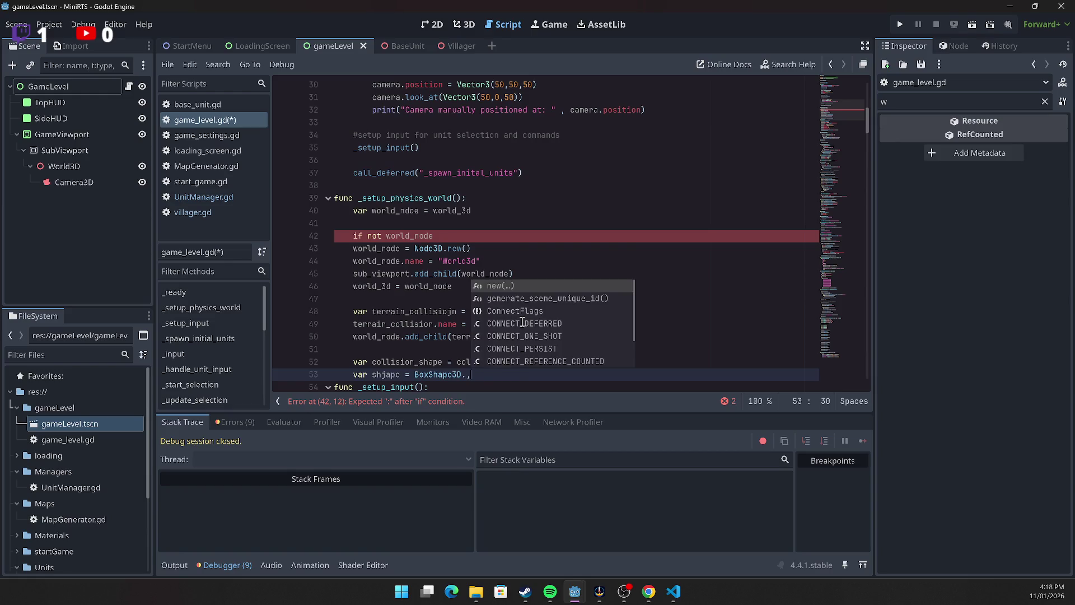
{"action": "type", "text": "ew"}
{"action": "key", "text": "Return"}
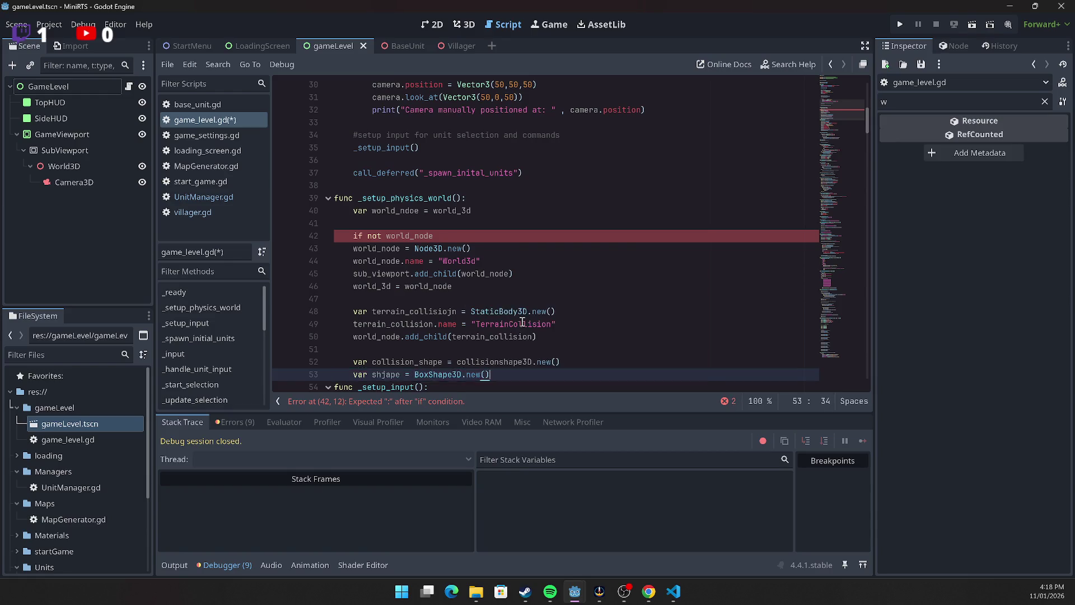
{"action": "key", "text": "Return"}
Correct 'shjape' to 'shape', start a 'shape.size =' line, then select the physics-world function.
{"action": "key", "text": "Up"}
{"action": "key", "text": "Right"}
{"action": "key", "text": "Right"}
{"action": "key", "text": "Right"}
{"action": "key", "text": "Delete"}
{"action": "key", "text": "Down"}
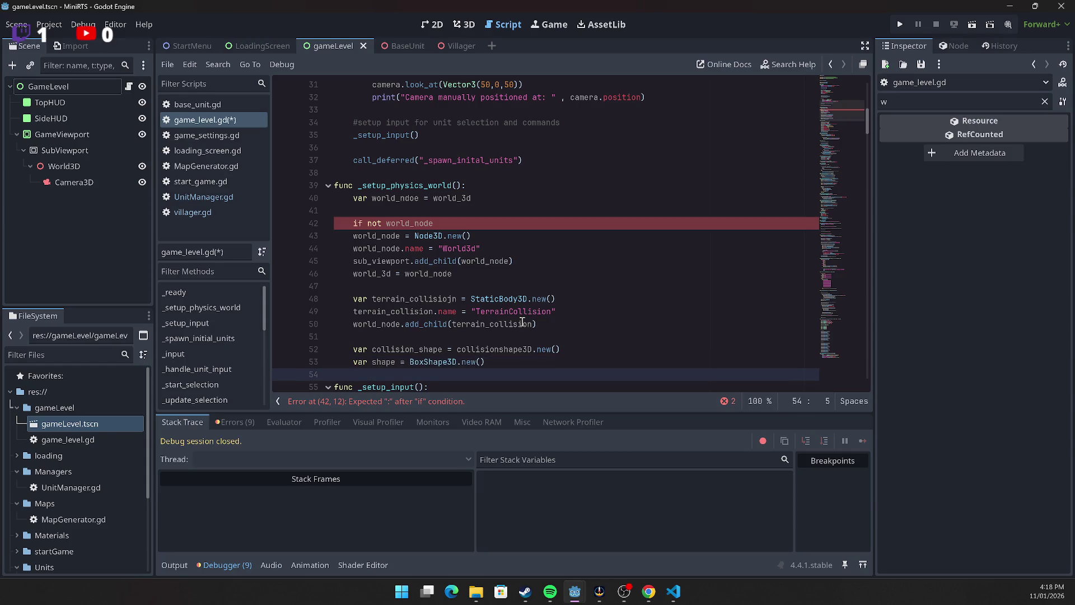
{"action": "type", "text": "sh"}
{"action": "type", "text": "ape.si"}
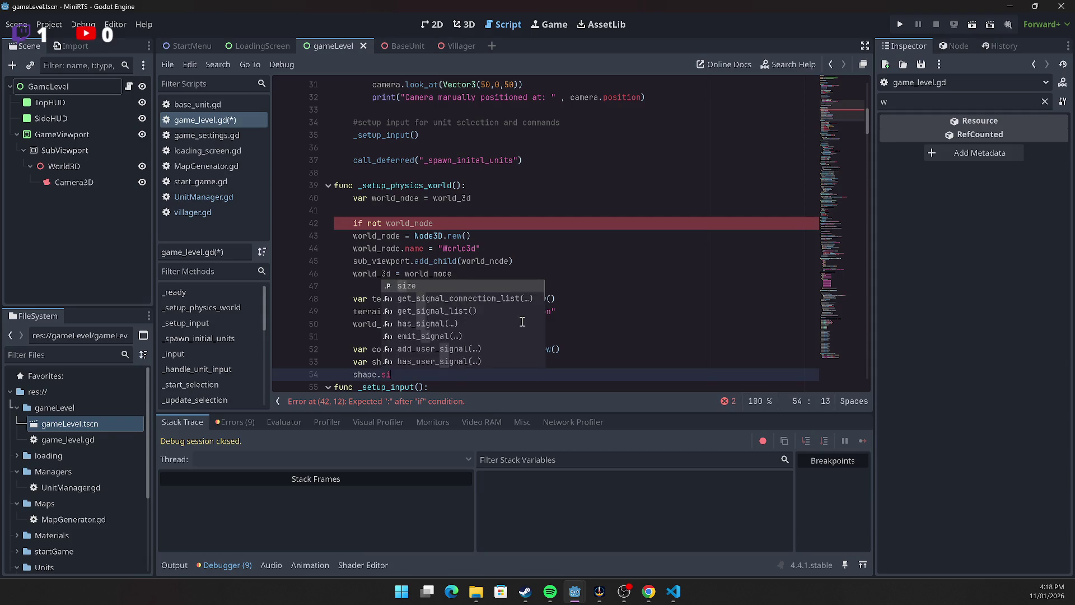
{"action": "type", "text": "ze ="}
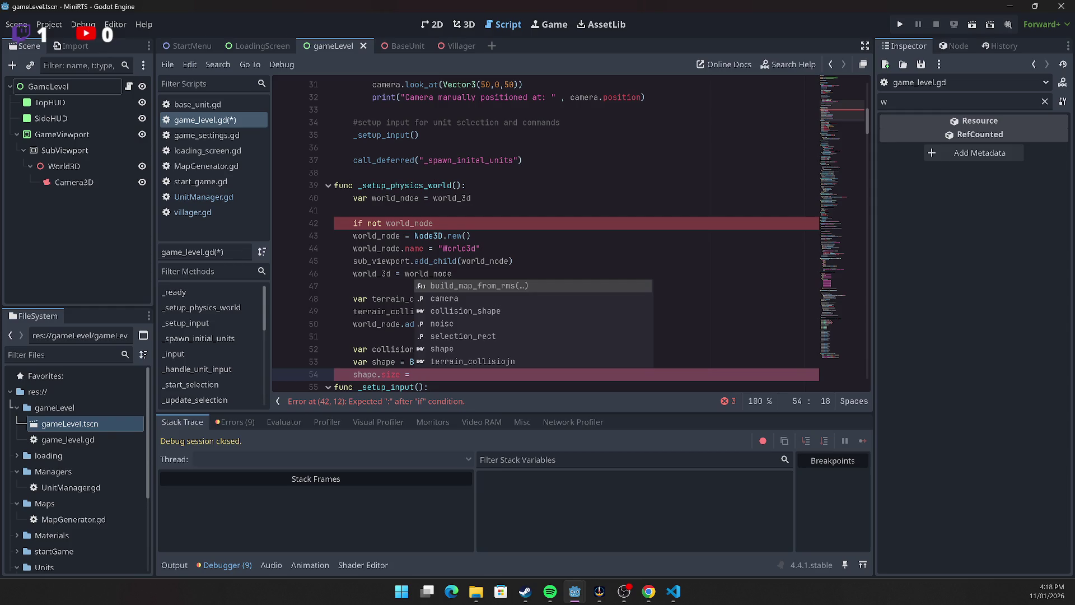
{"action": "left_click", "coordinate": [416, 172]}
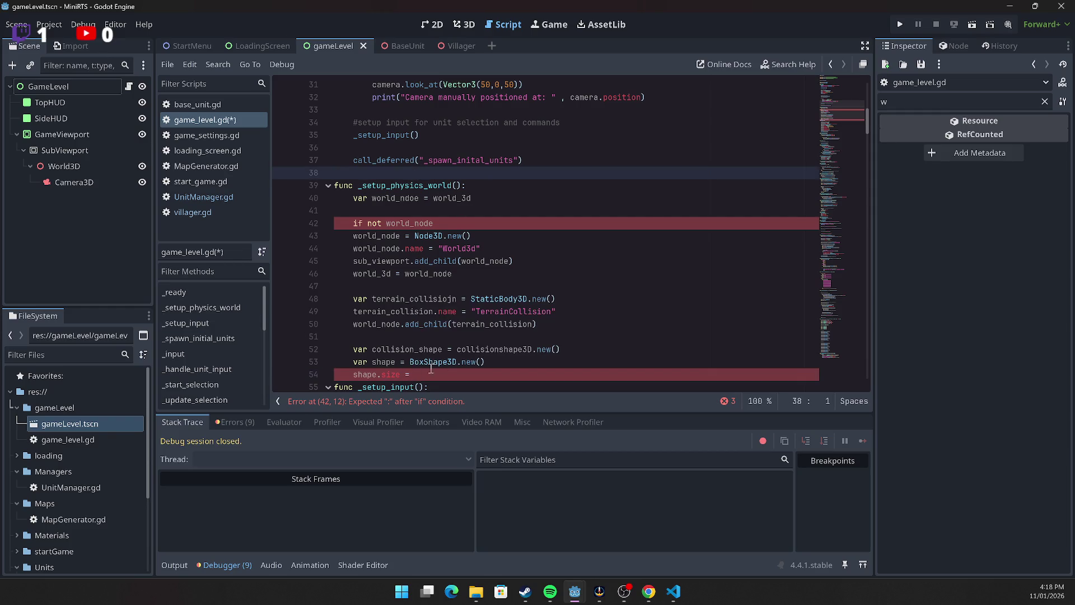
{"action": "left_click_drag", "start_coordinate": [436, 373], "coordinate": [334, 186]}
Delete the _setup_physics_world function and its call from _ready.
{"action": "key", "text": "BackSpace"}
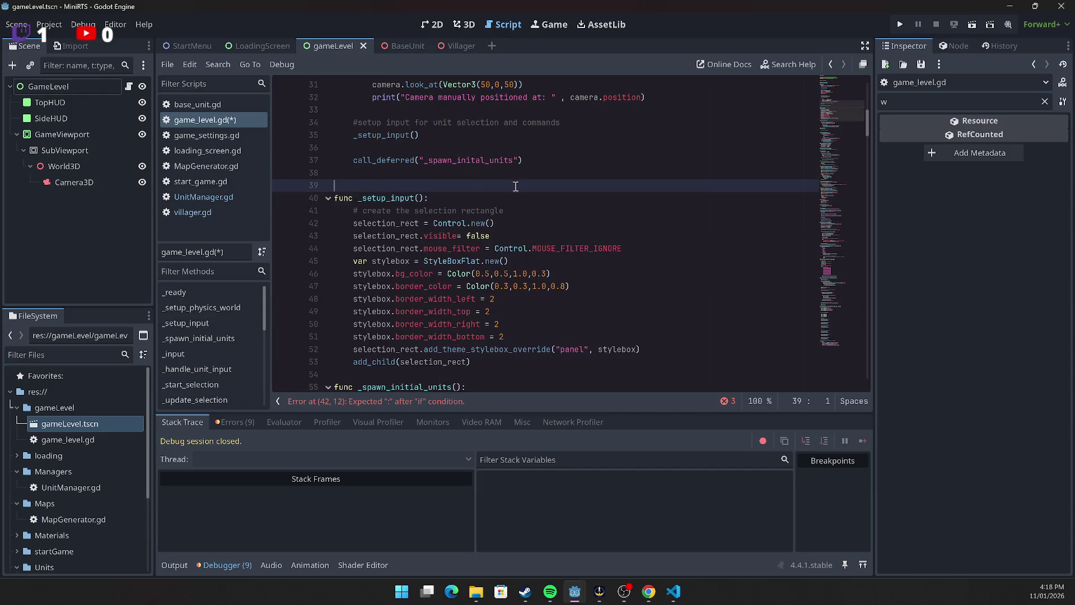
{"action": "scroll", "coordinate": [506, 195], "scroll_direction": "up", "scroll_amount": 4}
{"action": "scroll", "coordinate": [507, 195], "scroll_direction": "up", "scroll_amount": 4}
{"action": "left_click_drag", "start_coordinate": [467, 198], "coordinate": [292, 196]}
{"action": "key", "text": "BackSpace"}
{"action": "key", "text": "BackSpace"}
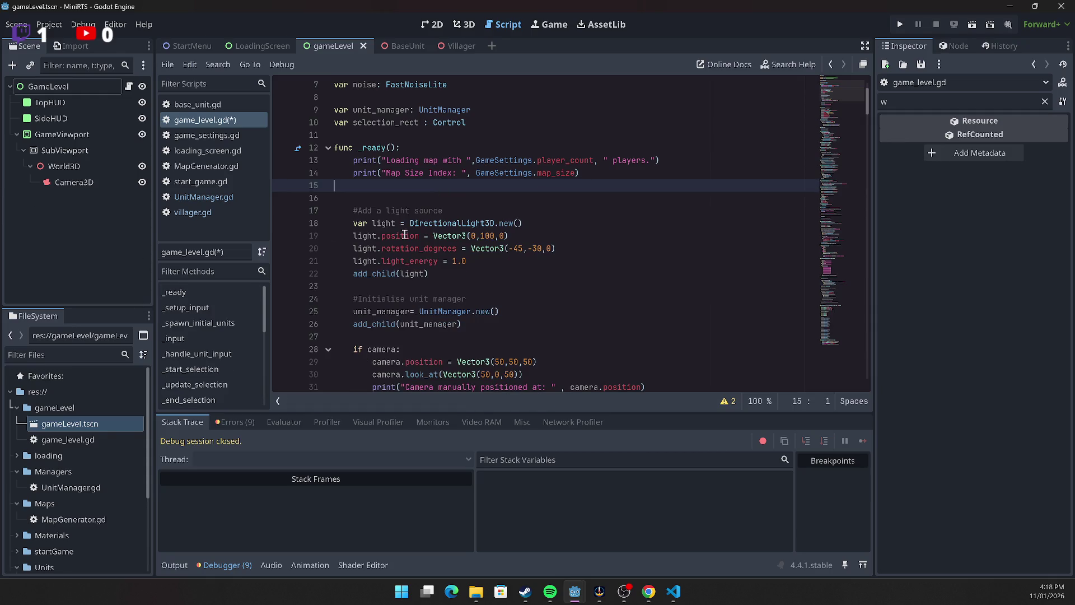
Jump to _get_unit_at_screen_position and place the caret before viewport on line 109.
{"action": "scroll", "coordinate": [213, 331], "scroll_direction": "down", "scroll_amount": 1}
{"action": "scroll", "coordinate": [214, 337], "scroll_direction": "down", "scroll_amount": 3}
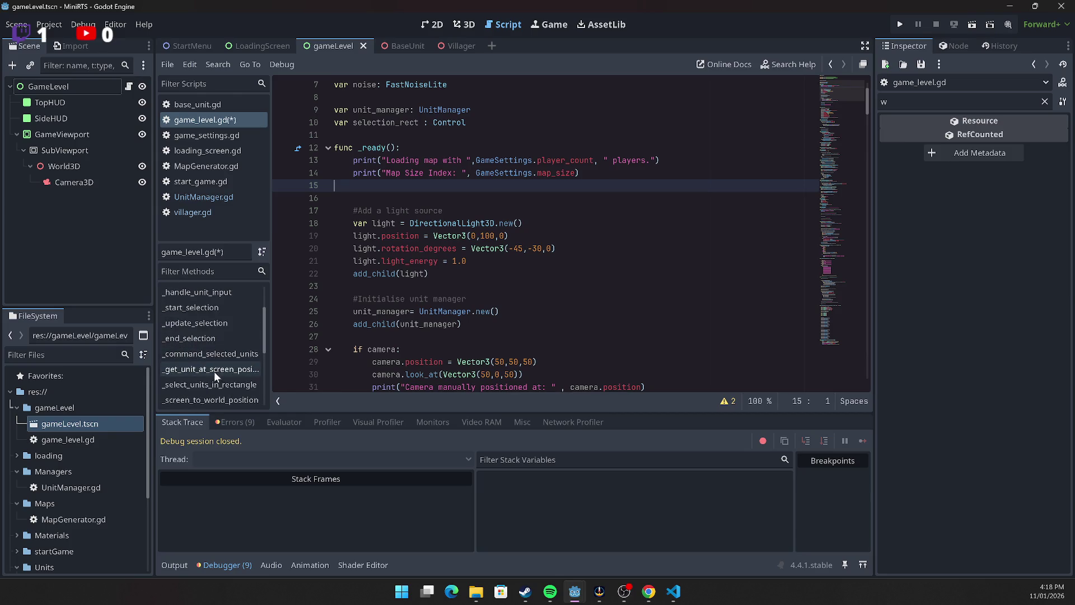
{"action": "left_click", "coordinate": [214, 372]}
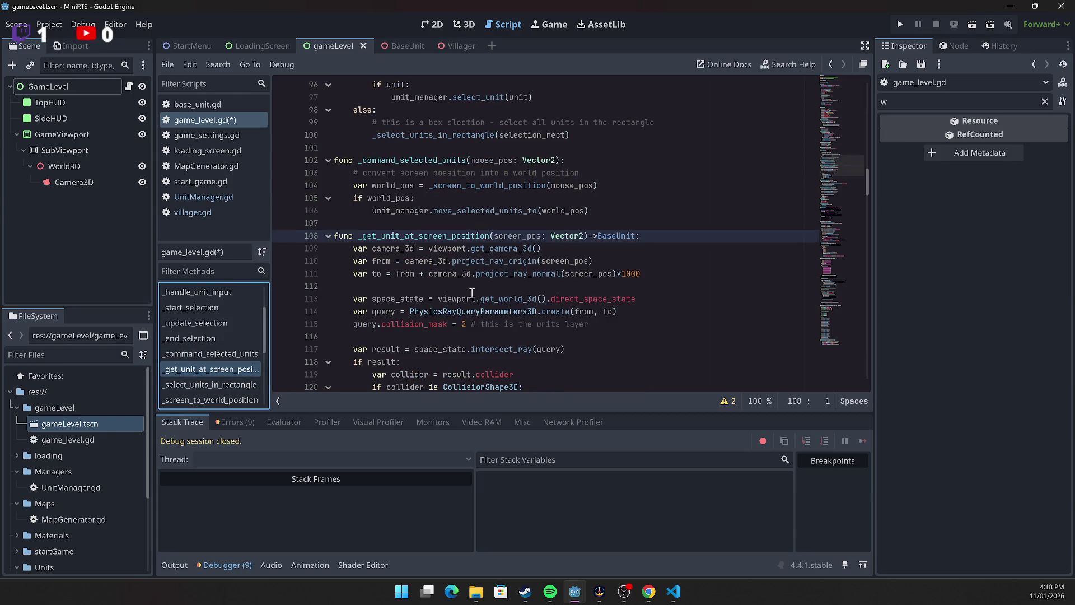
{"action": "scroll", "coordinate": [471, 294], "scroll_direction": "up", "scroll_amount": 2}
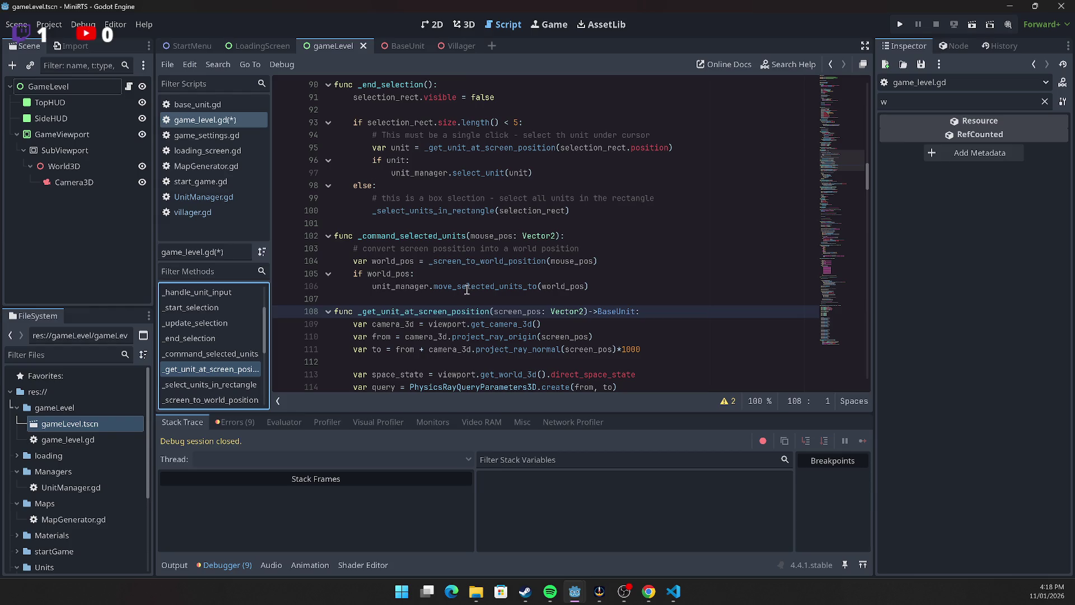
{"action": "scroll", "coordinate": [467, 293], "scroll_direction": "up", "scroll_amount": 4}
{"action": "scroll", "coordinate": [464, 291], "scroll_direction": "down", "scroll_amount": 4}
{"action": "scroll", "coordinate": [464, 290], "scroll_direction": "down", "scroll_amount": 4}
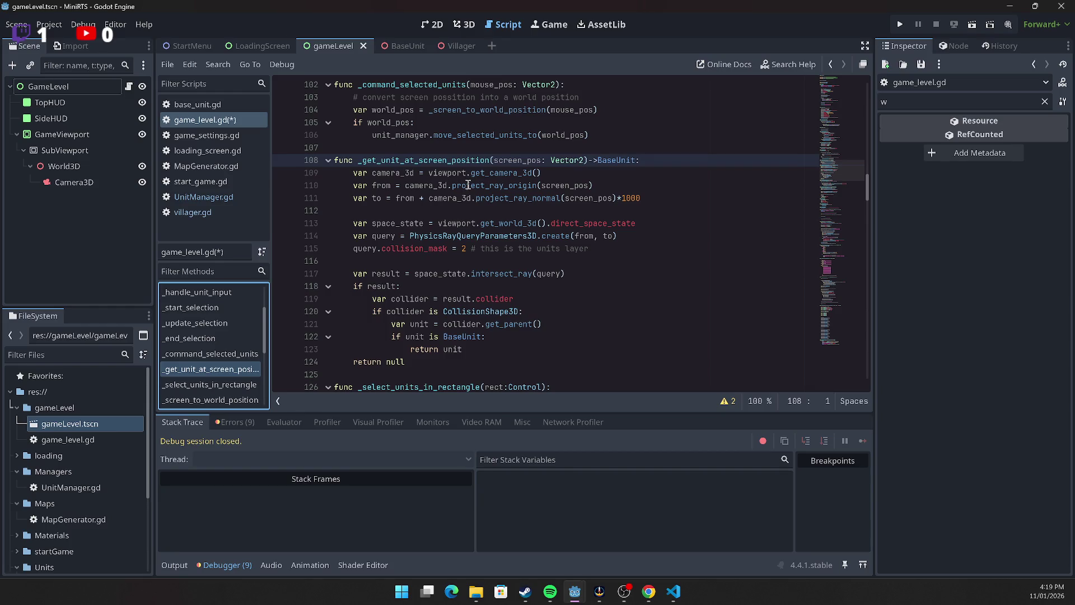
{"action": "left_click", "coordinate": [429, 173]}
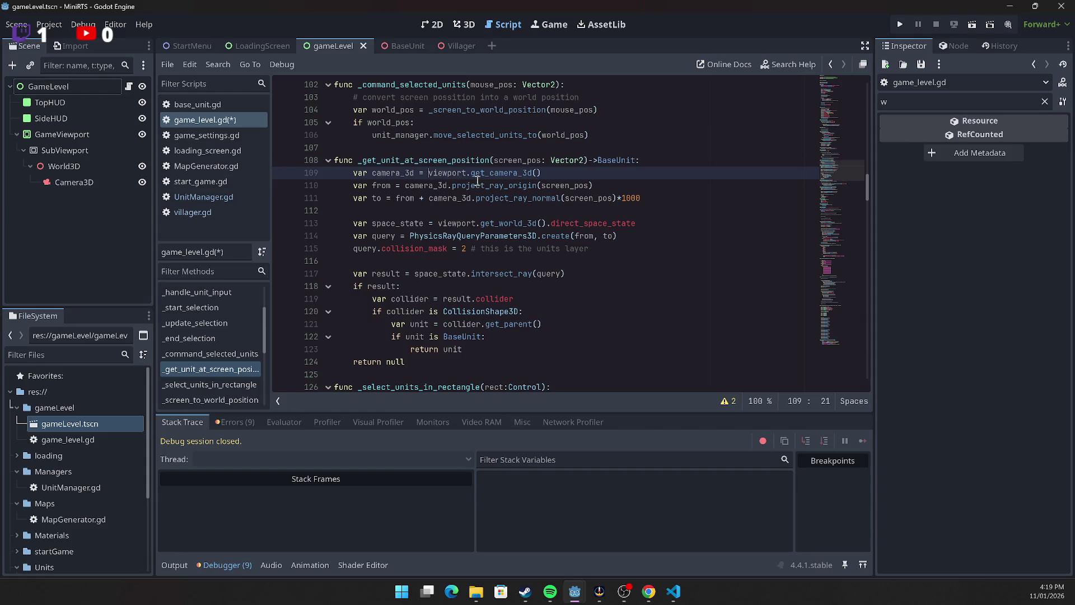
{"action": "type", "text": "sub_"}
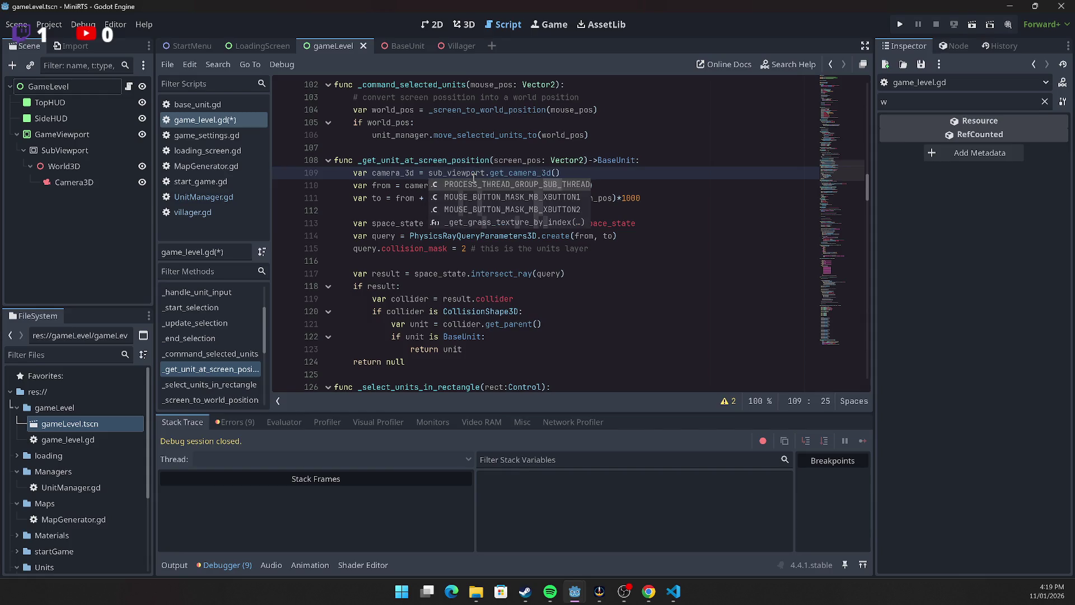
{"action": "left_click", "coordinate": [592, 136]}
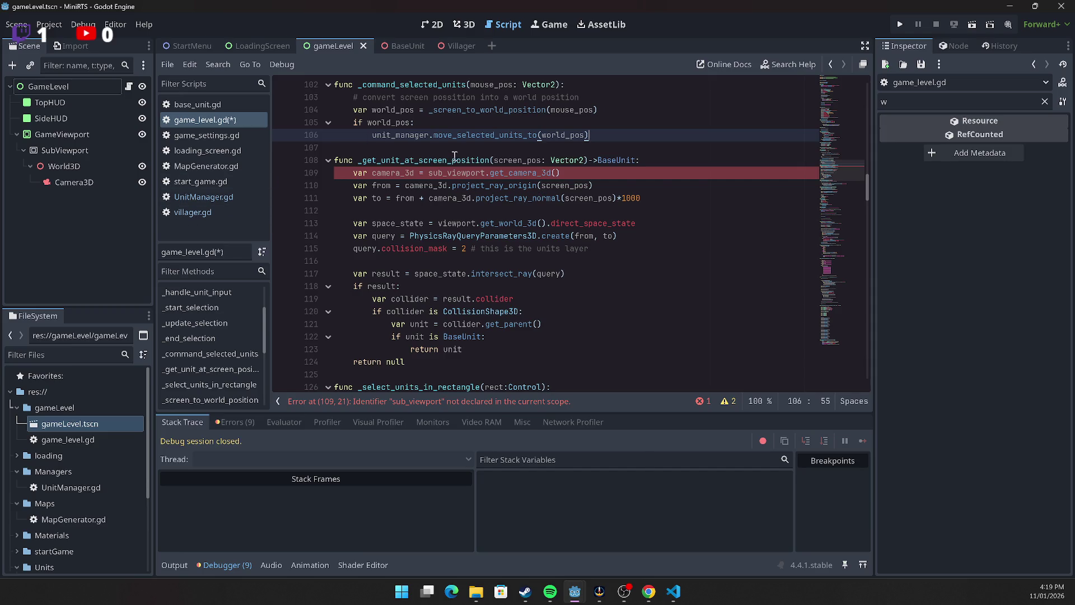
{"action": "left_click", "coordinate": [447, 173]}
{"action": "key", "text": "BackSpace"}
{"action": "key", "text": "BackSpace"}
{"action": "key", "text": "BackSpace"}
{"action": "key", "text": "BackSpace"}
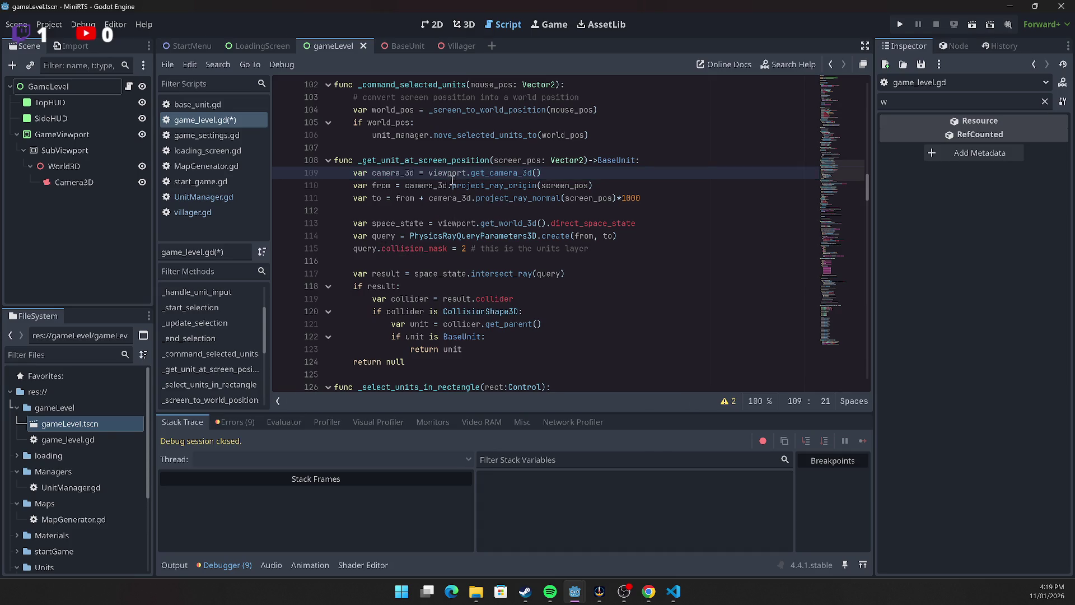
{"action": "left_click", "coordinate": [393, 212]}
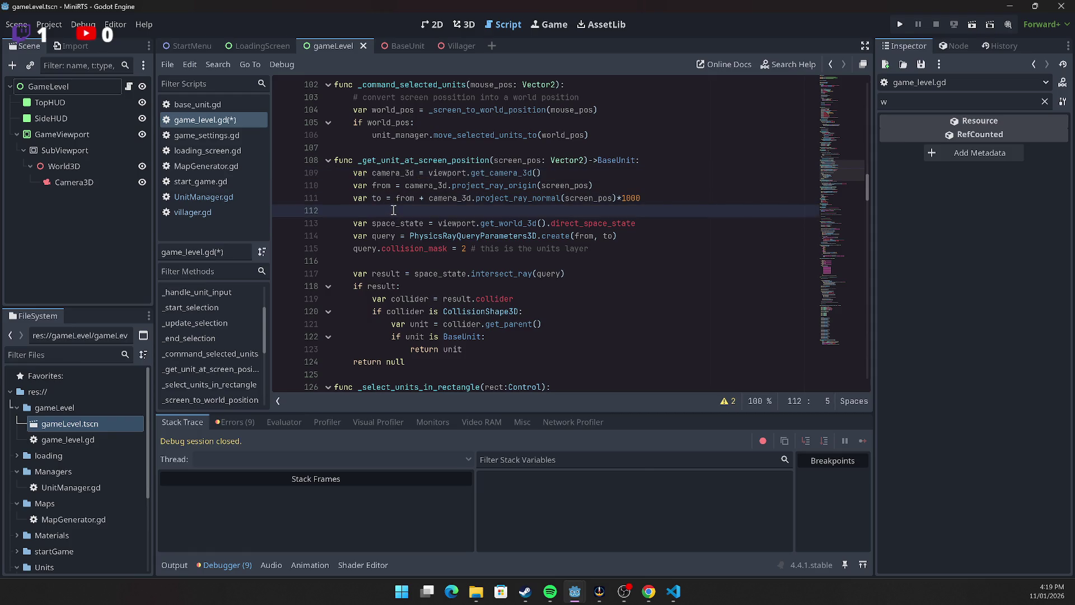
{"action": "scroll", "coordinate": [393, 217], "scroll_direction": "down", "scroll_amount": 1}
{"action": "left_click_drag", "start_coordinate": [343, 185], "coordinate": [715, 189]}
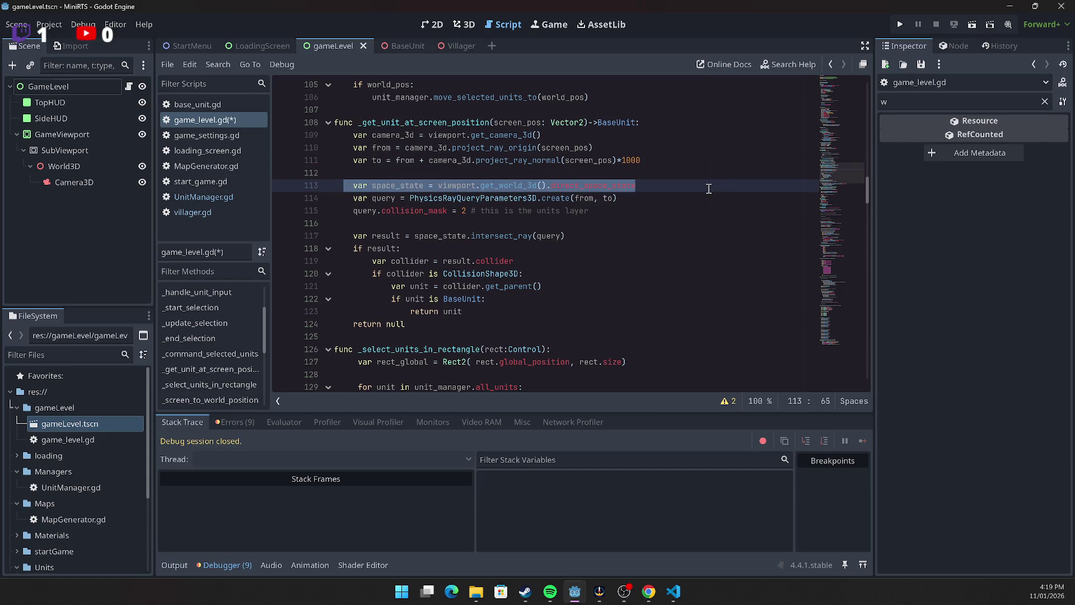